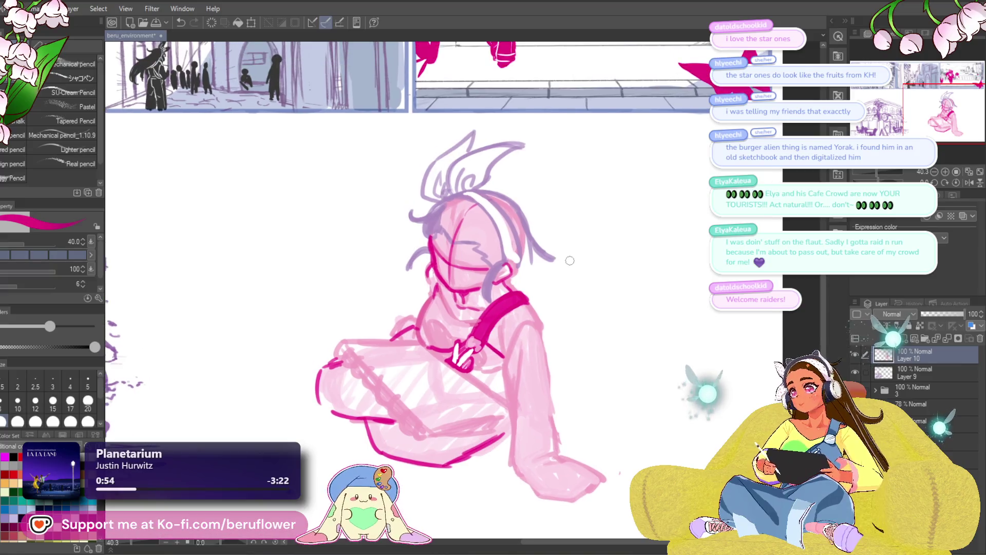
Sketch long purple hair strands flowing from the head down the girl's back.
drag(526, 231, 542, 293)
drag(485, 189, 563, 254)
key(ctrl+z)
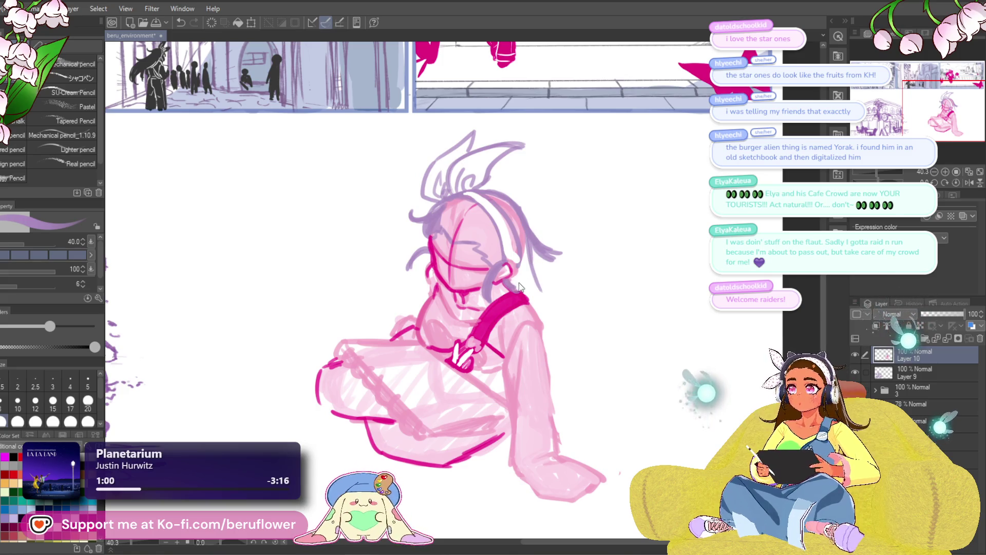
key(ctrl+z)
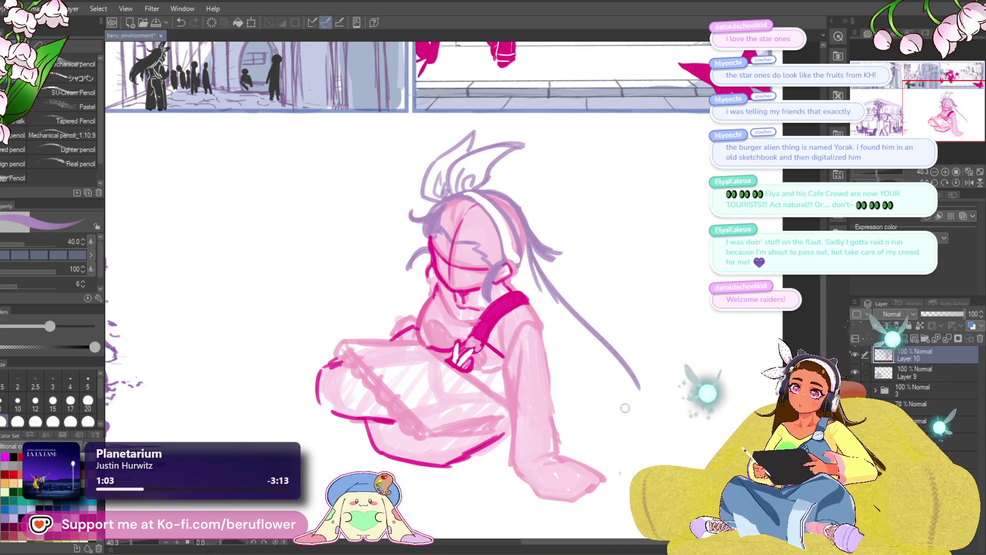
drag(582, 295, 537, 275)
drag(492, 236, 600, 422)
key(ctrl+z)
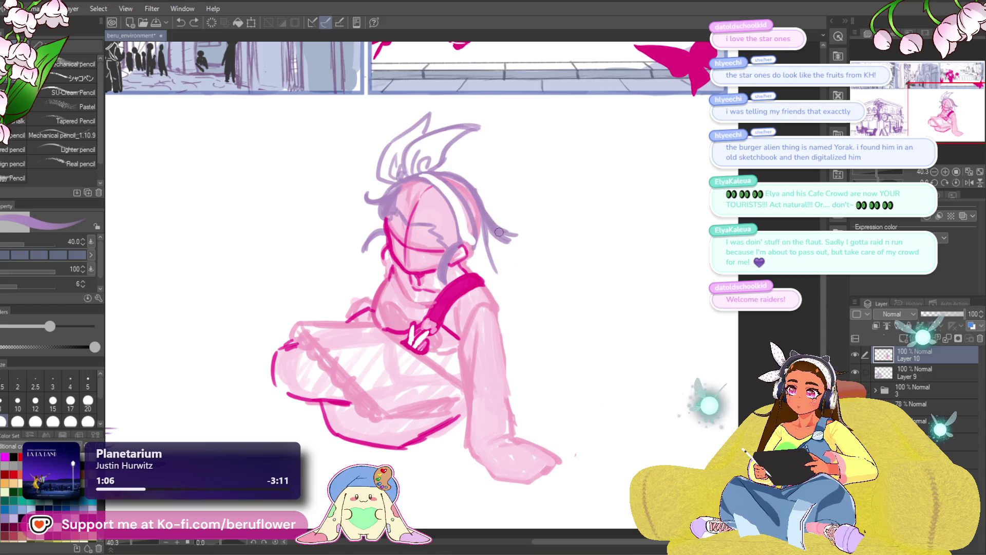
drag(494, 230, 582, 390)
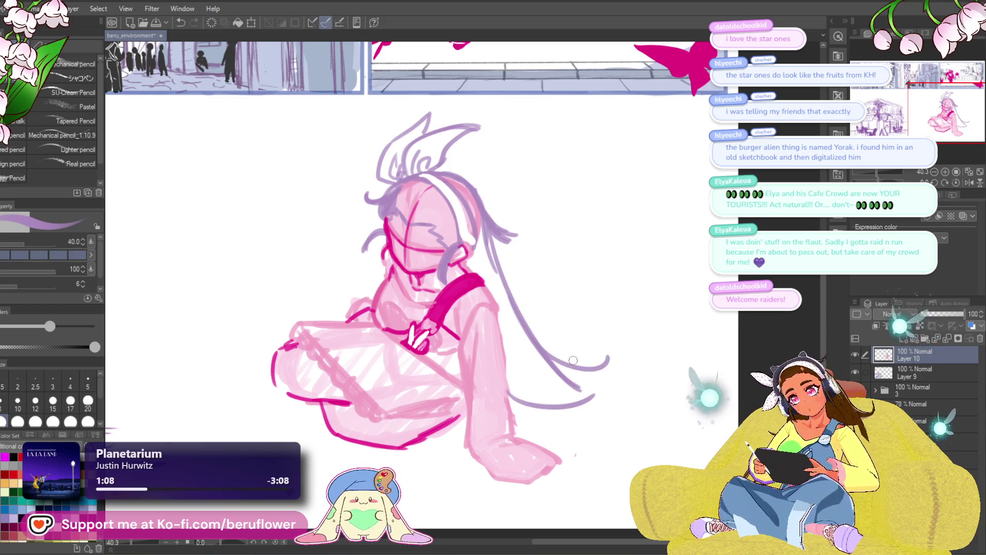
drag(506, 392, 588, 395)
drag(492, 255, 568, 321)
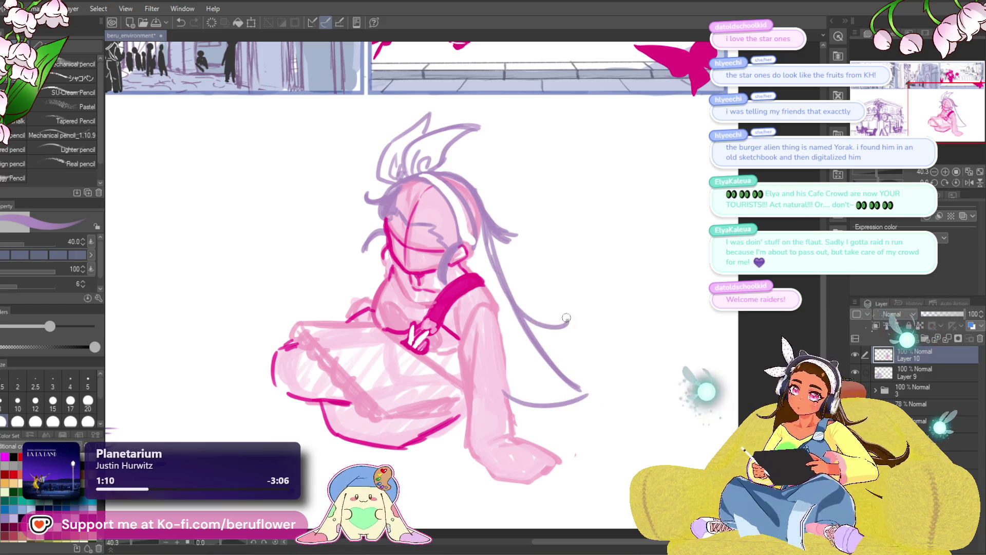
key(ctrl+z)
Rework the curling hair ends near the floor with a new lower stroke.
mouse_move(580, 392)
mouse_down()
mouse_move(594, 374)
mouse_move(568, 389)
mouse_move(616, 351)
mouse_move(606, 400)
mouse_up()
key(ctrl+z)
key(ctrl+z)
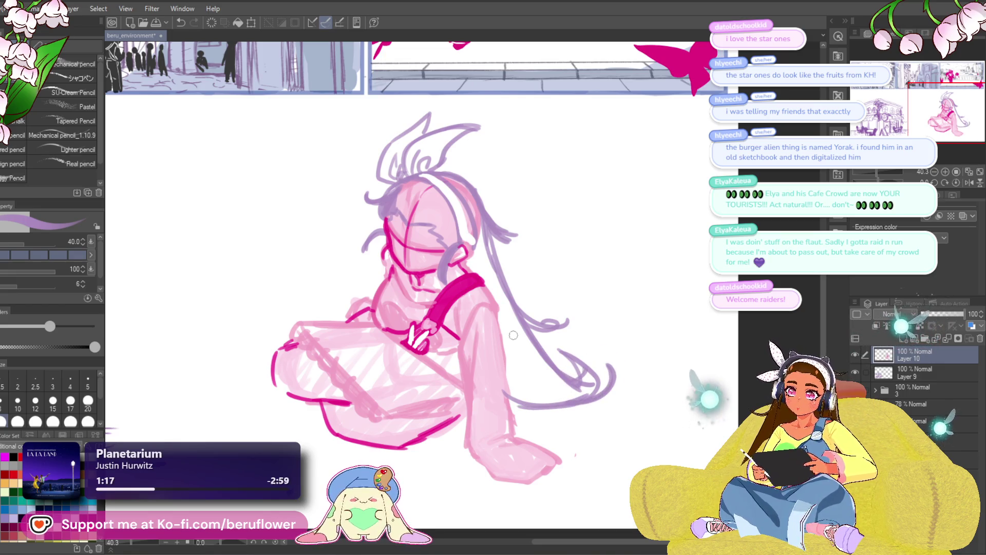
drag(508, 396, 610, 398)
key(ctrl+z)
drag(502, 378, 609, 405)
key(ctrl+z)
mouse_move(514, 403)
mouse_down()
mouse_move(564, 419)
mouse_move(603, 407)
mouse_up()
scroll(603, 407, down, 3)
scroll(565, 386, up, 3)
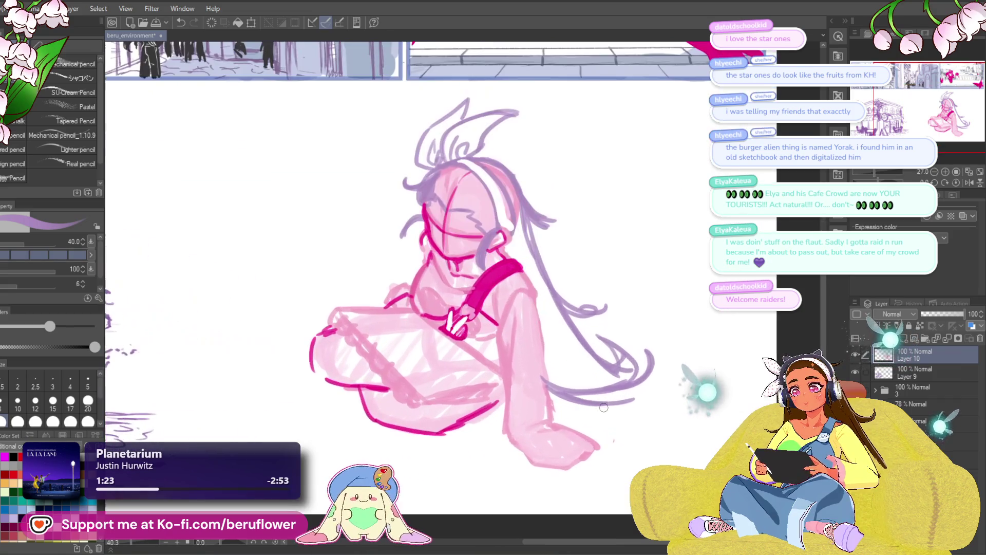
Add a light streak diagonally down the hair from the top of the head.
mouse_move(516, 340)
mouse_down()
mouse_move(519, 353)
mouse_move(480, 359)
mouse_move(508, 359)
mouse_up()
key(x)
key(ctrl+z)
drag(629, 333, 583, 355)
key(x)
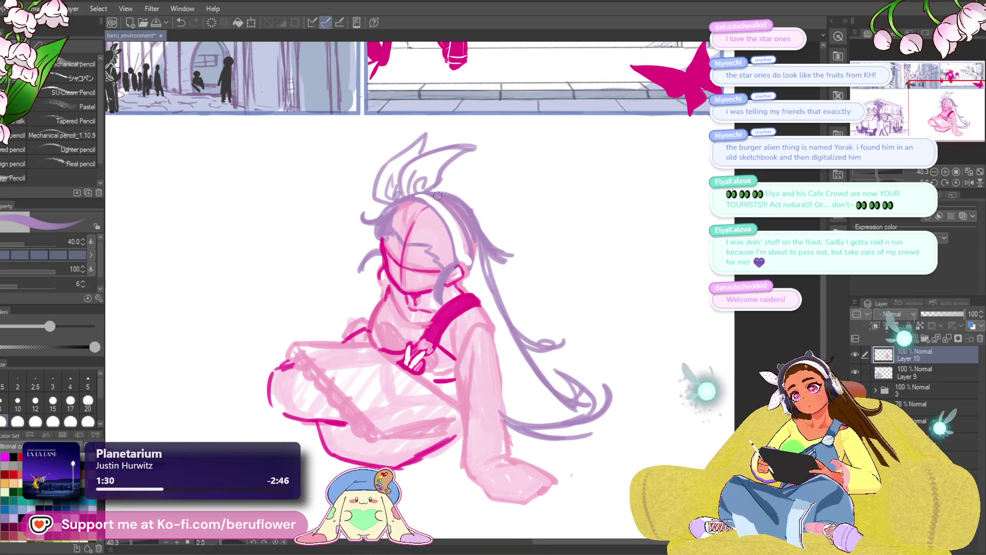
drag(406, 199, 459, 255)
key(ctrl+z)
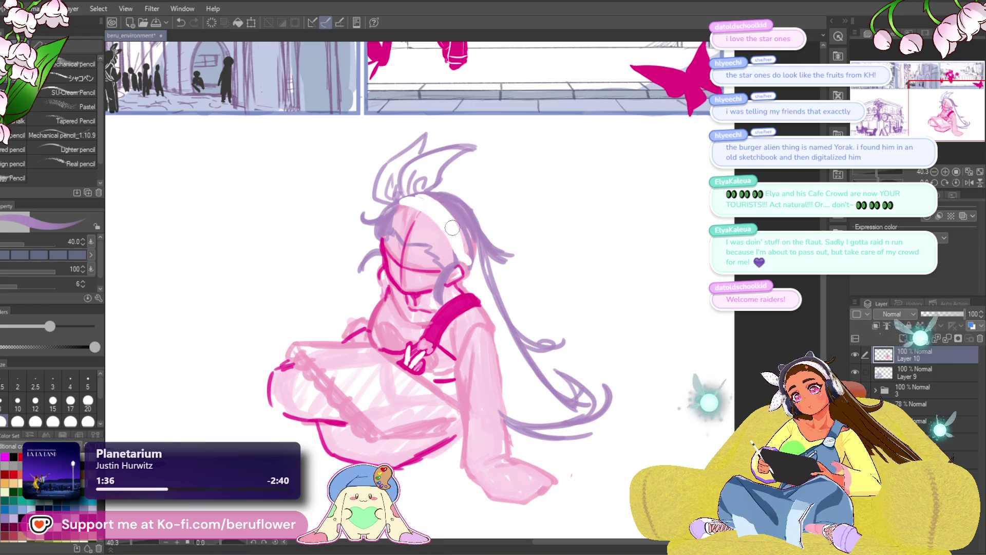
drag(407, 194, 465, 264)
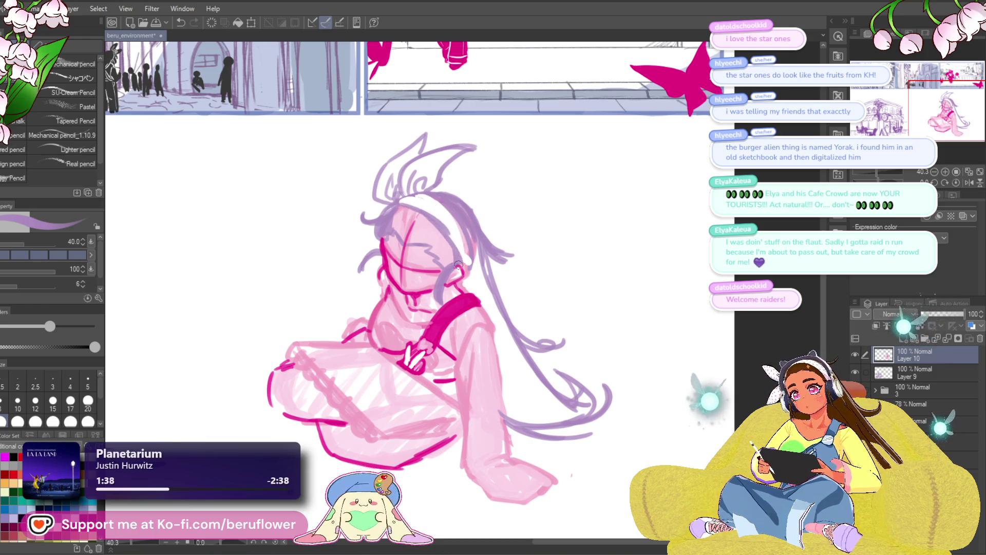
key(ctrl+z)
drag(399, 203, 455, 257)
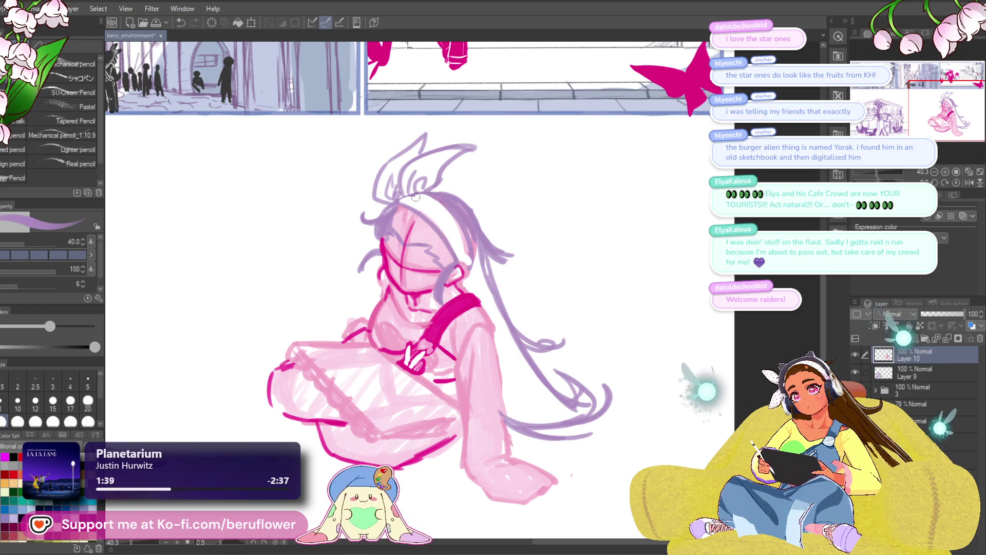
key(ctrl+z)
drag(410, 195, 452, 227)
Redraw the hair strokes near the head, darken the right side, and raise the brush size to 60.
key(ctrl+z)
key(ctrl+z)
mouse_move(416, 195)
mouse_down()
mouse_move(452, 215)
mouse_move(467, 245)
mouse_up()
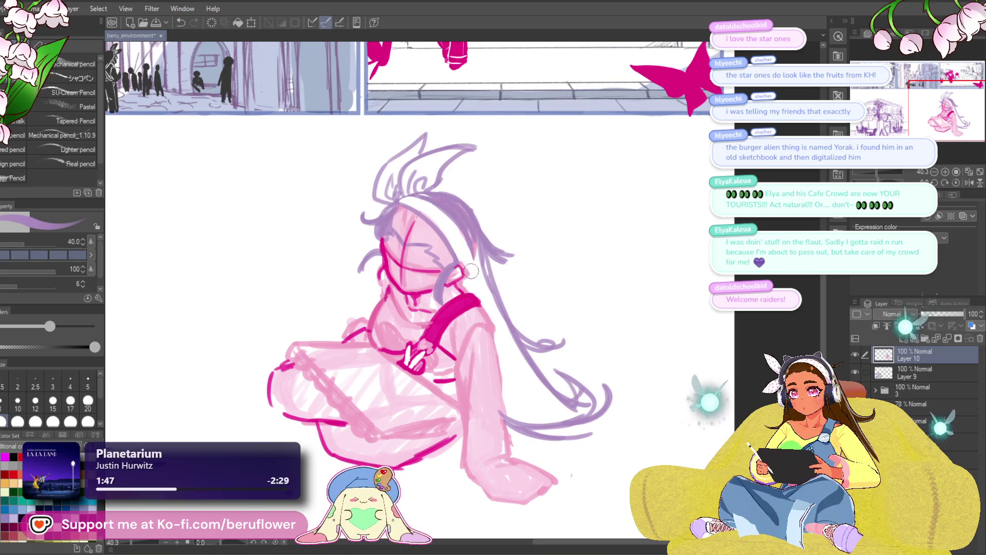
drag(425, 200, 475, 263)
key(ctrl+z)
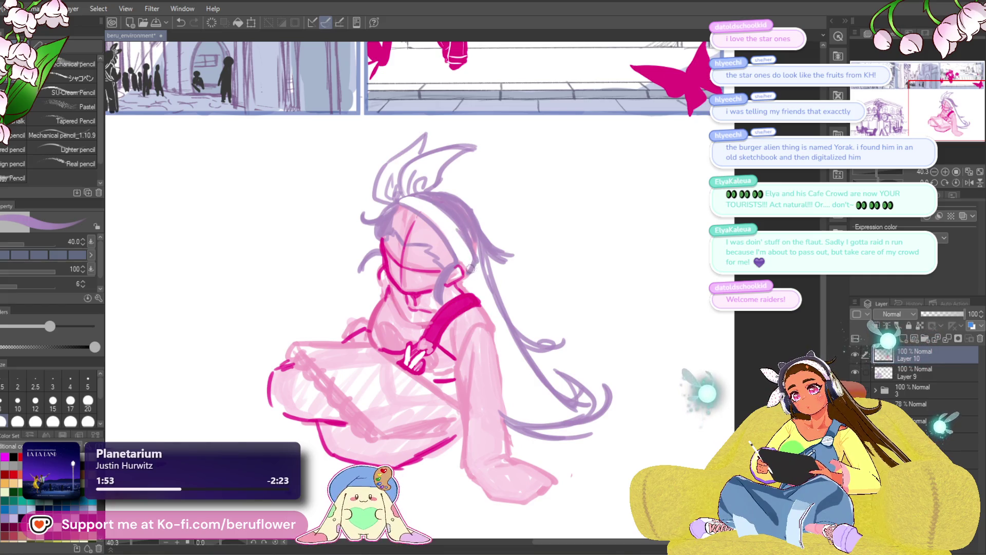
mouse_move(471, 274)
mouse_down()
mouse_move(480, 267)
mouse_move(462, 205)
mouse_move(491, 278)
mouse_move(514, 273)
mouse_up()
key(bracketright)
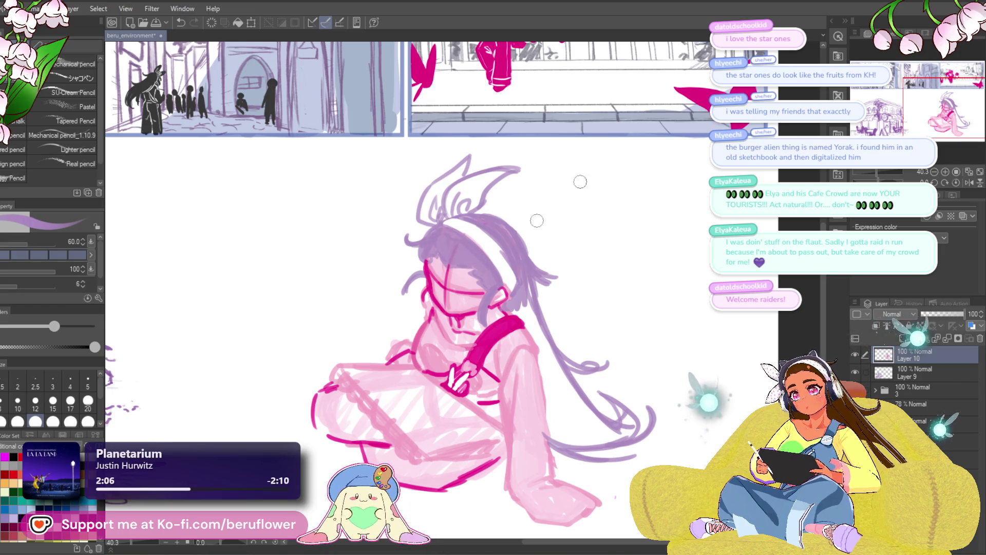
Paint denser, darker purple strands down the hair's right side toward the floor.
drag(602, 247, 587, 231)
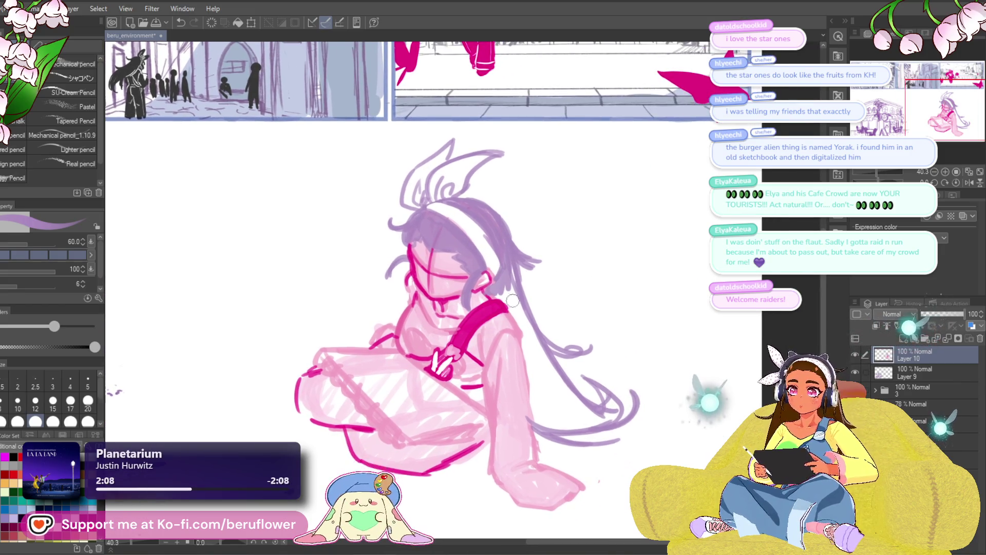
mouse_move(498, 295)
mouse_down()
mouse_move(514, 316)
mouse_move(511, 266)
mouse_up()
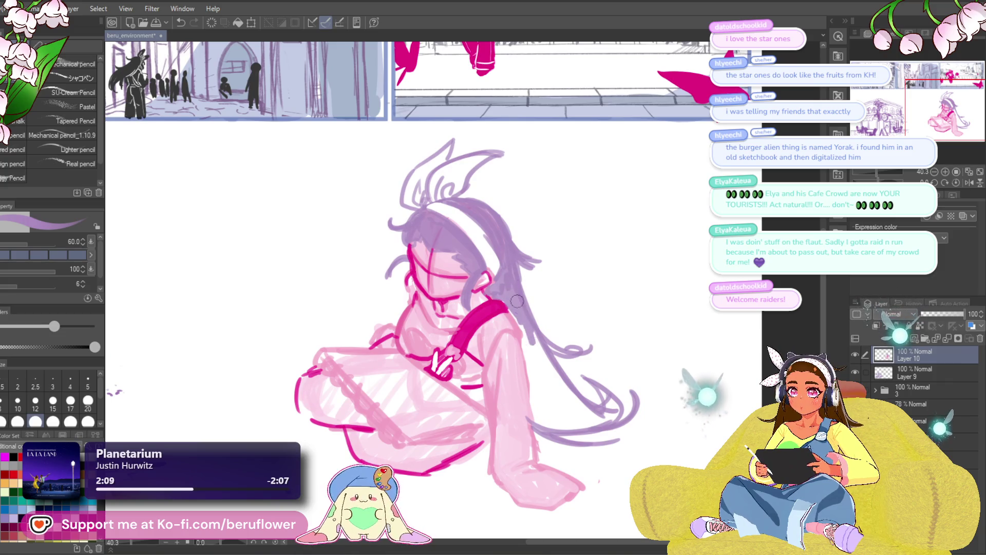
mouse_move(528, 338)
mouse_down()
mouse_move(537, 408)
mouse_move(529, 350)
mouse_move(552, 416)
mouse_move(549, 362)
mouse_move(591, 421)
mouse_move(609, 390)
mouse_move(621, 422)
mouse_move(565, 362)
mouse_up()
mouse_move(530, 320)
mouse_down()
mouse_move(554, 417)
mouse_move(567, 429)
mouse_up()
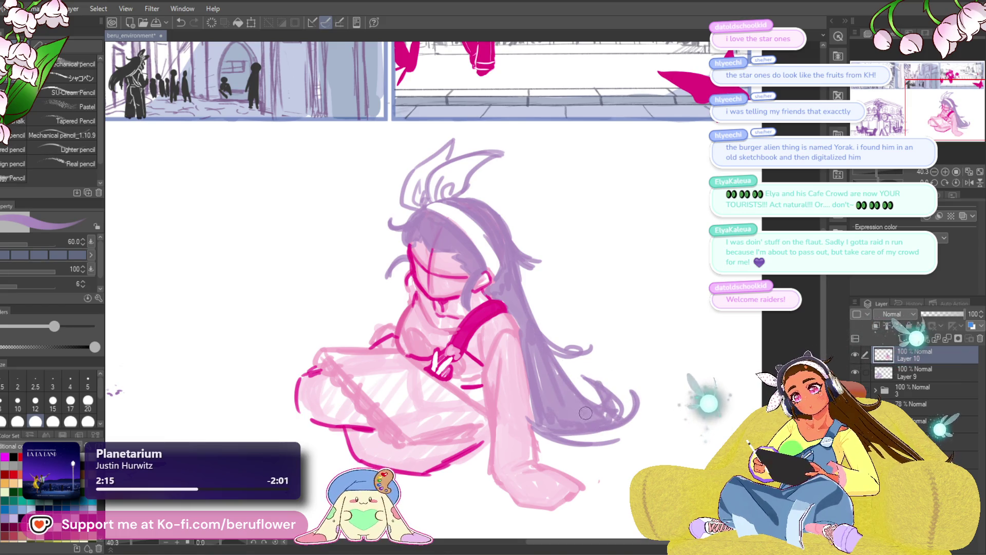
drag(514, 255, 558, 344)
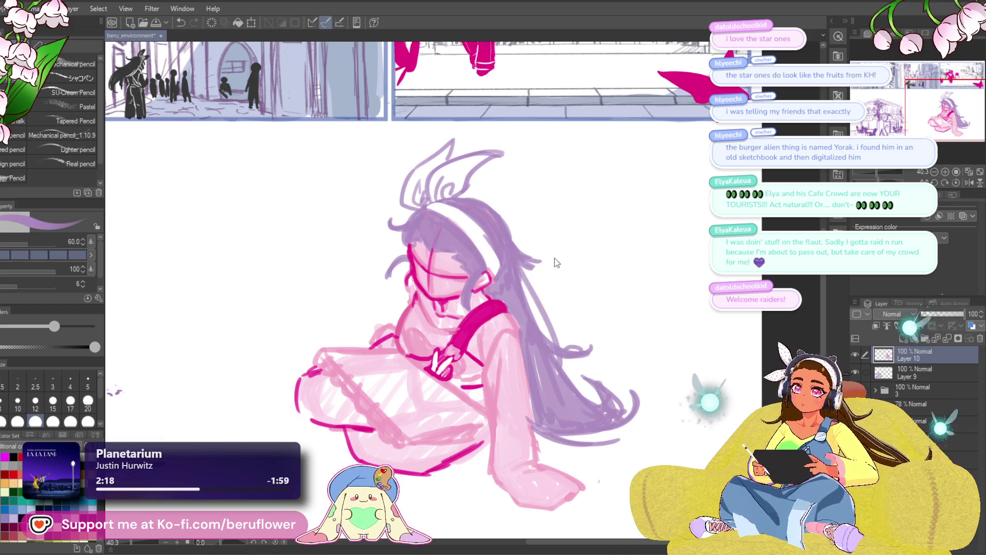
key(ctrl+z)
mouse_move(493, 211)
mouse_down()
mouse_move(555, 340)
mouse_move(593, 349)
mouse_move(608, 374)
mouse_up()
key(ctrl+z)
key(ctrl+z)
Zoom out to check the page, ending with lavender purple as the colour.
scroll(581, 363, down, 5)
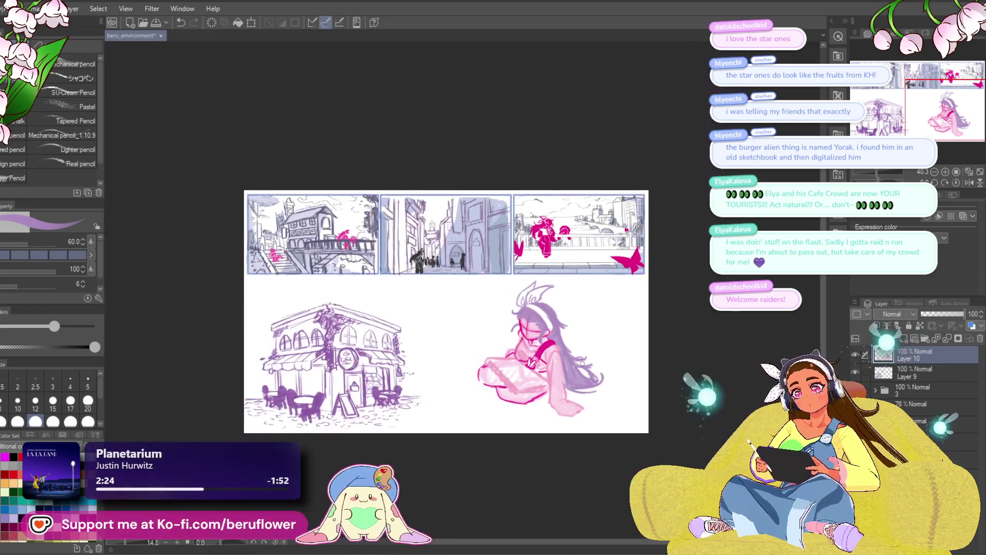
scroll(582, 363, up, 5)
scroll(582, 364, up, 2)
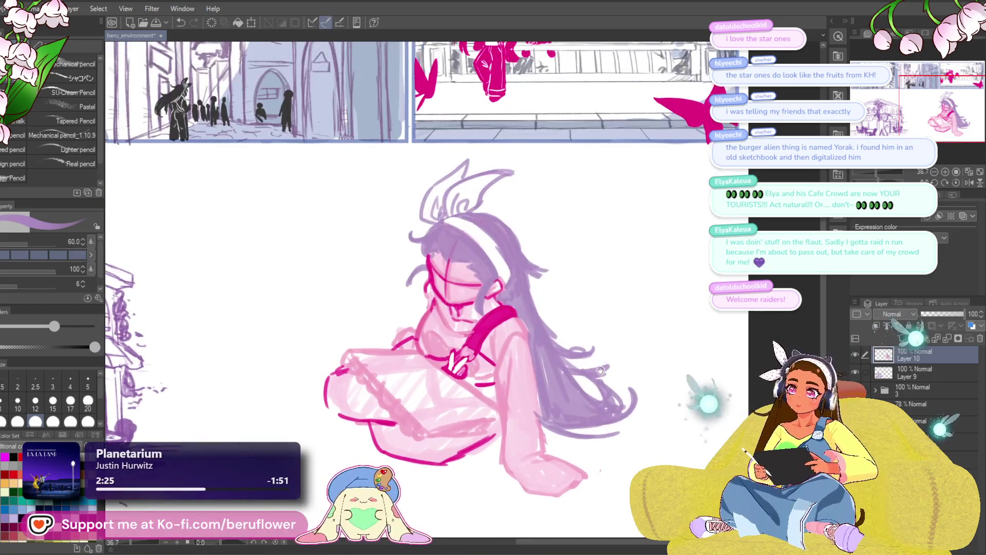
key(x)
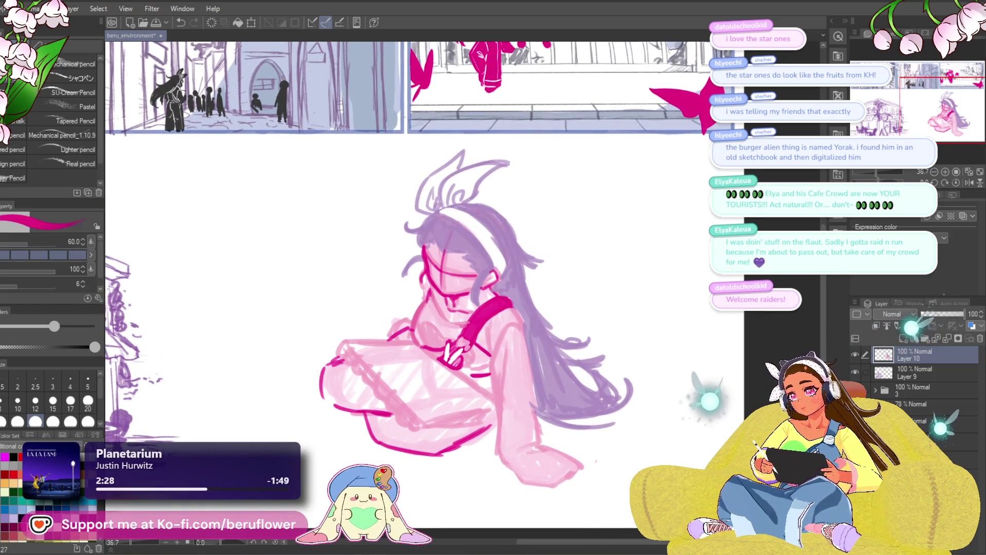
key(x)
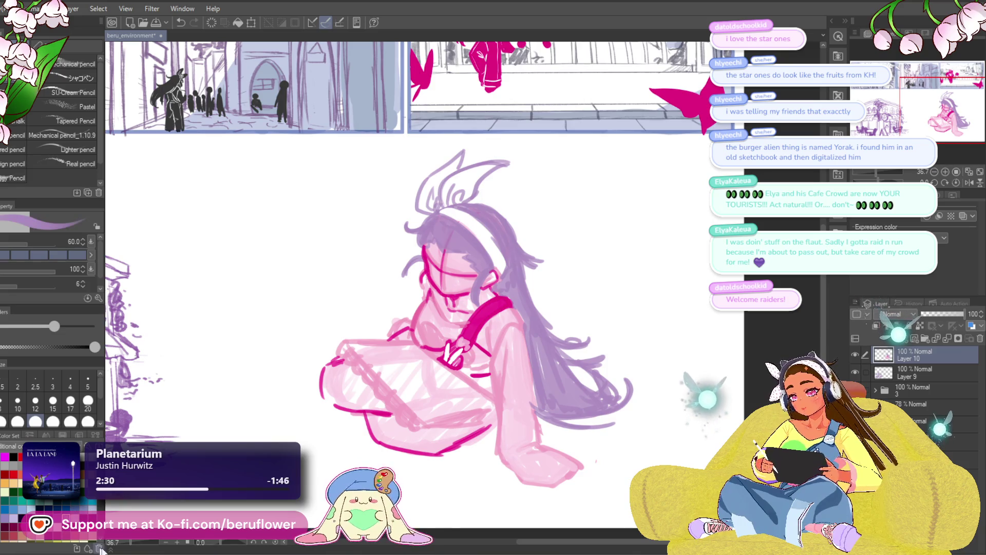
scroll(472, 266, down, 5)
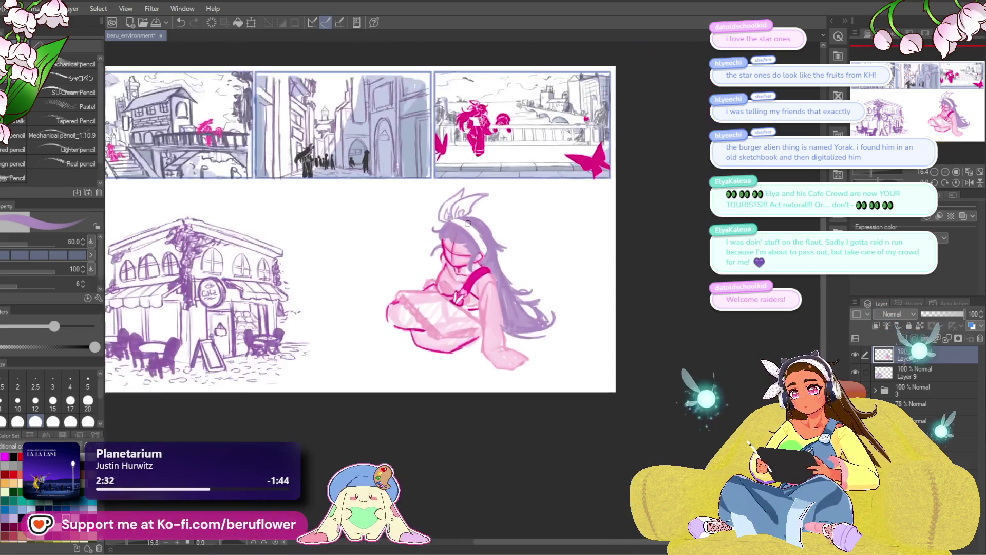
Add a magenta line and short hatching beside the girl's hand.
scroll(562, 238, up, 7)
key(x)
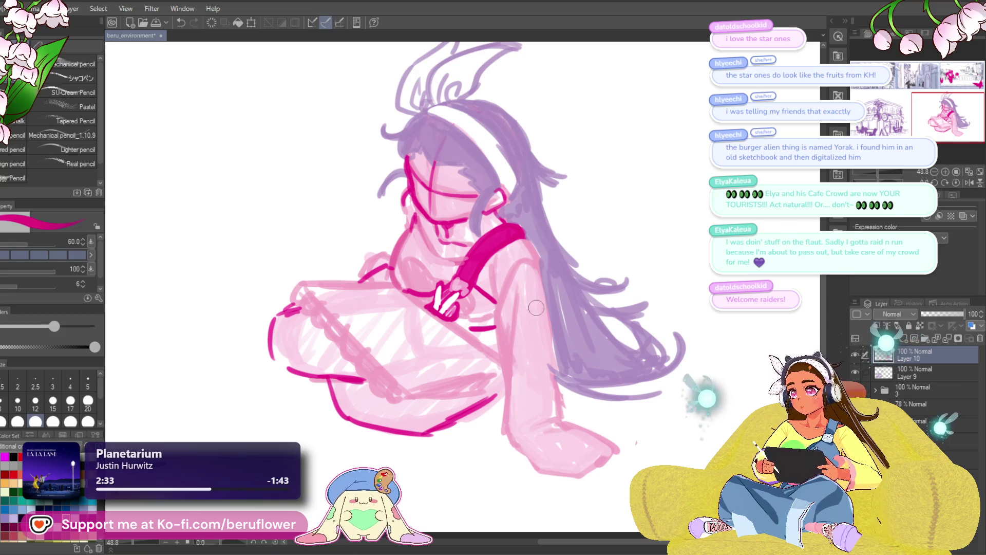
drag(537, 306, 528, 278)
drag(479, 254, 490, 288)
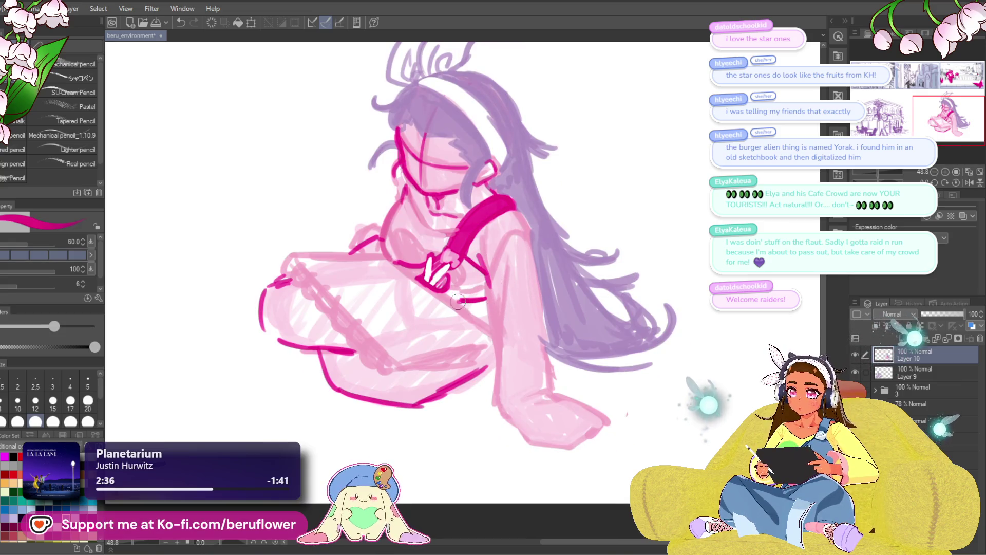
mouse_move(463, 303)
mouse_down()
mouse_move(488, 302)
mouse_move(493, 333)
mouse_up()
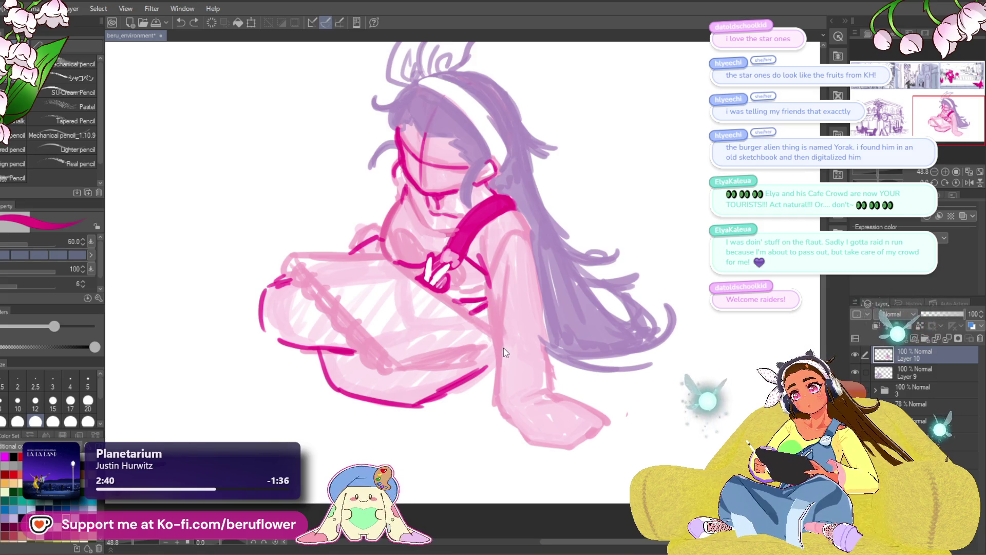
key(ctrl+z)
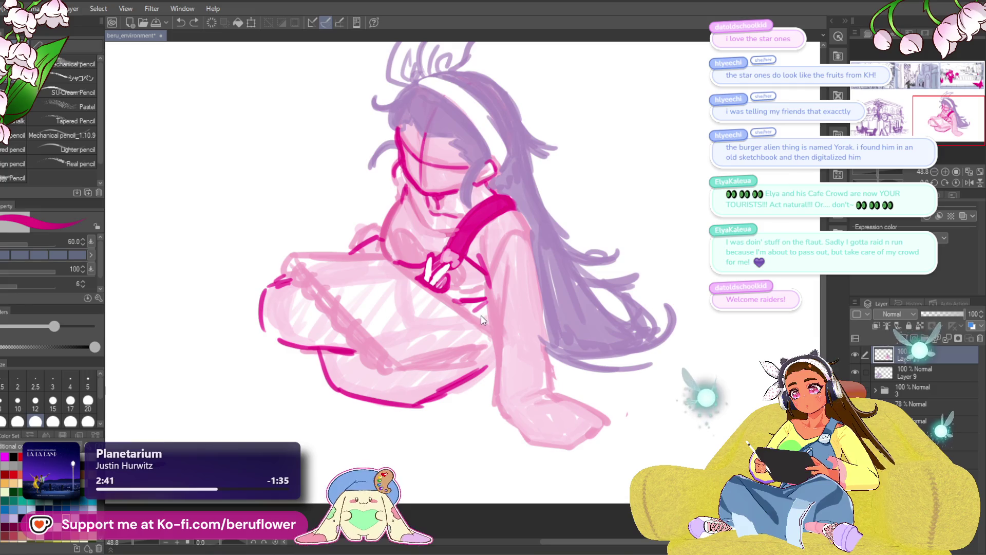
mouse_move(492, 317)
mouse_down()
mouse_move(470, 314)
mouse_move(486, 305)
mouse_move(468, 273)
mouse_up()
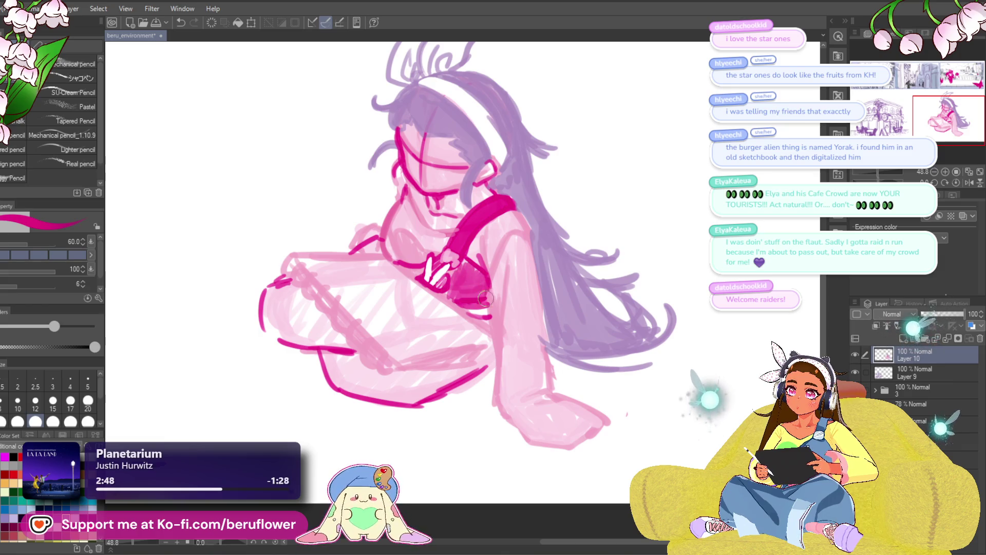
Tilt the canvas view about -45° with the Navigator rotation slider.
scroll(484, 379, down, 4)
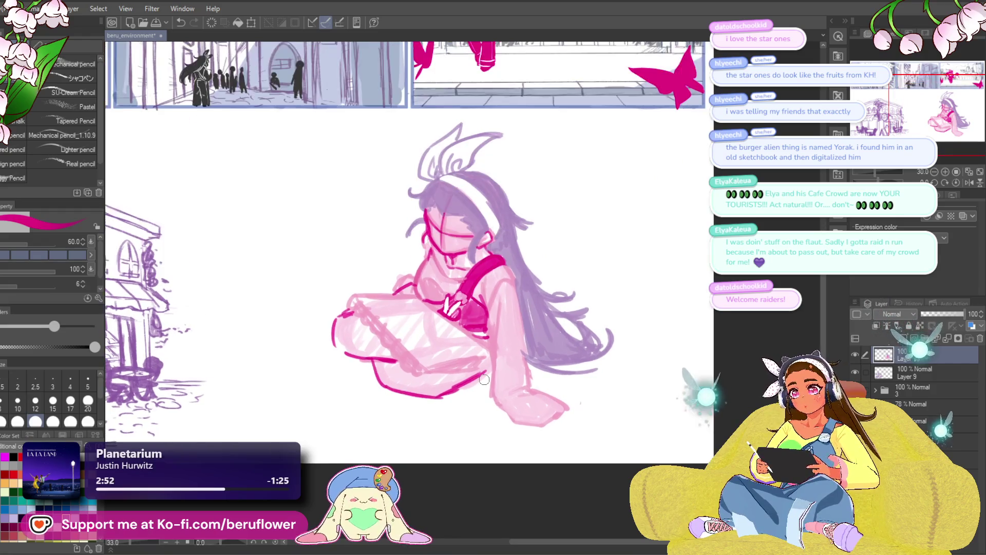
drag(693, 377, 676, 371)
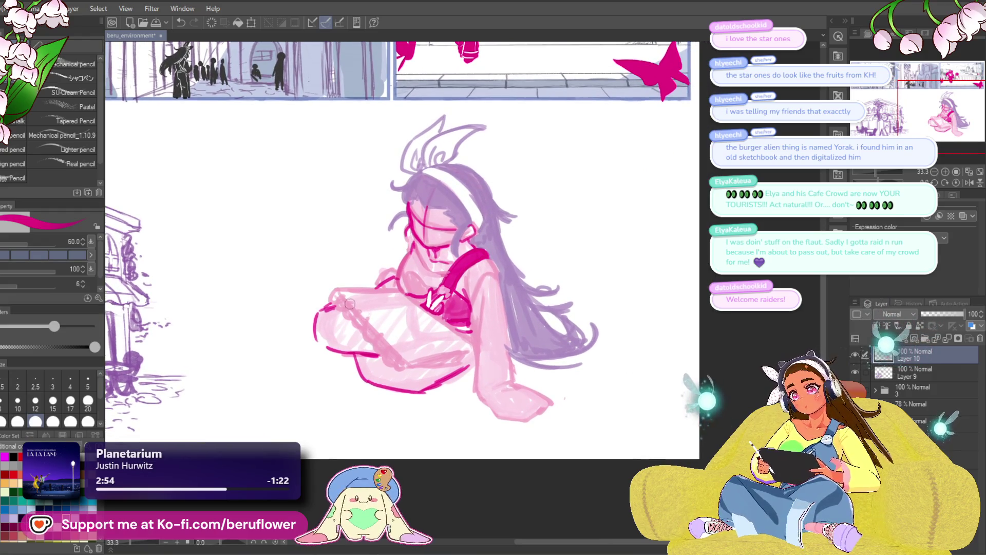
drag(880, 183, 877, 180)
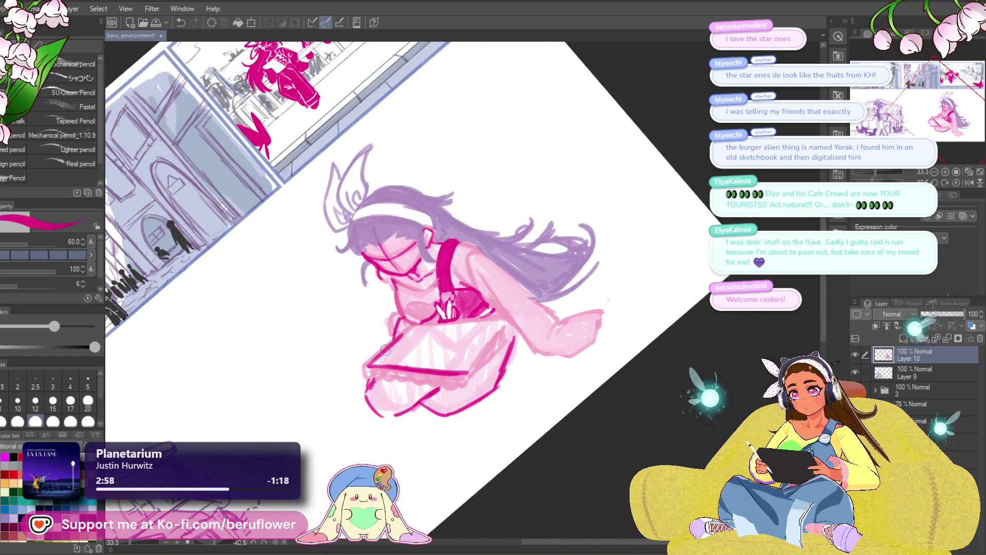
Reset the view upright and sketch the tablet in her lap with a hand gripping its top edge.
click(956, 183)
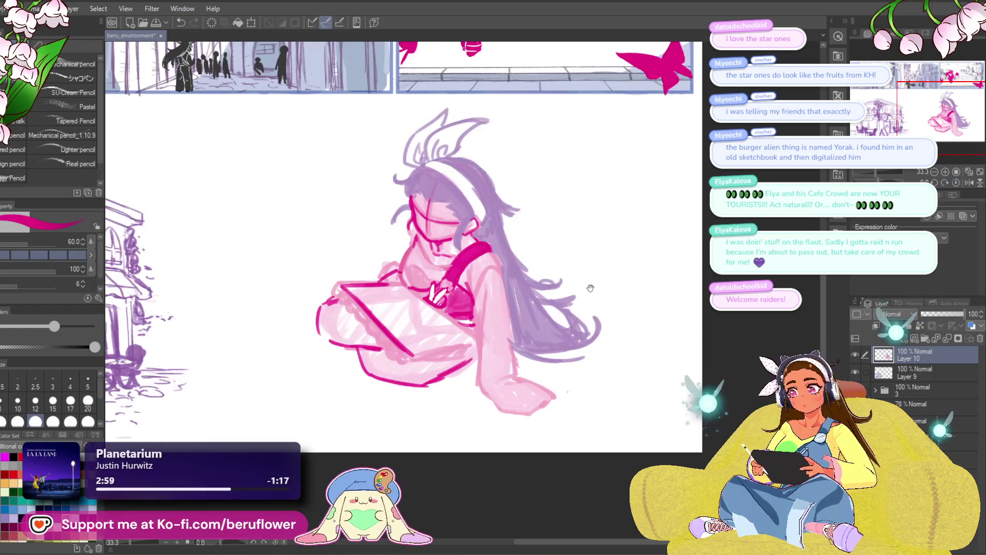
mouse_move(486, 338)
mouse_down()
mouse_move(443, 346)
mouse_move(427, 280)
mouse_move(503, 332)
mouse_move(525, 317)
mouse_up()
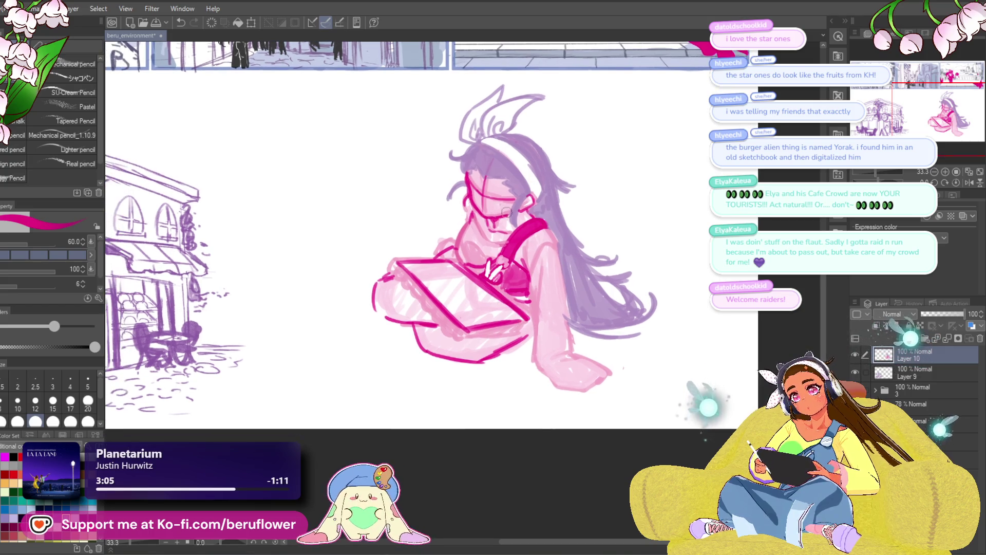
mouse_move(467, 246)
mouse_down()
mouse_move(460, 259)
mouse_move(467, 247)
mouse_move(490, 254)
mouse_move(468, 279)
mouse_up()
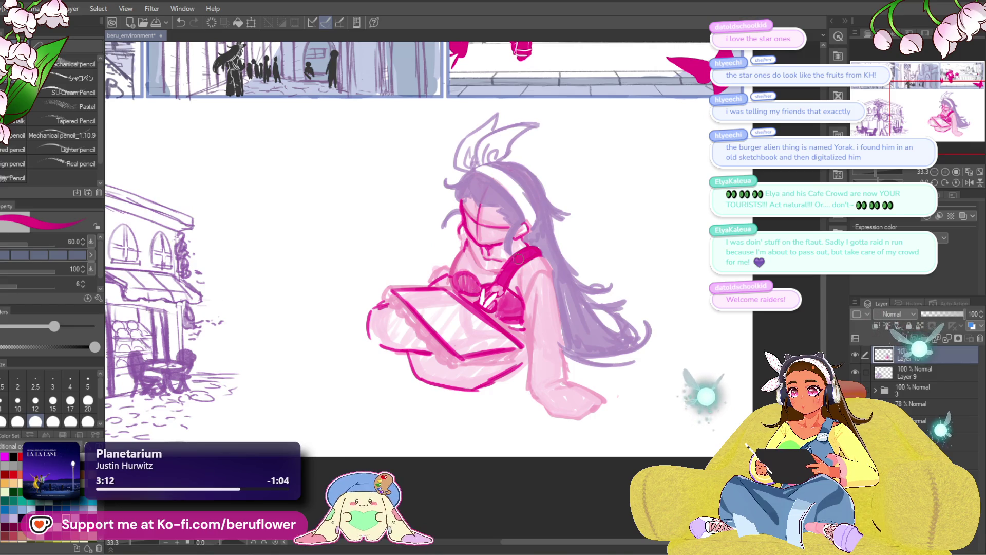
Zoom in on the face and redraw the girl's chin and mouth lines.
scroll(513, 262, up, 1)
mouse_move(472, 258)
mouse_down()
mouse_move(486, 280)
mouse_move(506, 268)
mouse_move(497, 277)
mouse_up()
key(ctrl+z)
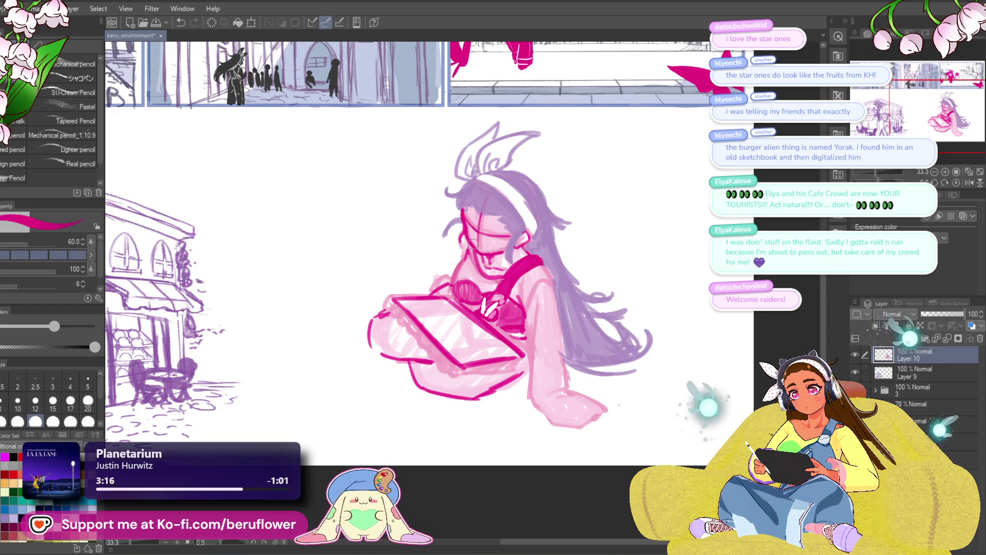
key(ctrl+z)
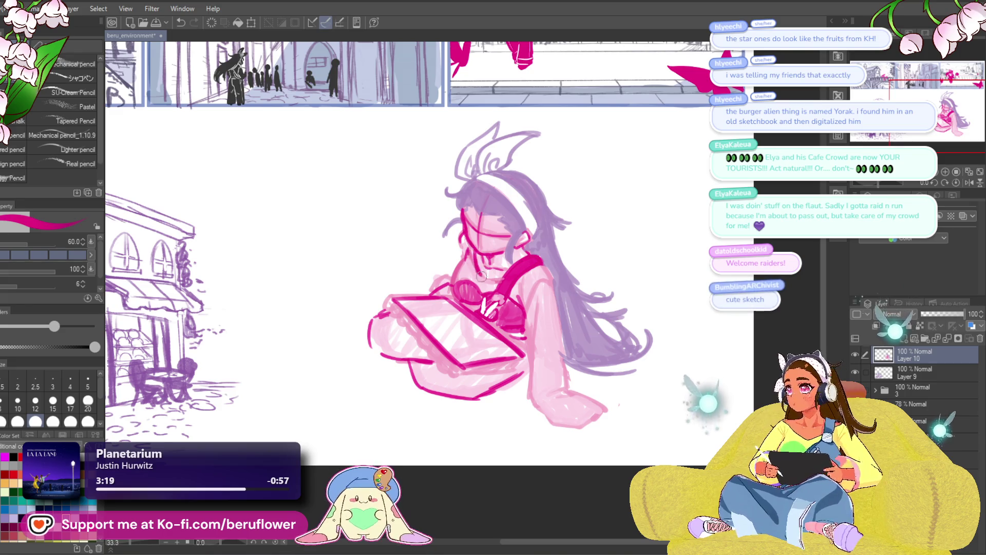
drag(490, 283, 479, 289)
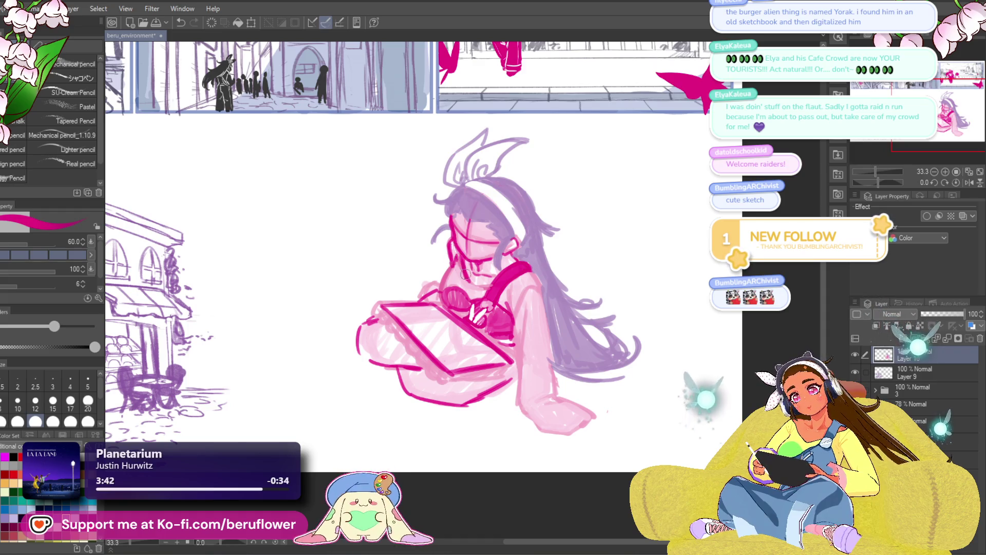
key(ctrl+0)
scroll(439, 289, up, 3)
mouse_move(439, 290)
mouse_down()
mouse_move(466, 307)
mouse_move(464, 317)
mouse_up()
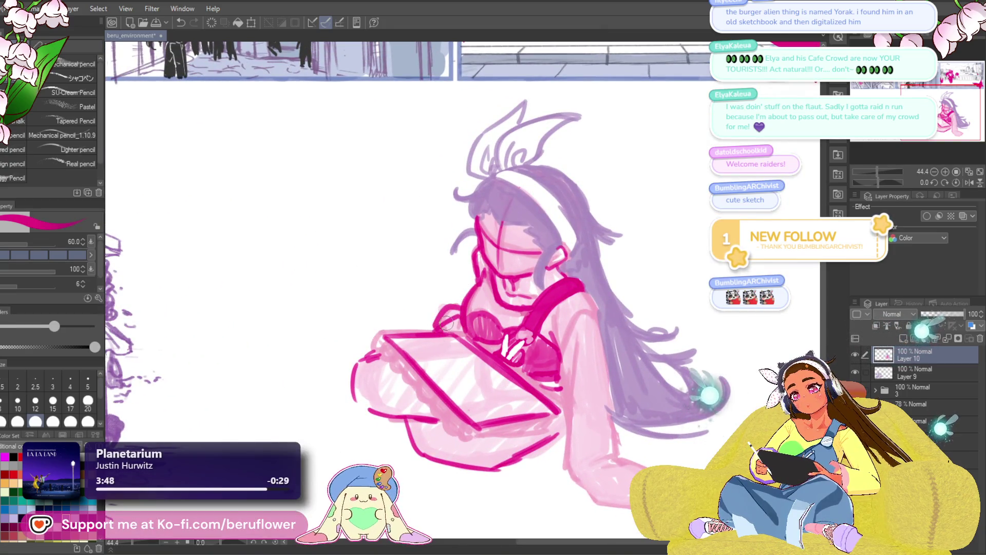
key(ctrl+0)
scroll(446, 323, up, 4)
mouse_move(531, 303)
mouse_down()
mouse_move(487, 309)
mouse_move(461, 339)
mouse_up()
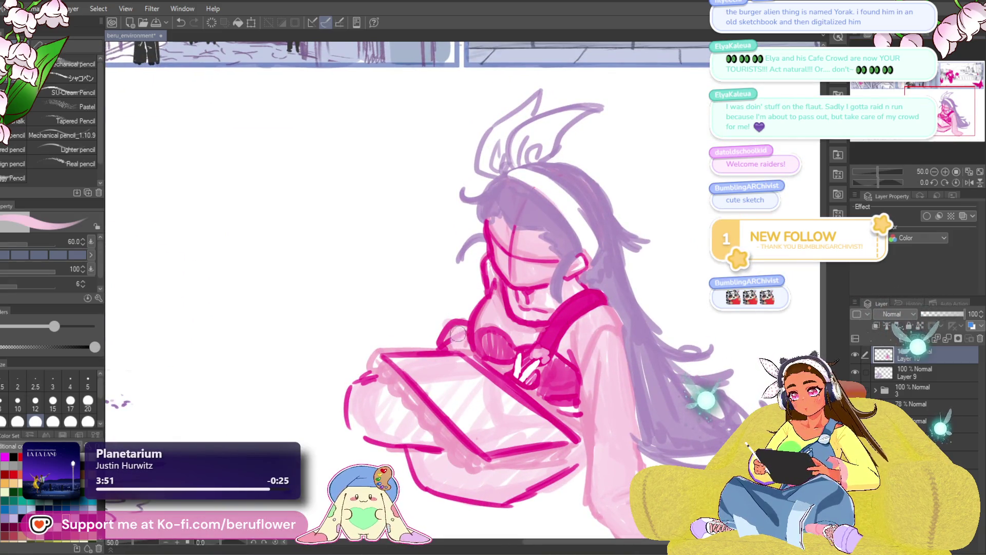
scroll(462, 321, down, 5)
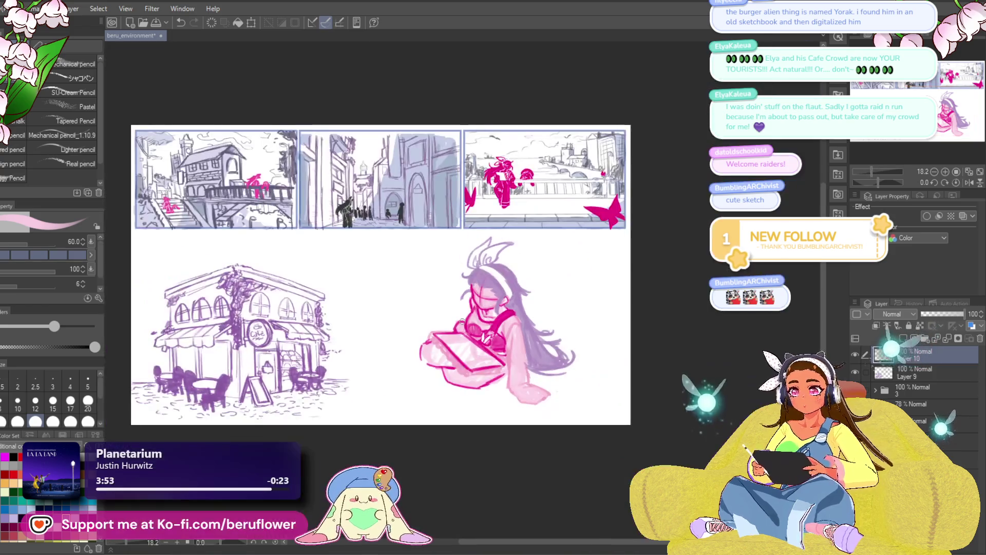
In purple, erase stray strands and extend the hair's lower tip down and right.
scroll(462, 322, up, 3)
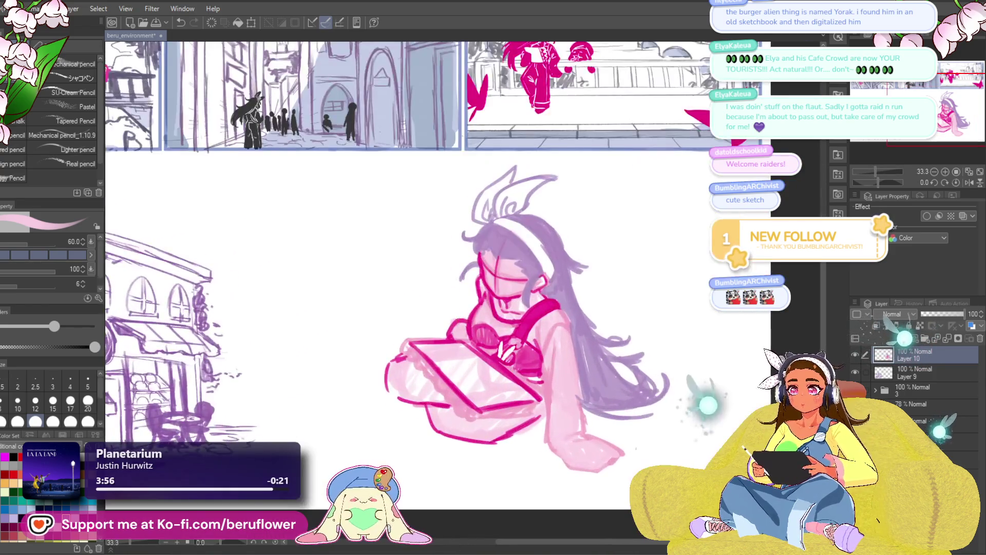
scroll(606, 337, down, 3)
scroll(606, 339, up, 3)
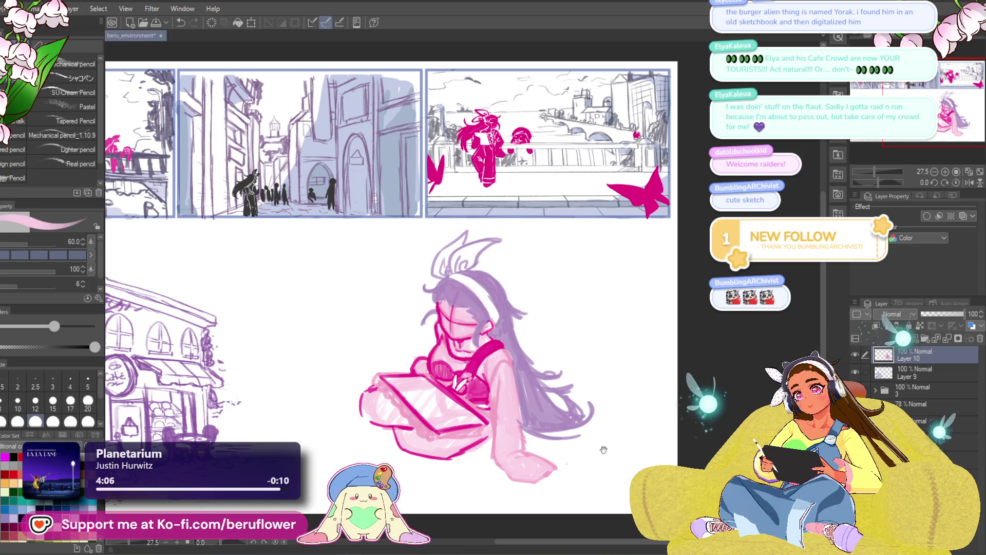
drag(604, 450, 600, 456)
key(x)
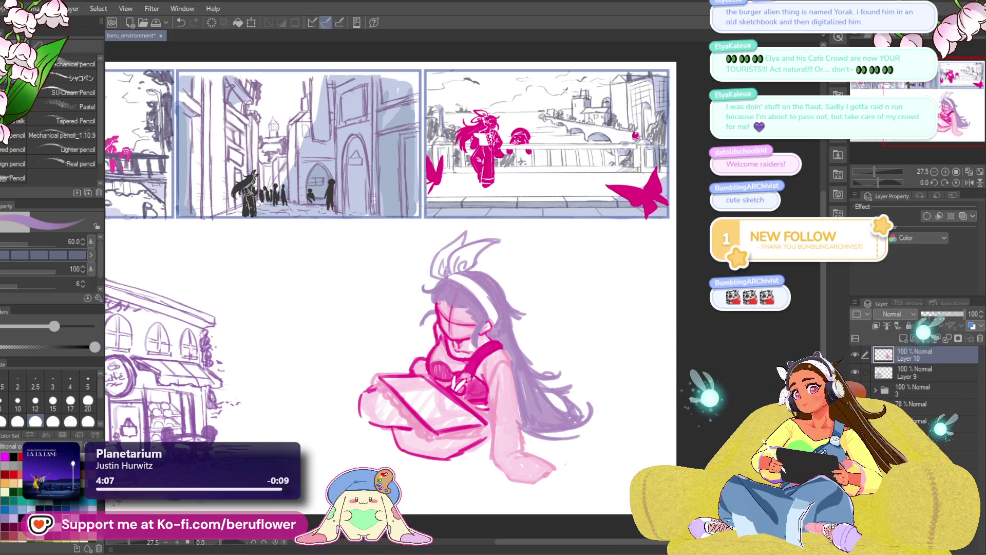
scroll(550, 423, up, 1)
scroll(549, 423, down, 2)
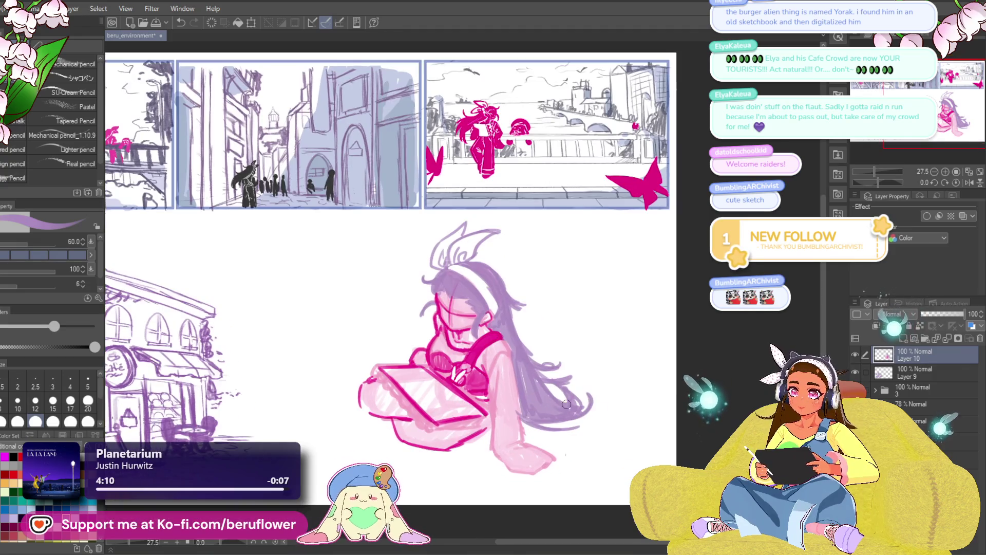
mouse_move(523, 352)
mouse_down()
mouse_move(560, 401)
mouse_move(571, 393)
mouse_move(539, 387)
mouse_up()
drag(536, 387, 580, 421)
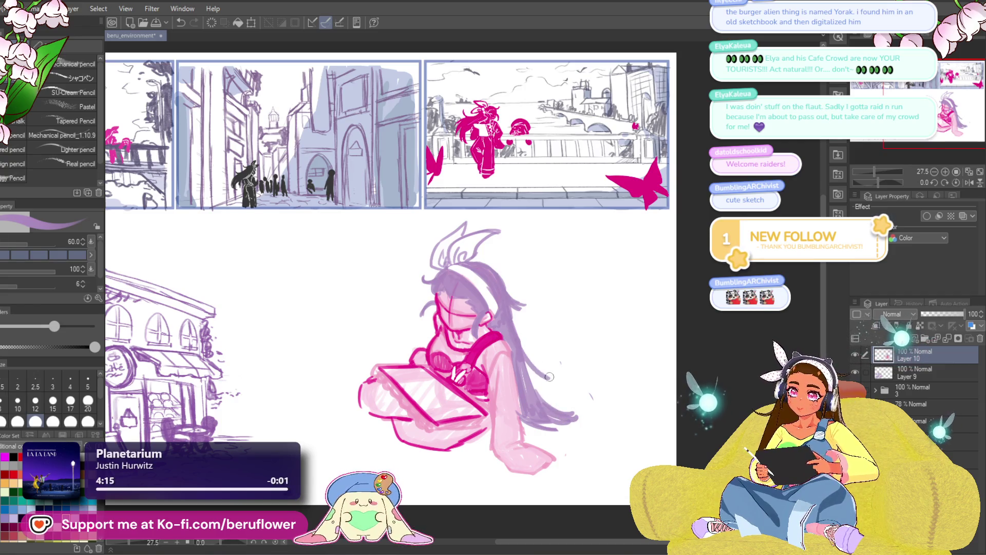
mouse_move(511, 322)
mouse_down()
mouse_move(539, 383)
mouse_move(570, 408)
mouse_move(524, 426)
mouse_move(567, 422)
mouse_up()
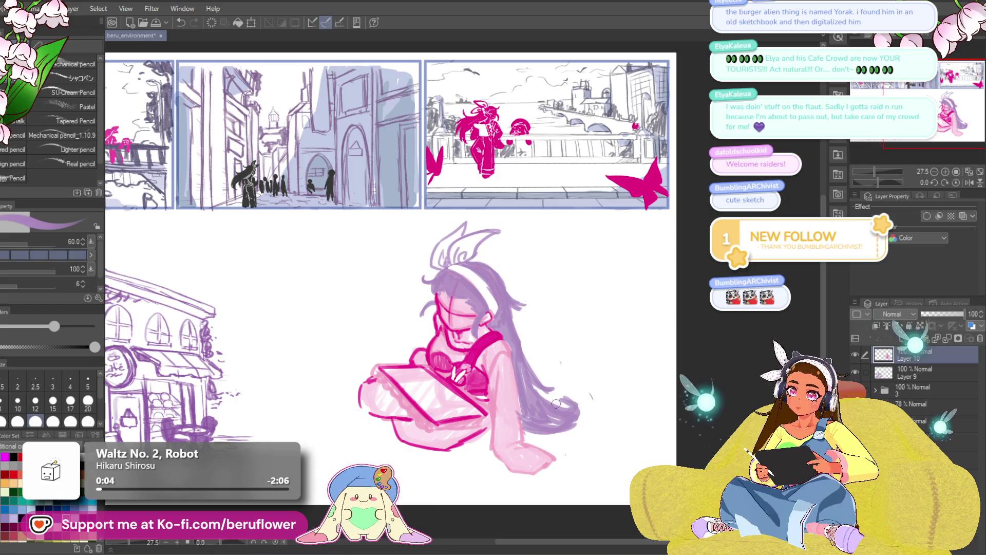
Move the view over the lower figure and undo the last hair stroke.
drag(547, 366, 567, 377)
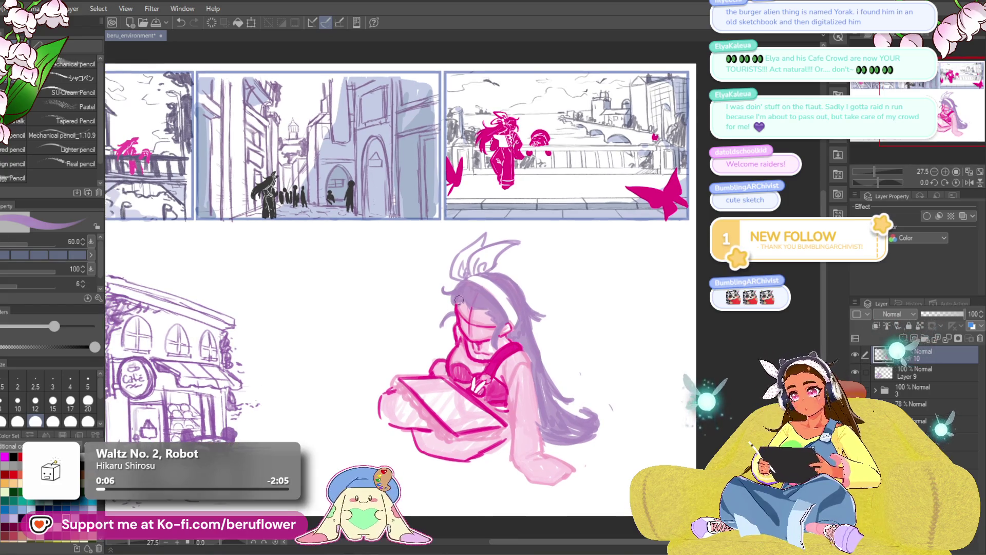
scroll(458, 300, up, 4)
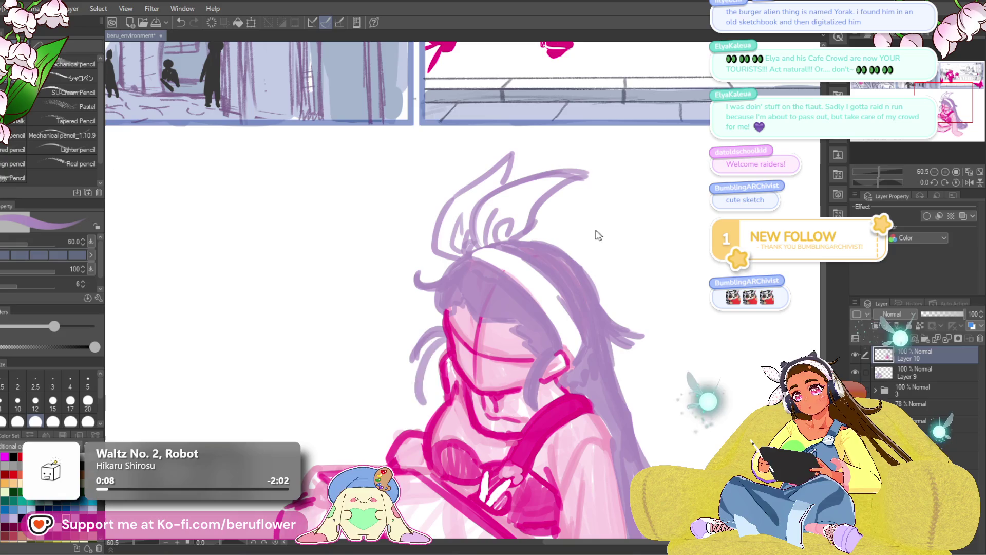
scroll(597, 235, down, 4)
scroll(624, 423, up, 3)
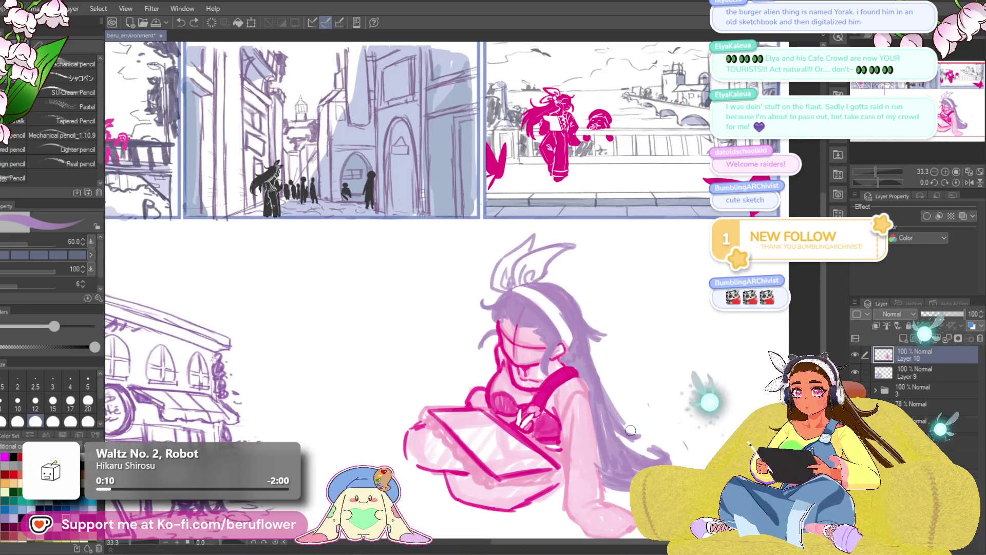
drag(660, 459, 633, 405)
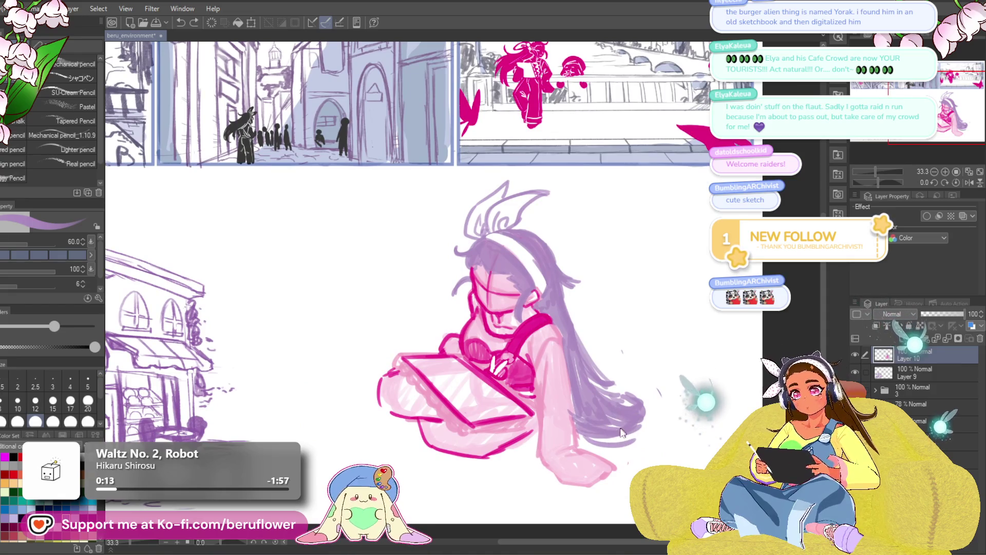
key(ctrl+z)
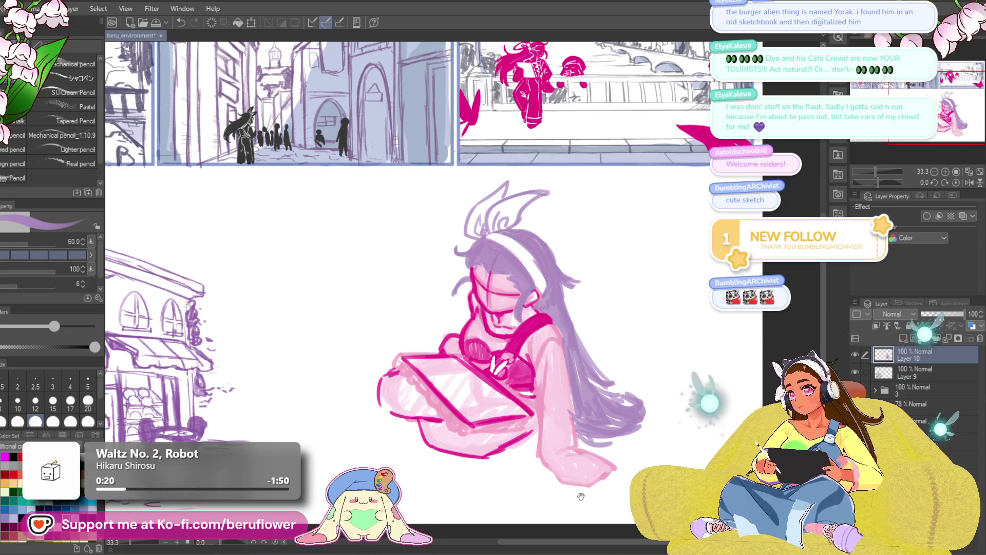
drag(581, 496, 527, 509)
In magenta, outline the hand resting on the ground and ink the arm's right edge.
alt+click(430, 434)
drag(478, 377, 471, 362)
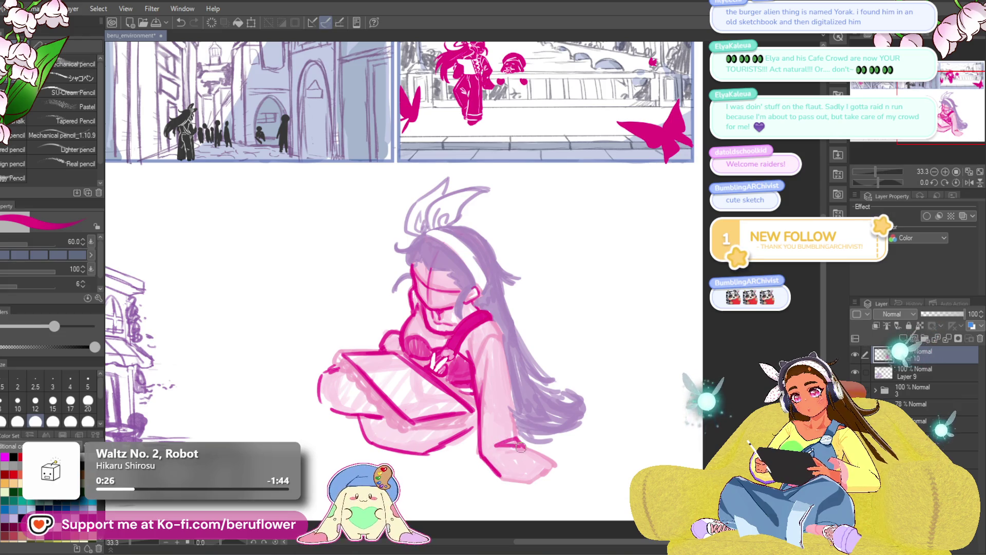
mouse_move(496, 442)
mouse_down()
mouse_move(555, 463)
mouse_move(525, 480)
mouse_up()
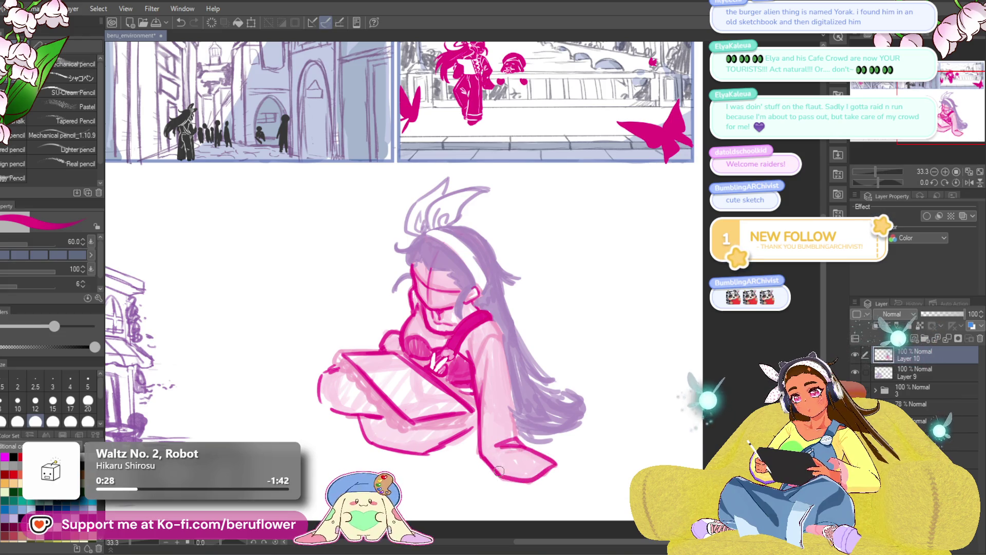
drag(499, 335, 517, 423)
drag(492, 316, 512, 388)
drag(498, 337, 517, 427)
key(ctrl+z)
key(ctrl+z)
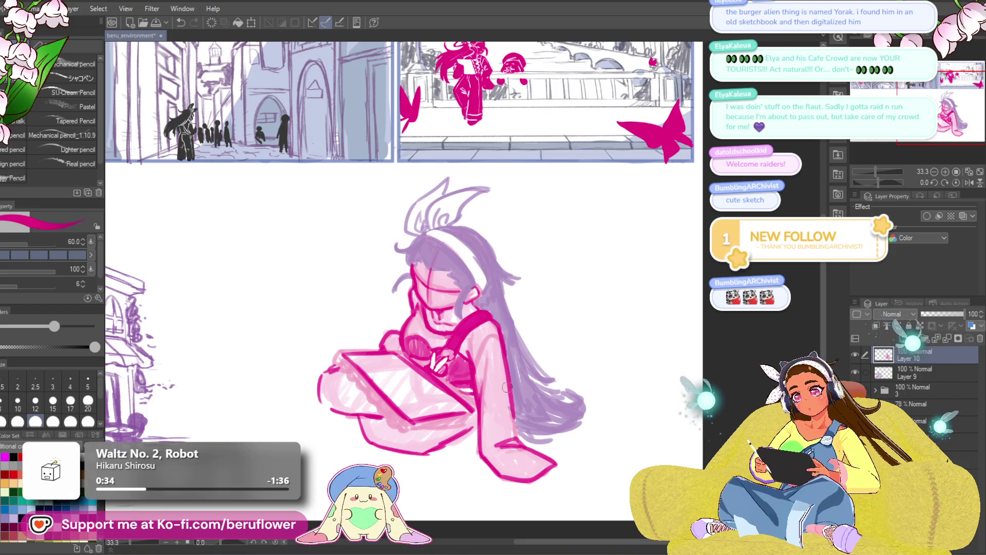
drag(508, 389, 517, 446)
scroll(501, 396, up, 1)
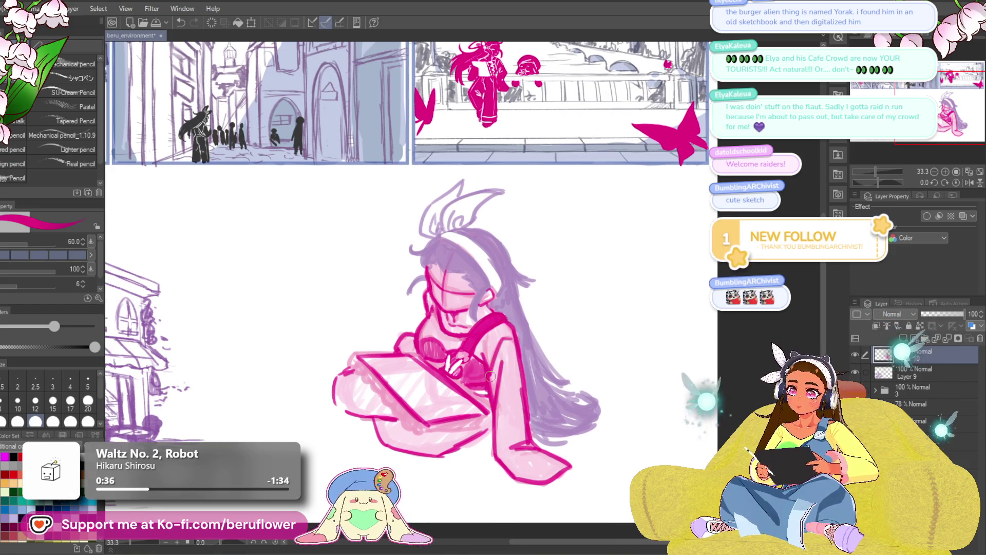
scroll(492, 370, down, 2)
scroll(492, 371, up, 1)
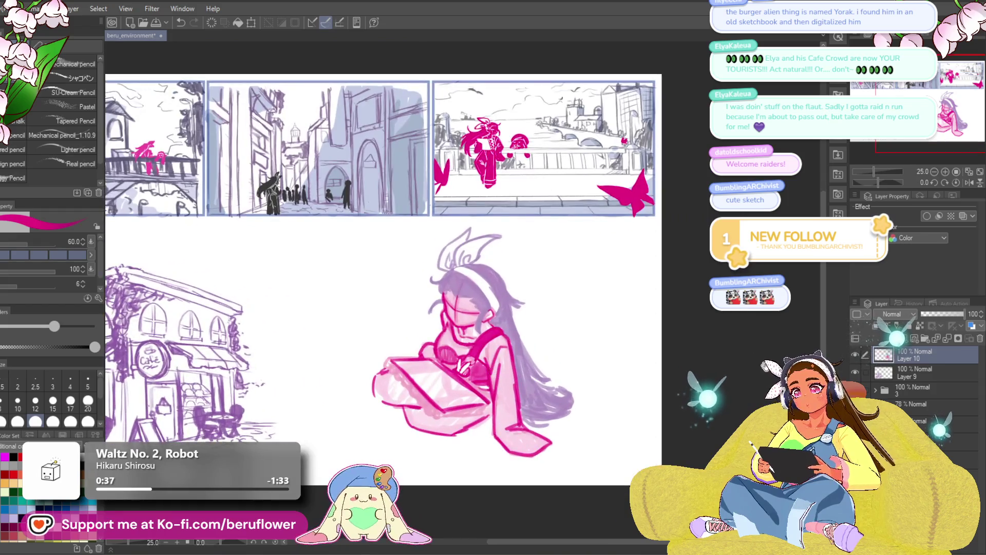
scroll(380, 246, up, 3)
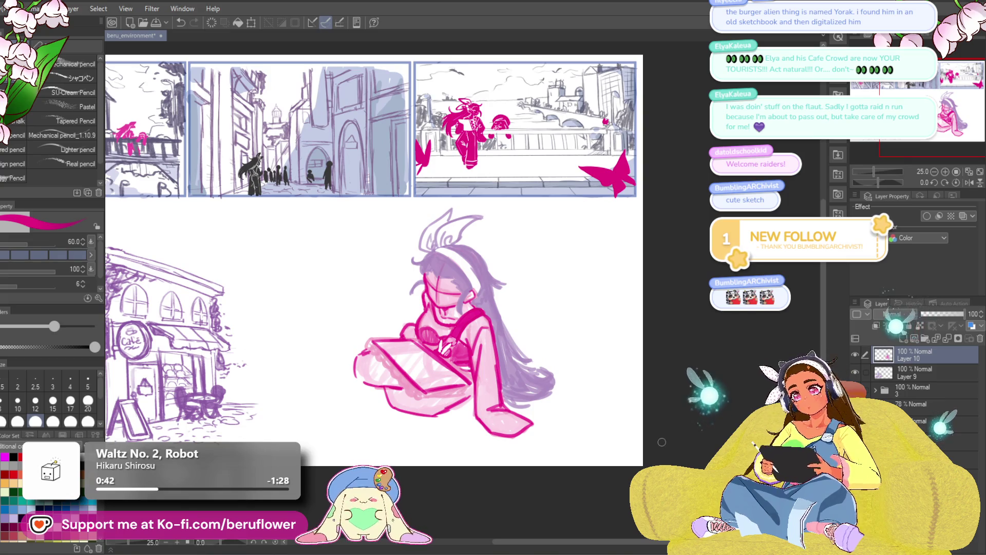
scroll(438, 260, up, 4)
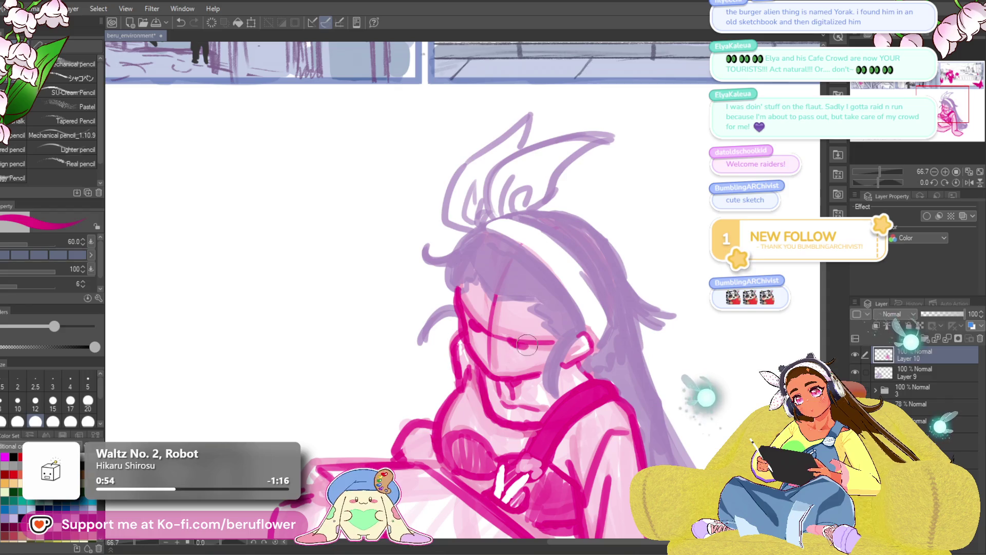
Sketch a stroke under the girl's eye, shrink the brush, and undo then redo the stroke.
drag(484, 350, 518, 363)
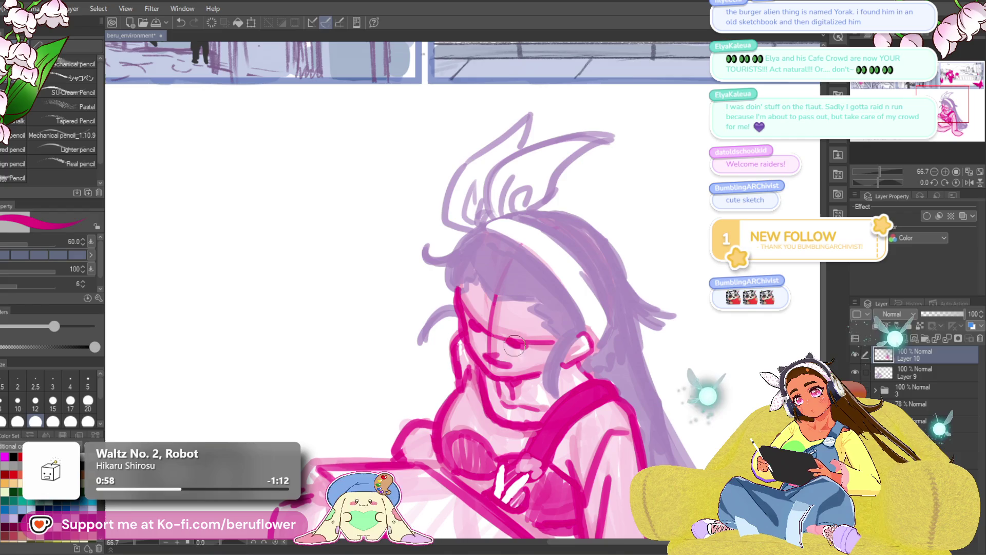
key(bracketleft)
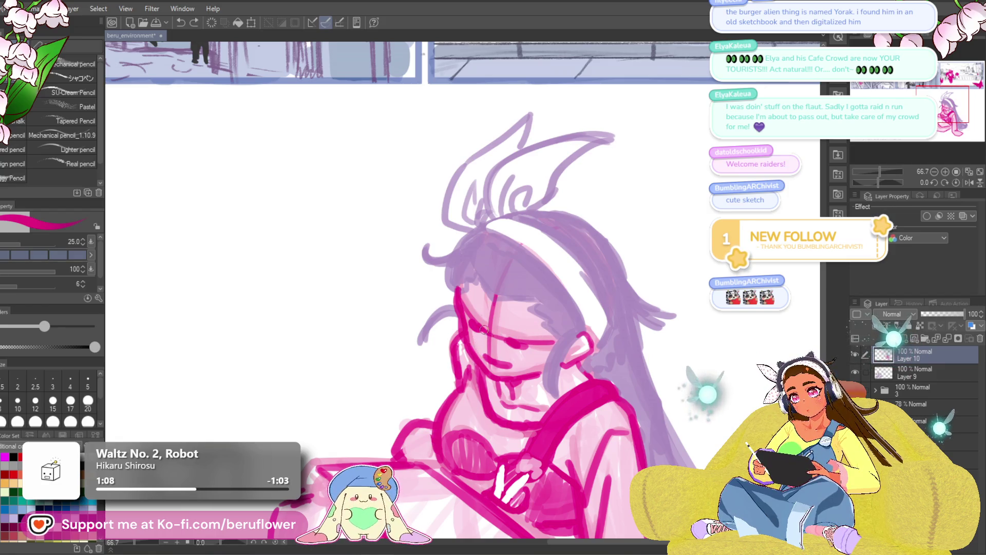
key(ctrl+z)
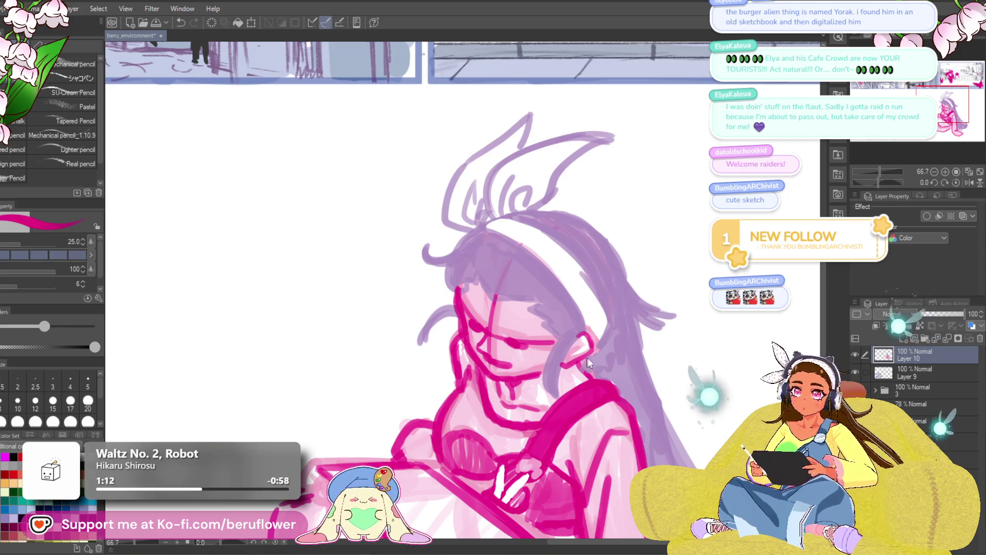
key(ctrl+y)
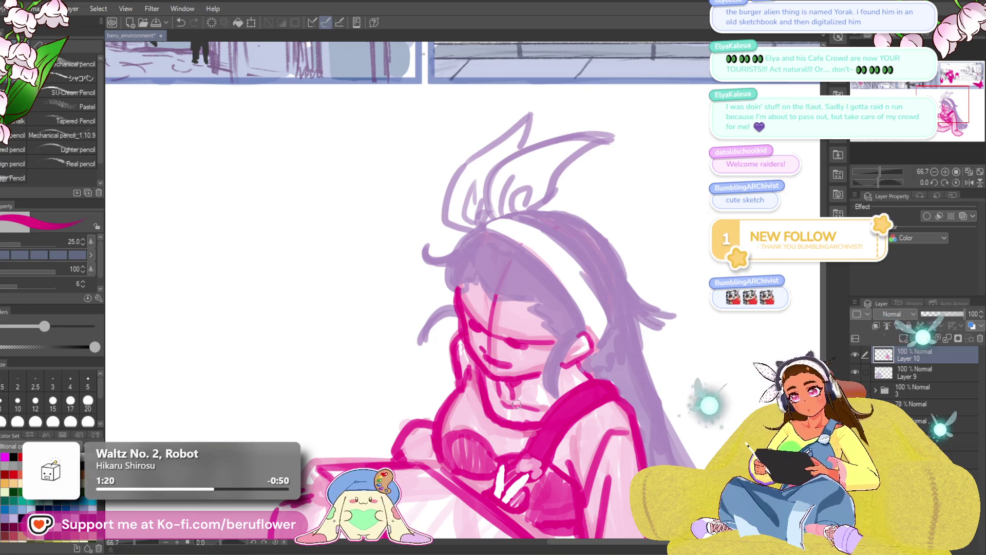
scroll(500, 437, down, 1)
scroll(500, 437, down, 4)
scroll(483, 401, up, 3)
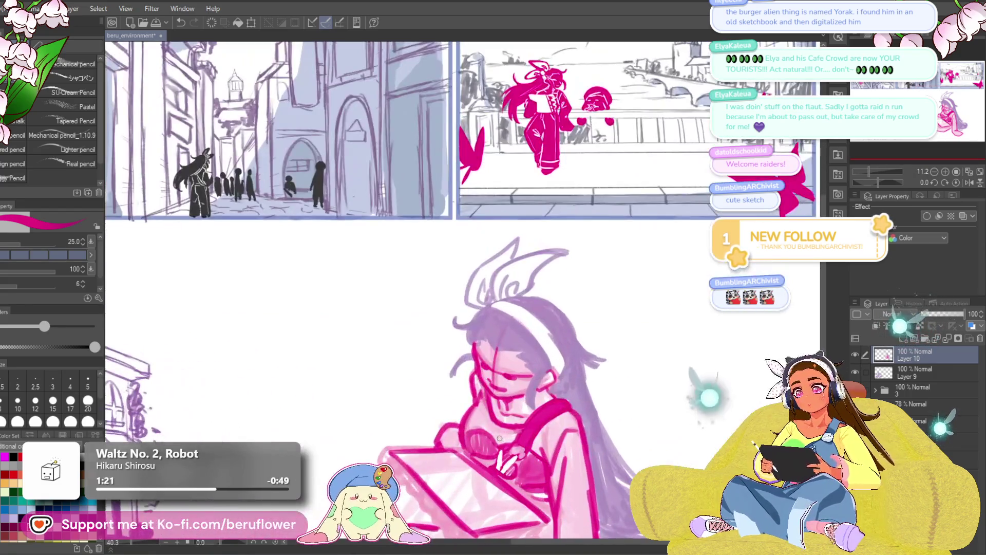
Darken the tablet's lower-left edge line.
scroll(475, 383, up, 3)
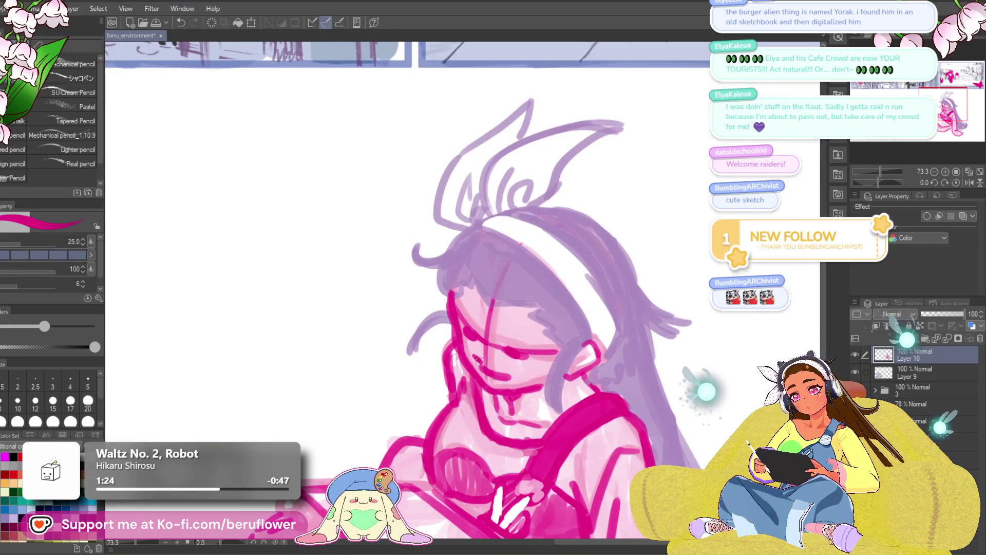
scroll(484, 365, down, 3)
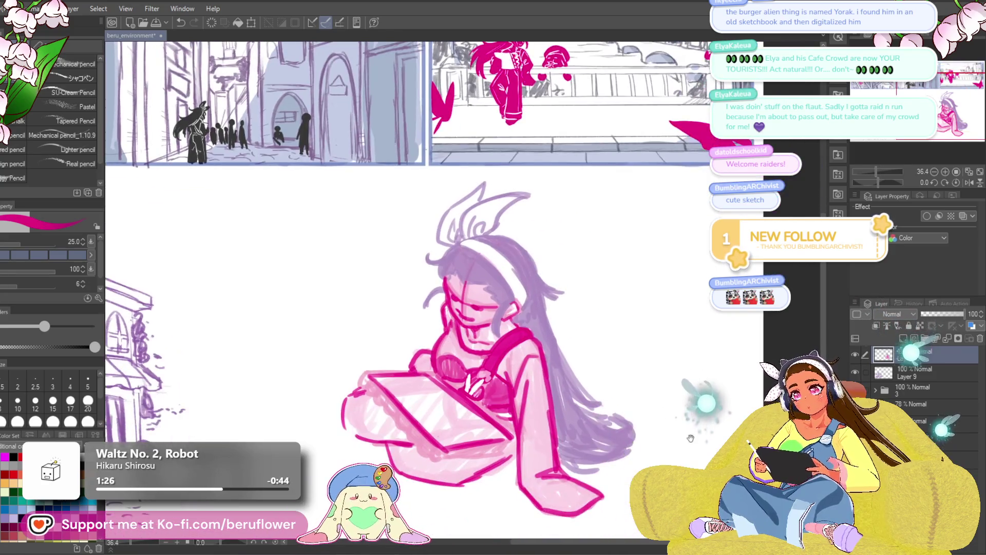
drag(691, 443, 706, 445)
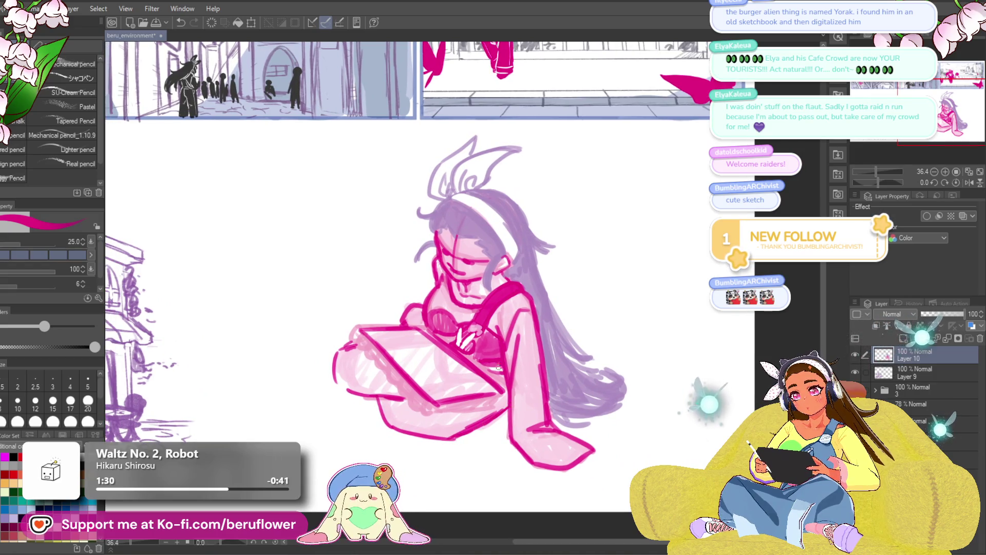
drag(499, 368, 509, 374)
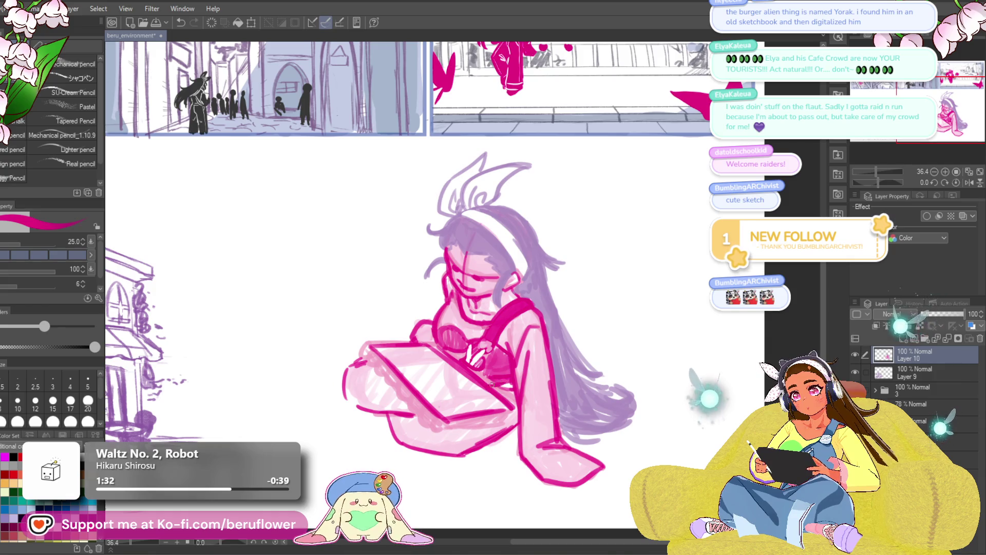
drag(521, 411, 502, 425)
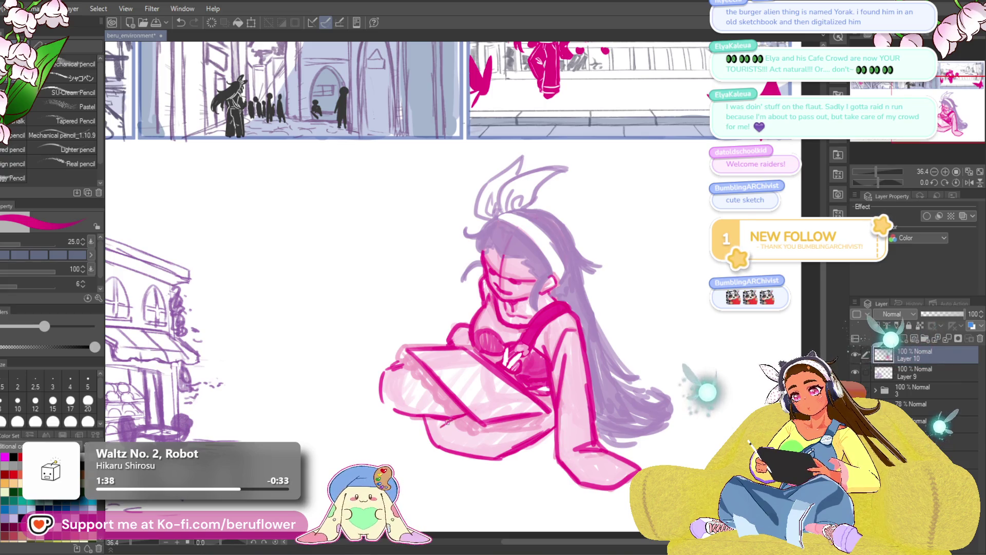
drag(660, 367, 649, 366)
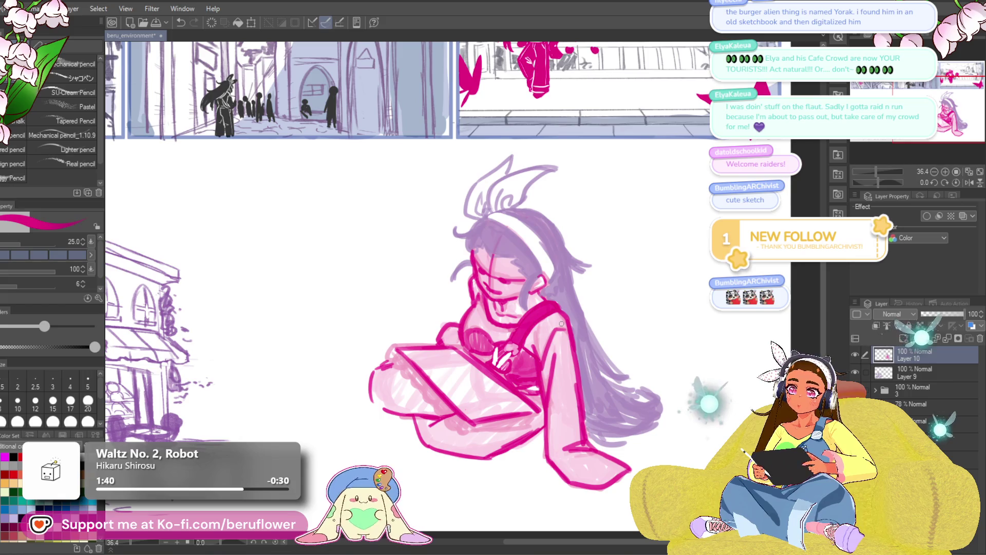
drag(431, 334, 437, 334)
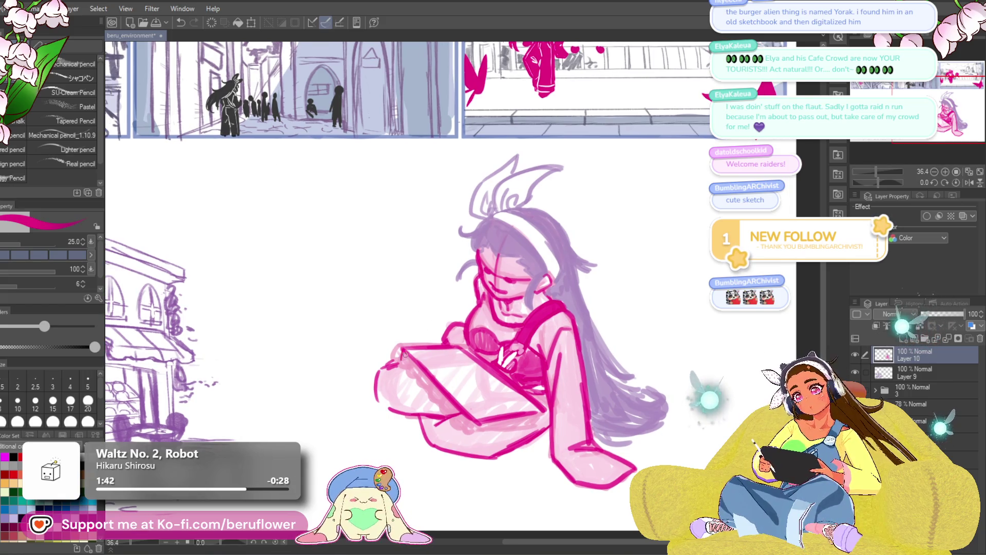
scroll(457, 354, down, 1)
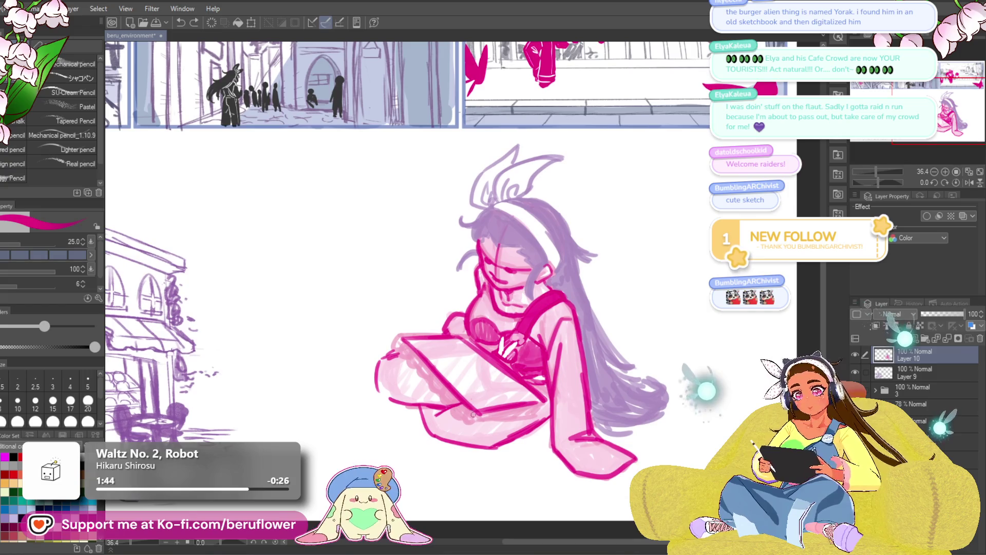
mouse_move(408, 353)
mouse_down()
mouse_move(465, 408)
mouse_move(447, 393)
mouse_move(458, 404)
mouse_move(534, 404)
mouse_up()
Redraw the bottom edge and corner, add spiral binding rings, and fade the sketch layer to 48%.
drag(405, 343, 475, 417)
drag(639, 455, 612, 439)
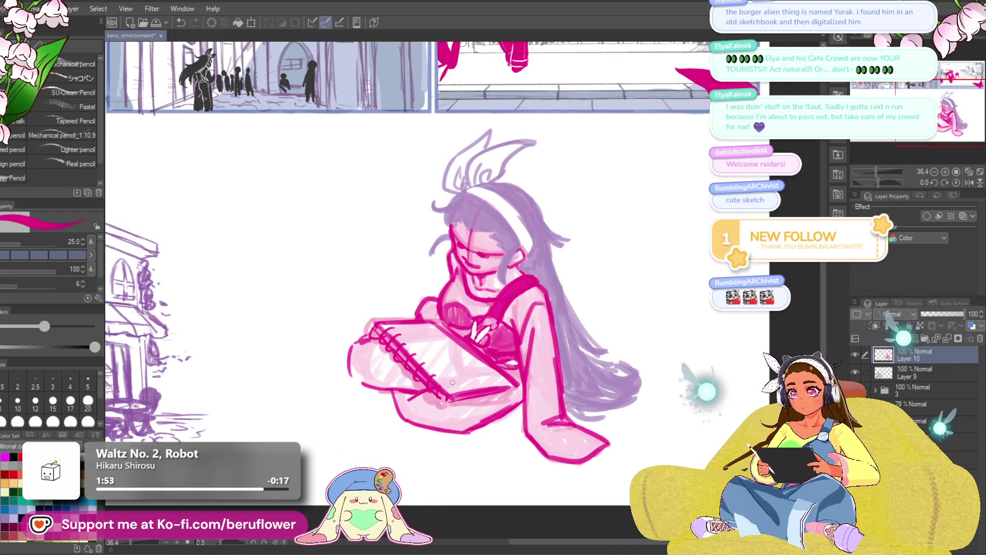
drag(431, 377, 424, 405)
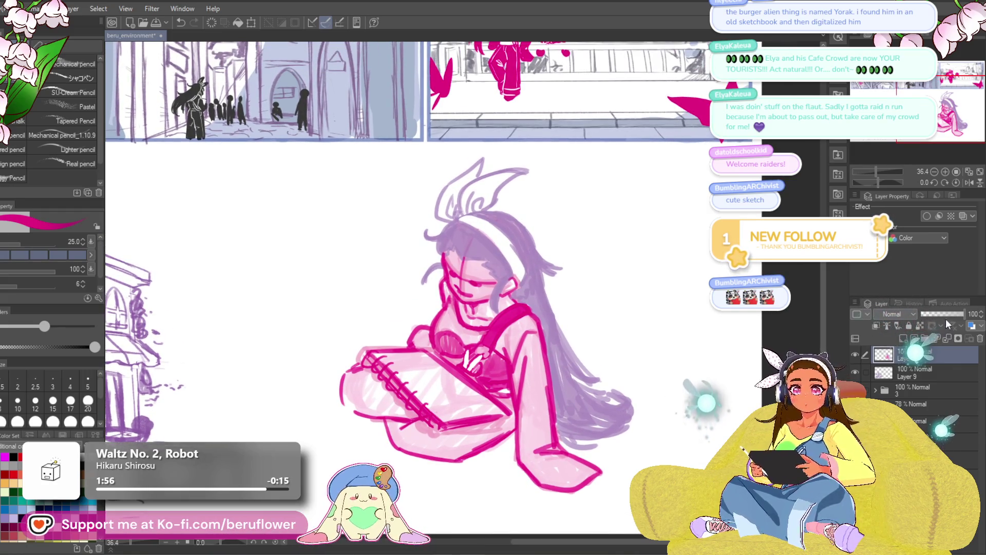
Lower Layer 10 to 48% opacity, add a new raster layer and select the シャコペン brush.
click(942, 313)
click(904, 339)
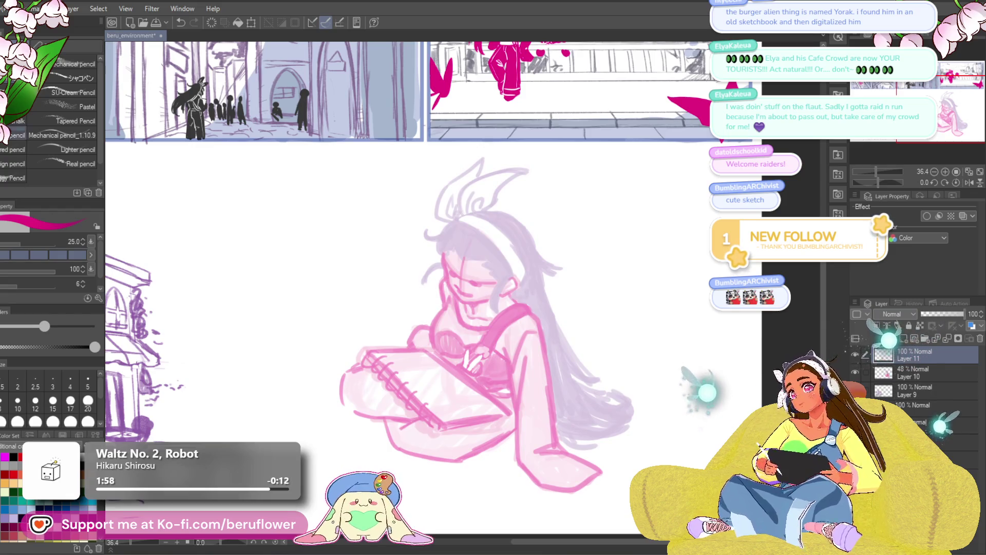
click(74, 78)
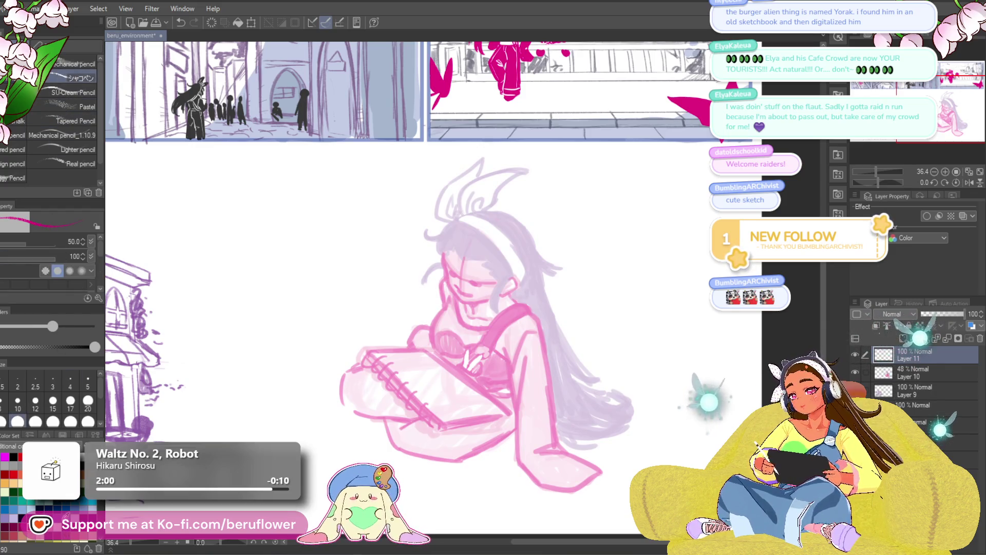
With a smaller brush, ink the face's side and redraw the jawline up toward the ear.
scroll(462, 265, up, 2)
mouse_move(462, 265)
mouse_down()
mouse_move(462, 233)
mouse_move(437, 211)
mouse_move(464, 284)
mouse_up()
key(bracketleft)
key(bracketleft)
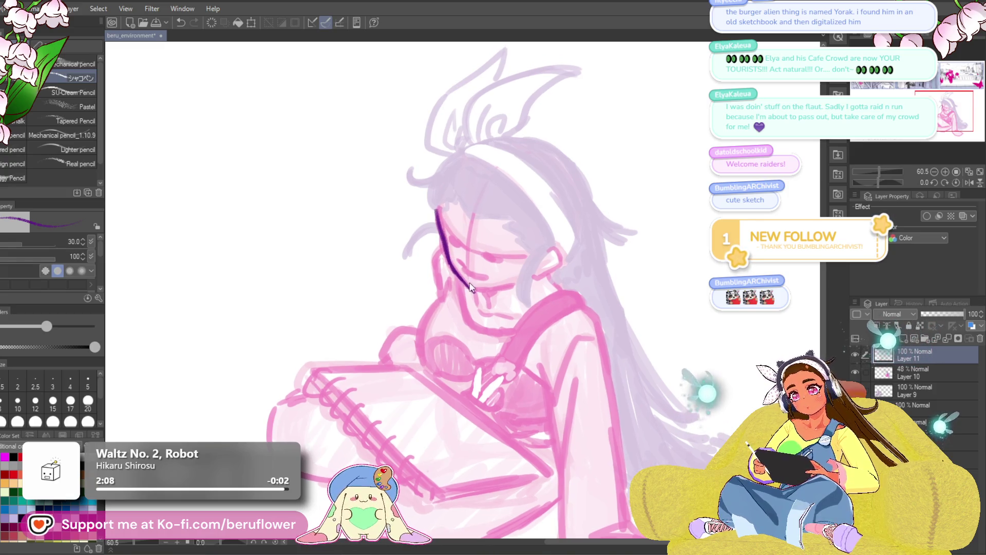
mouse_move(463, 283)
mouse_down()
mouse_move(504, 285)
mouse_move(459, 298)
mouse_up()
scroll(459, 298, up, 5)
mouse_move(550, 216)
mouse_down()
mouse_move(489, 302)
mouse_move(557, 195)
mouse_up()
key(ctrl+z)
mouse_move(477, 309)
mouse_down()
mouse_move(536, 260)
mouse_move(562, 198)
mouse_up()
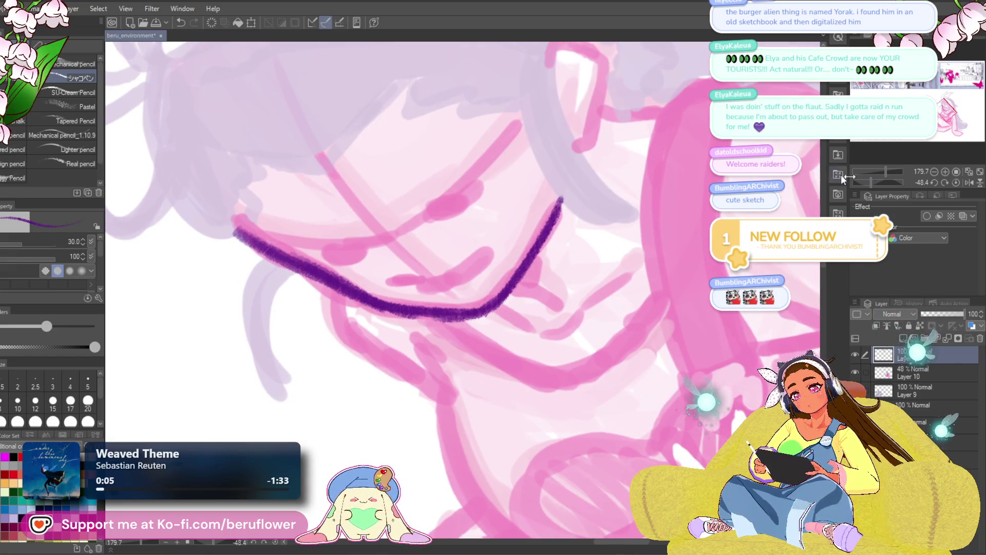
Reset the canvas rotation to zero and add a short purple stroke below the jaw.
click(956, 183)
drag(486, 311, 506, 351)
scroll(493, 308, down, 6)
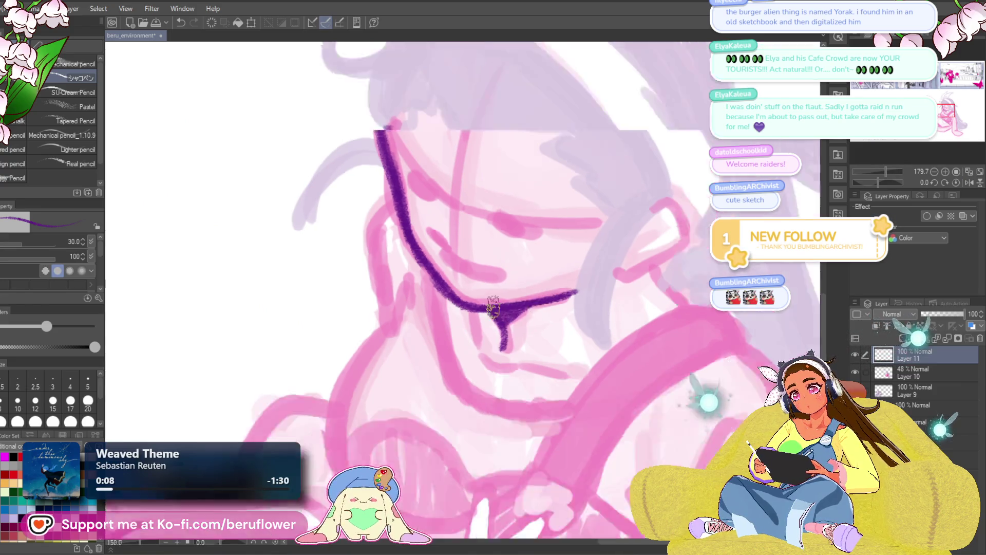
scroll(493, 307, up, 3)
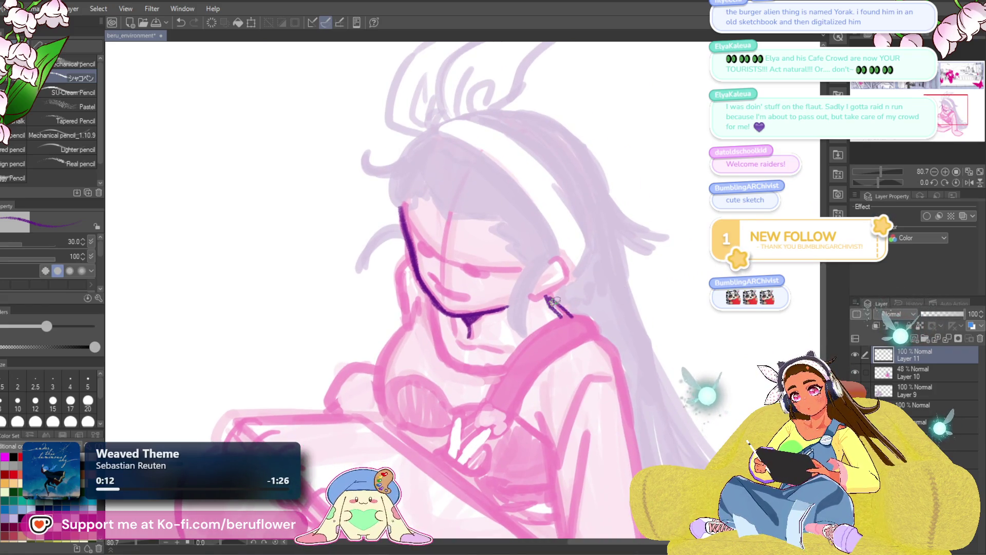
scroll(556, 302, down, 4)
scroll(508, 329, up, 3)
scroll(507, 330, up, 1)
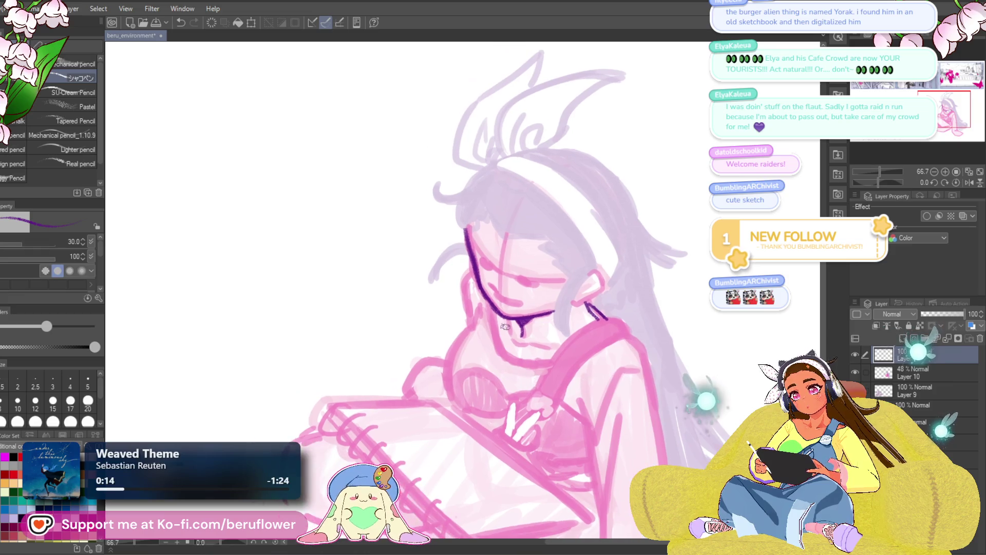
scroll(552, 355, down, 3)
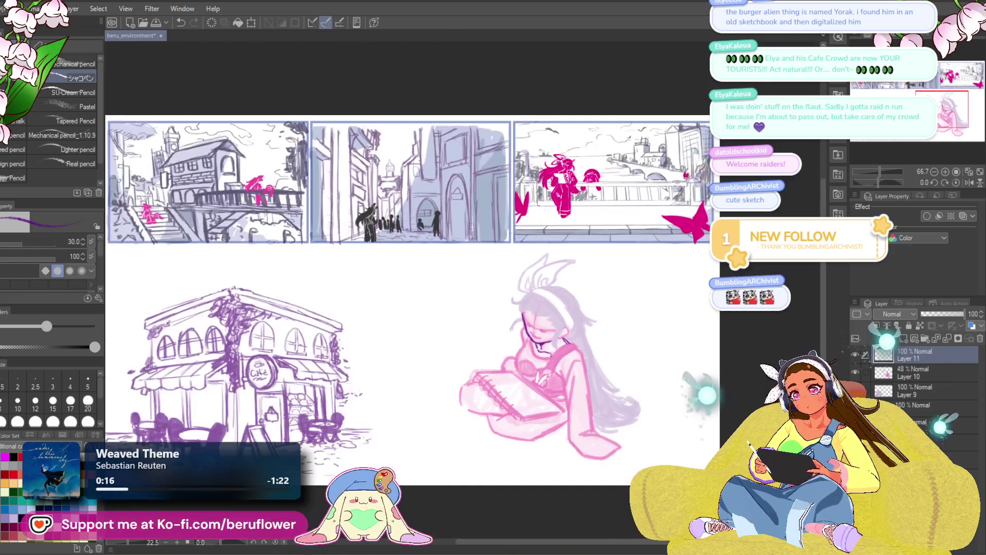
scroll(416, 303, down, 1)
scroll(416, 303, up, 1)
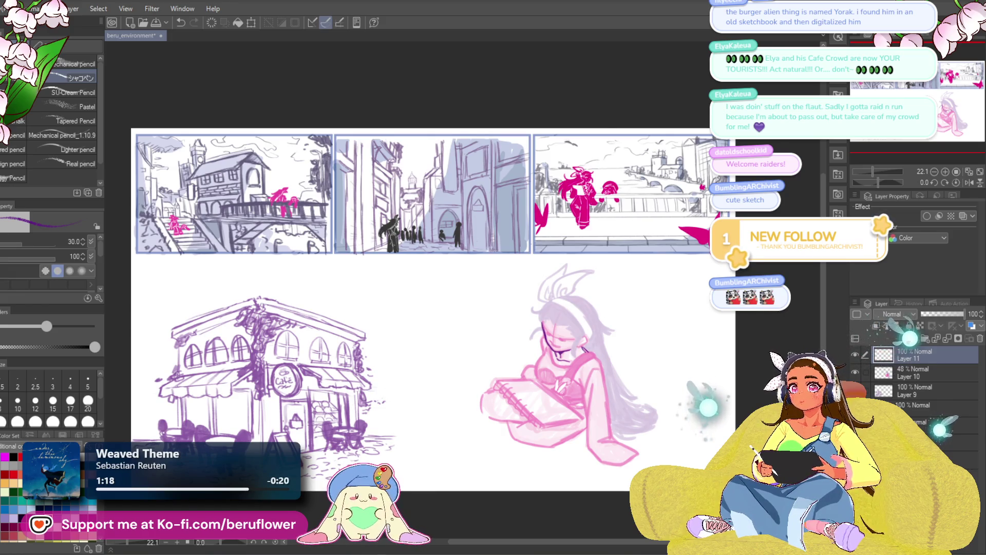
scroll(516, 303, up, 3)
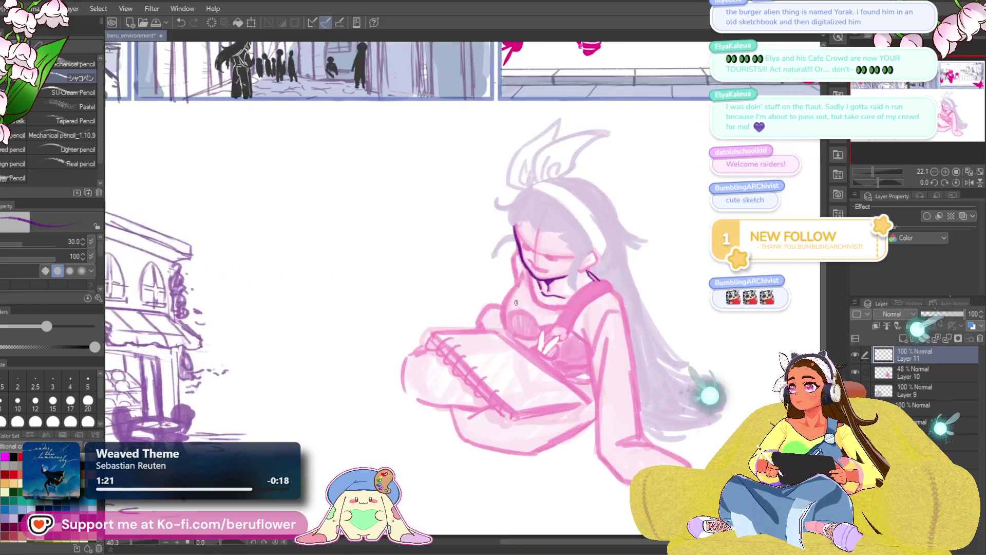
Try purple cheek and ear curves beside the ear, undoing both attempts.
scroll(516, 303, up, 3)
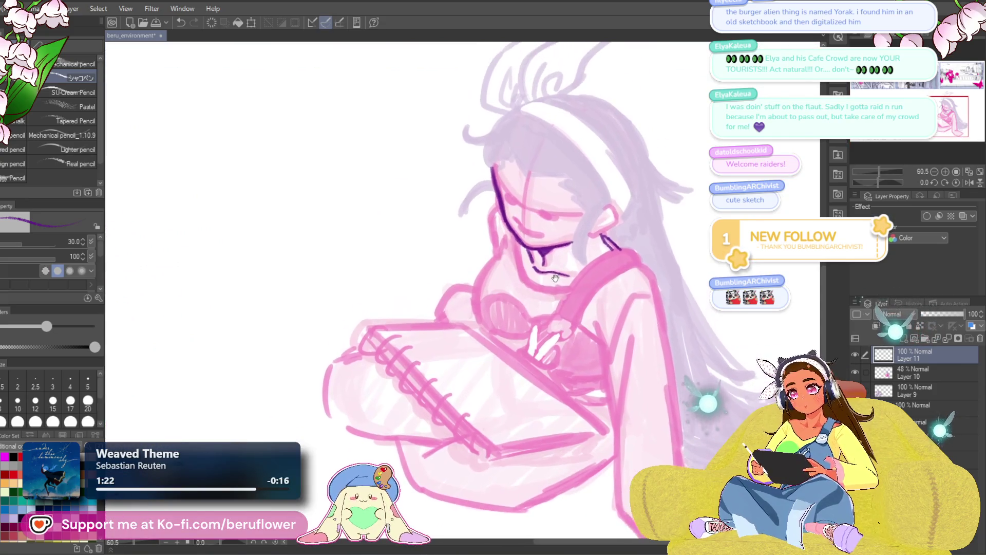
drag(556, 278, 522, 280)
scroll(522, 280, up, 3)
mouse_move(588, 242)
mouse_down()
mouse_move(559, 248)
mouse_move(565, 354)
mouse_up()
key(ctrl+z)
mouse_move(583, 241)
mouse_down()
mouse_move(573, 362)
mouse_move(571, 316)
mouse_move(580, 365)
mouse_move(576, 345)
mouse_move(560, 359)
mouse_move(580, 253)
mouse_up()
key(ctrl+z)
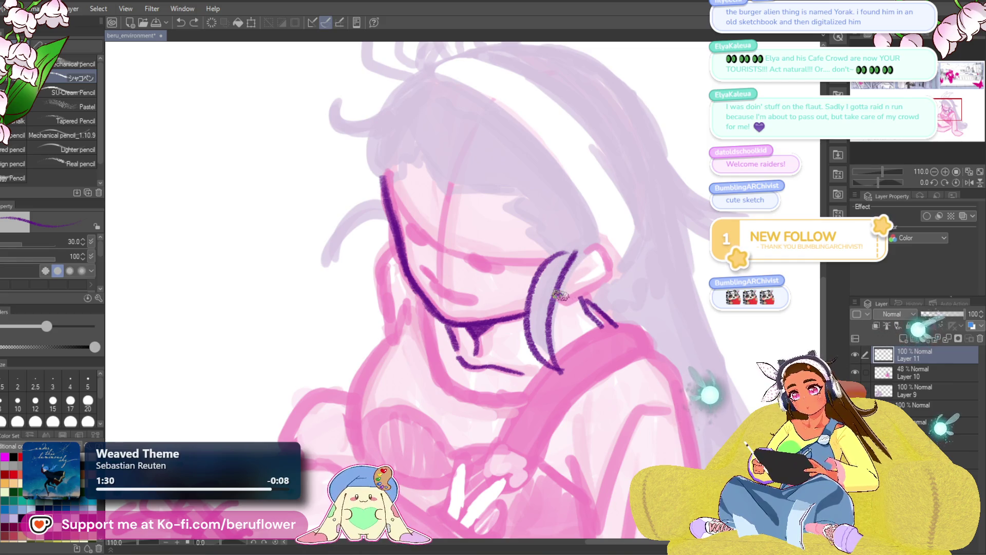
mouse_move(601, 290)
mouse_down()
mouse_move(641, 308)
mouse_move(610, 293)
mouse_move(585, 295)
mouse_up()
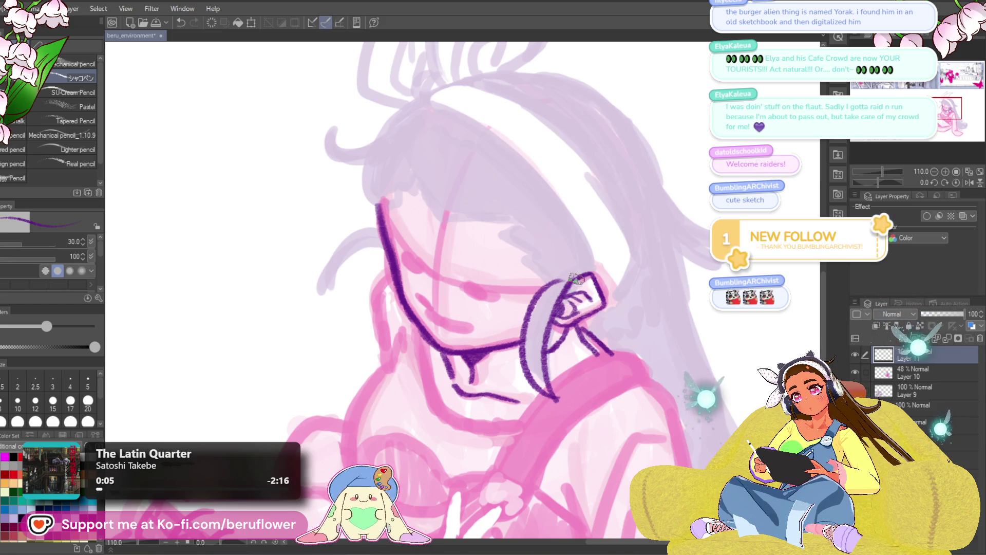
scroll(582, 277, down, 5)
scroll(588, 273, up, 4)
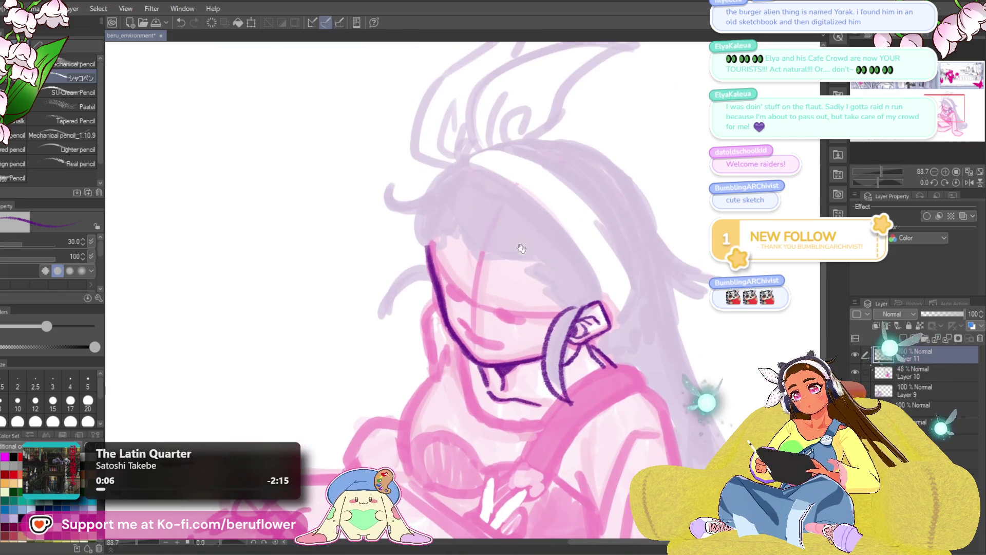
Draw the closed eyelid line, undo it, and reposition the view over the face and hair.
mouse_move(454, 232)
mouse_down()
mouse_move(483, 254)
mouse_move(470, 246)
mouse_move(531, 262)
mouse_up()
key(ctrl+z)
drag(595, 279, 601, 286)
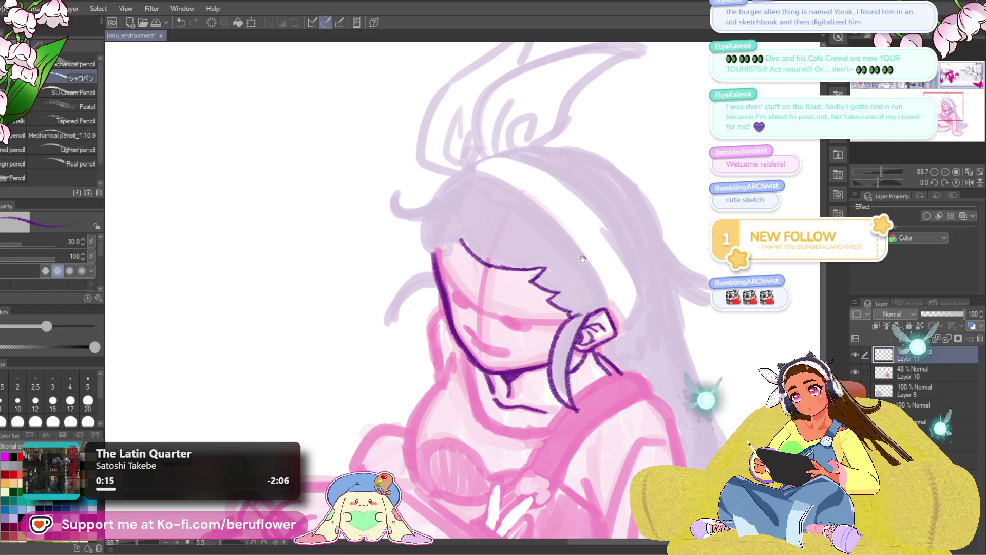
drag(584, 261, 609, 286)
drag(523, 203, 530, 208)
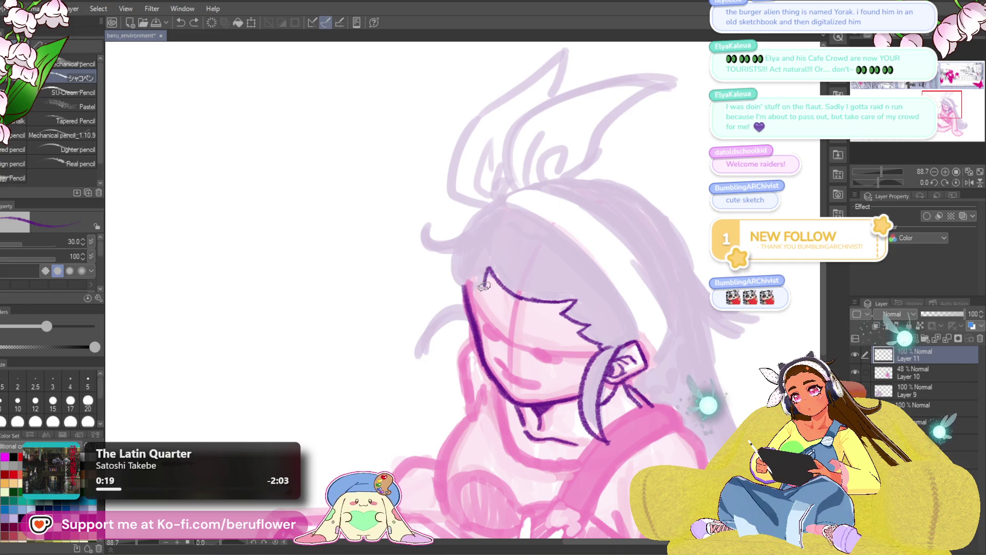
mouse_move(484, 241)
mouse_down()
mouse_move(438, 248)
mouse_move(465, 276)
mouse_move(522, 275)
mouse_up()
mouse_move(593, 282)
mouse_down()
mouse_move(585, 257)
mouse_move(582, 271)
mouse_up()
mouse_move(501, 283)
mouse_down()
mouse_move(515, 255)
mouse_move(483, 311)
mouse_up()
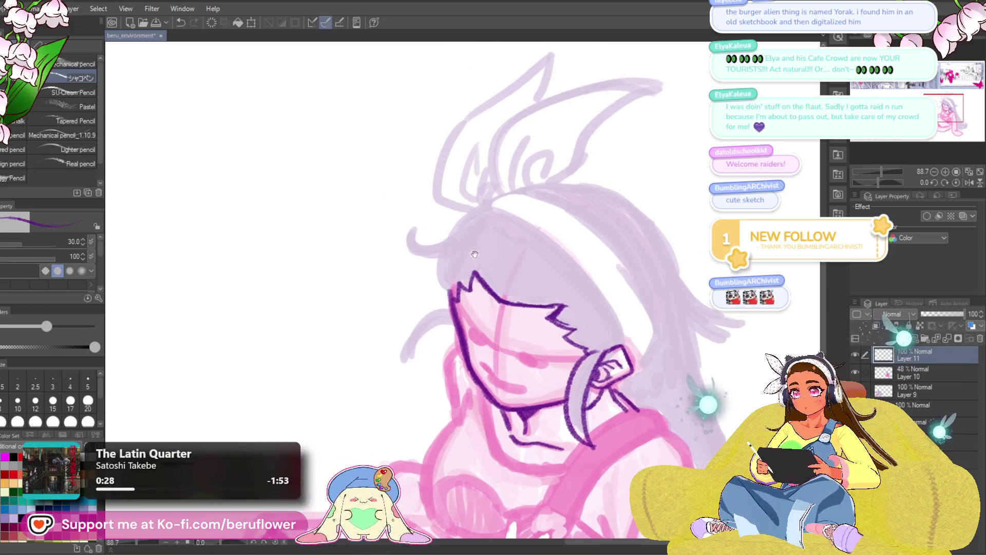
drag(660, 217, 520, 225)
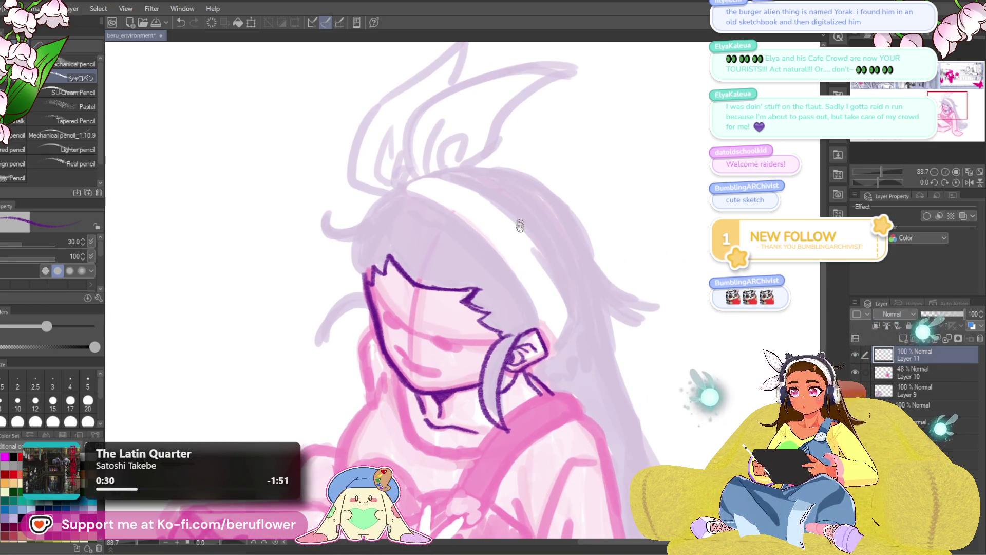
scroll(520, 225, down, 3)
scroll(520, 225, up, 3)
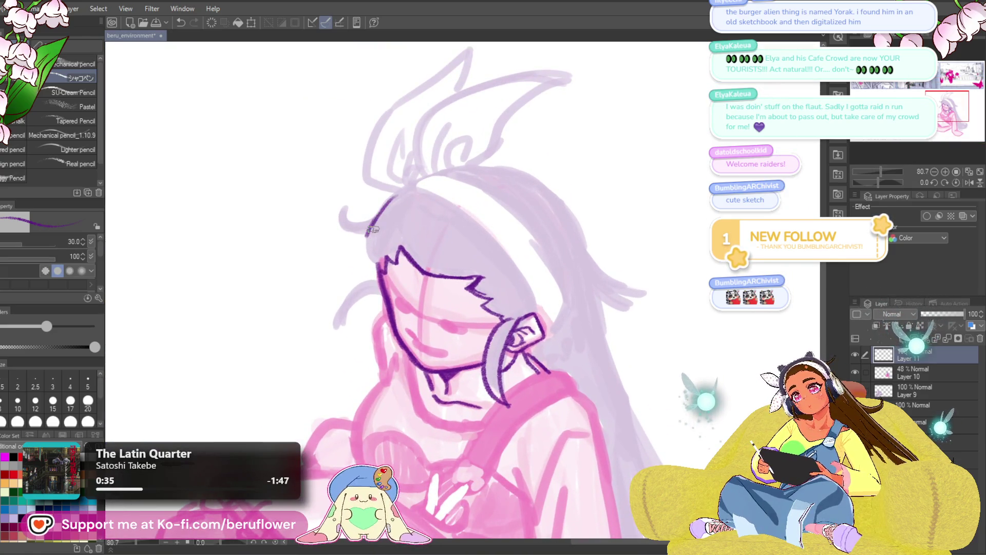
Retry the hair curve on the left of the head, then ink the headband's top edge.
mouse_move(393, 205)
mouse_down()
mouse_move(367, 239)
mouse_move(334, 247)
mouse_up()
key(ctrl+z)
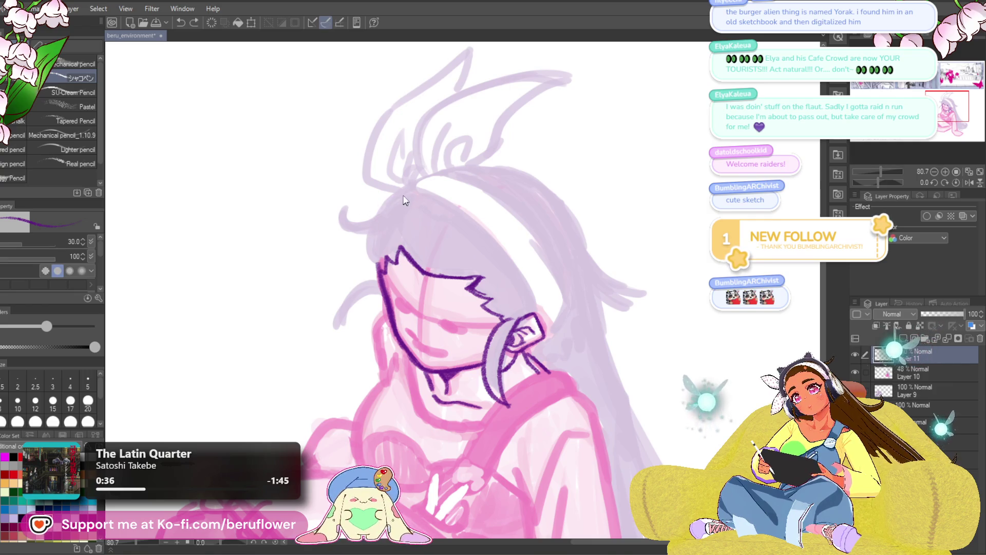
mouse_move(375, 222)
mouse_down()
mouse_move(329, 236)
mouse_move(387, 212)
mouse_up()
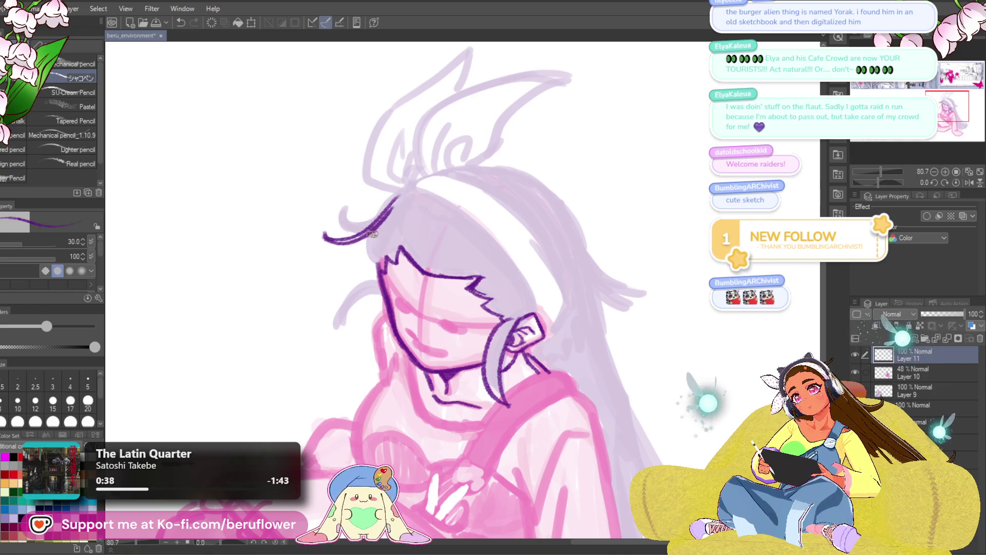
key(ctrl+z)
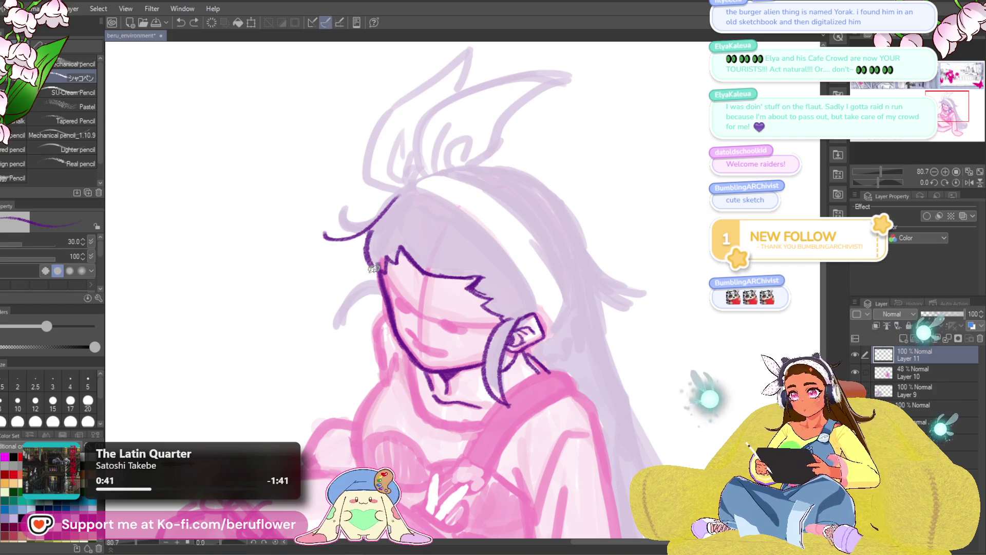
key(ctrl+z)
drag(386, 209, 350, 270)
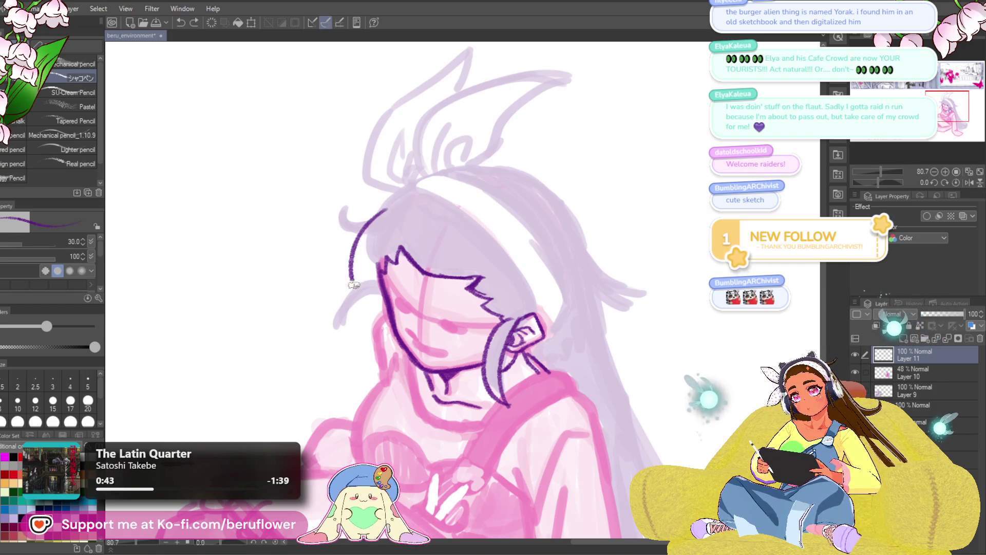
key(ctrl+z)
mouse_move(382, 213)
mouse_down()
mouse_move(360, 241)
mouse_move(352, 282)
mouse_up()
key(ctrl+z)
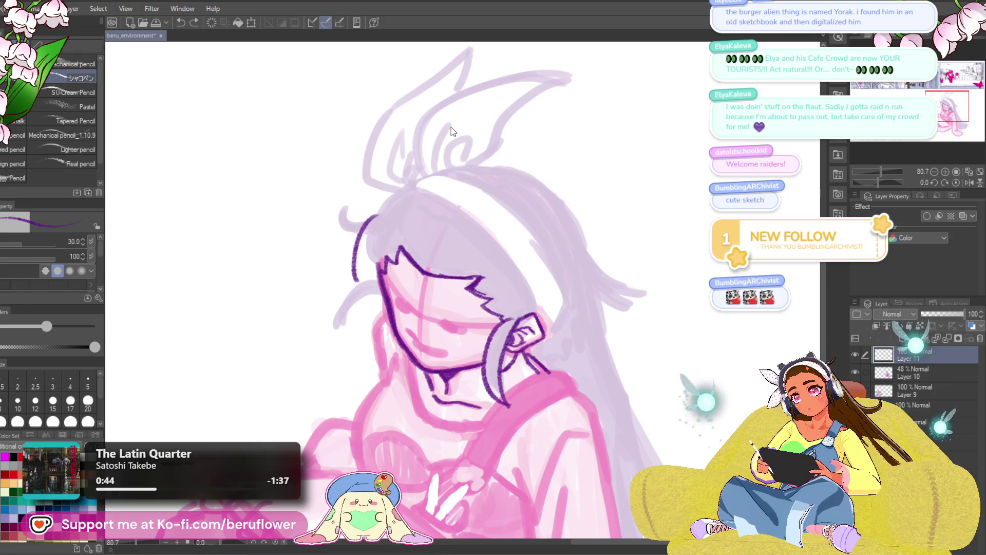
drag(630, 245, 603, 249)
mouse_move(420, 169)
mouse_down()
mouse_move(514, 188)
mouse_move(537, 226)
mouse_move(543, 287)
mouse_move(529, 326)
mouse_move(370, 206)
mouse_move(350, 251)
mouse_up()
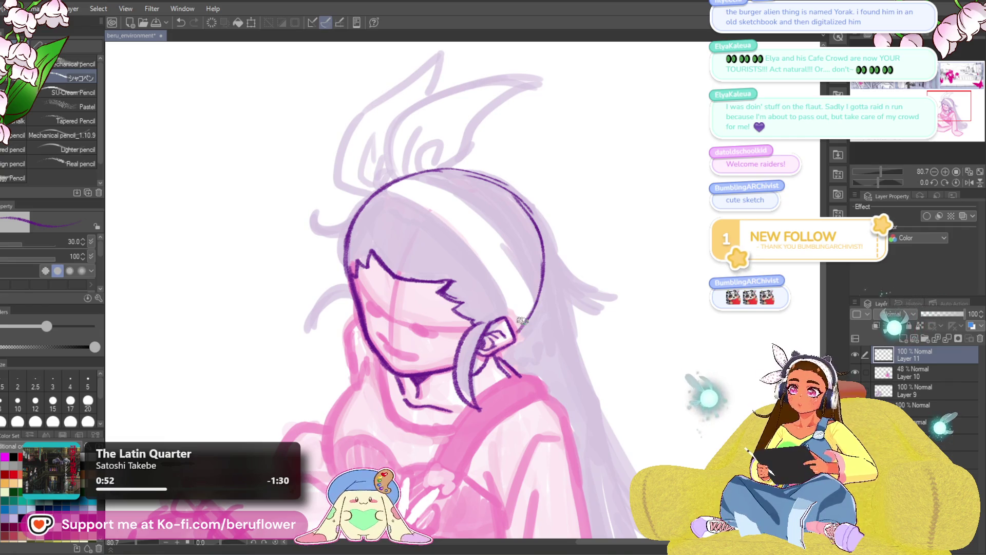
Draw a thin face-to-hair outline line and replace the lower headband line with a new arc.
scroll(534, 308, down, 5)
scroll(529, 314, up, 4)
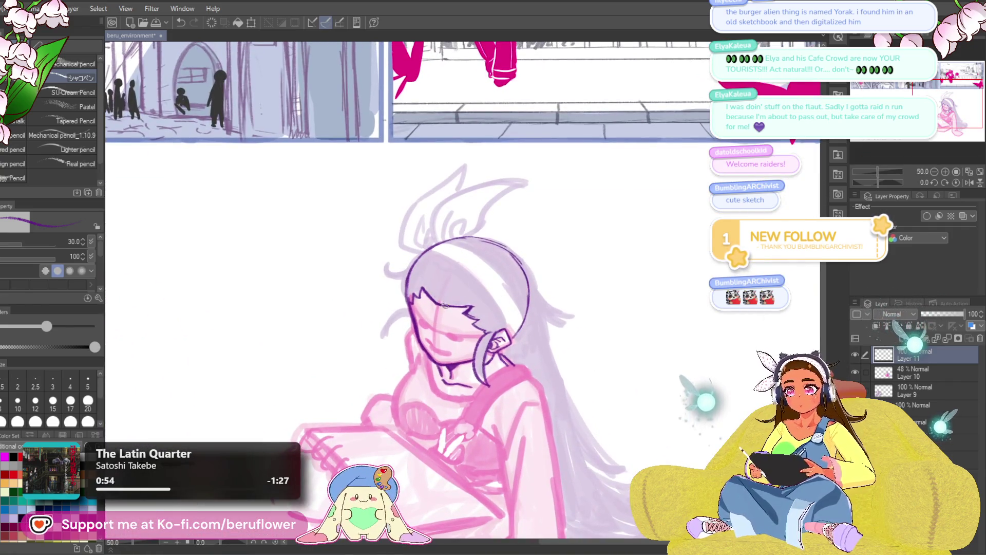
mouse_move(589, 328)
mouse_down()
mouse_move(568, 341)
mouse_move(529, 321)
mouse_up()
scroll(450, 328, up, 2)
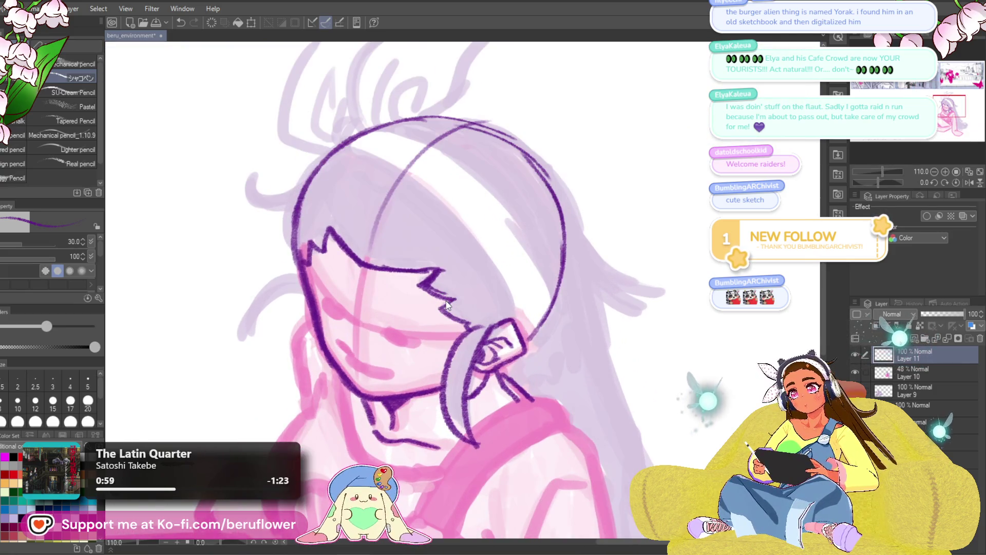
scroll(422, 216, up, 1)
drag(420, 216, 487, 173)
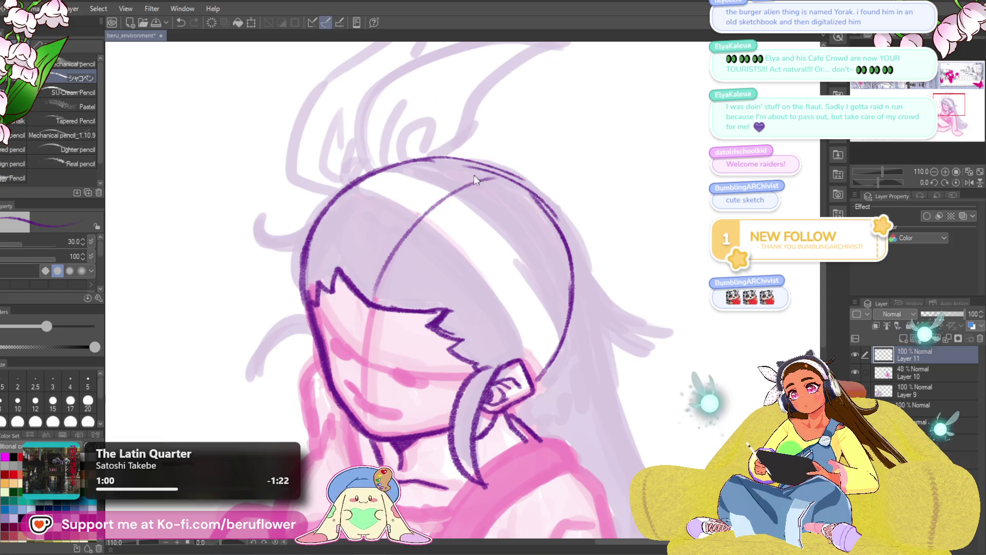
mouse_move(371, 300)
mouse_down()
mouse_move(378, 275)
mouse_move(517, 170)
mouse_move(387, 255)
mouse_move(372, 302)
mouse_up()
key(ctrl+z)
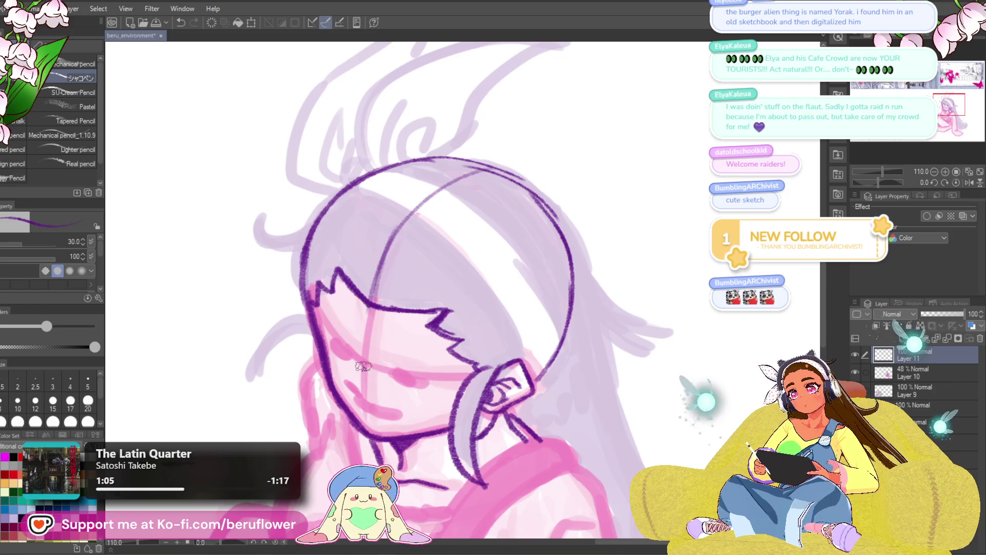
scroll(363, 366, down, 4)
scroll(363, 366, up, 2)
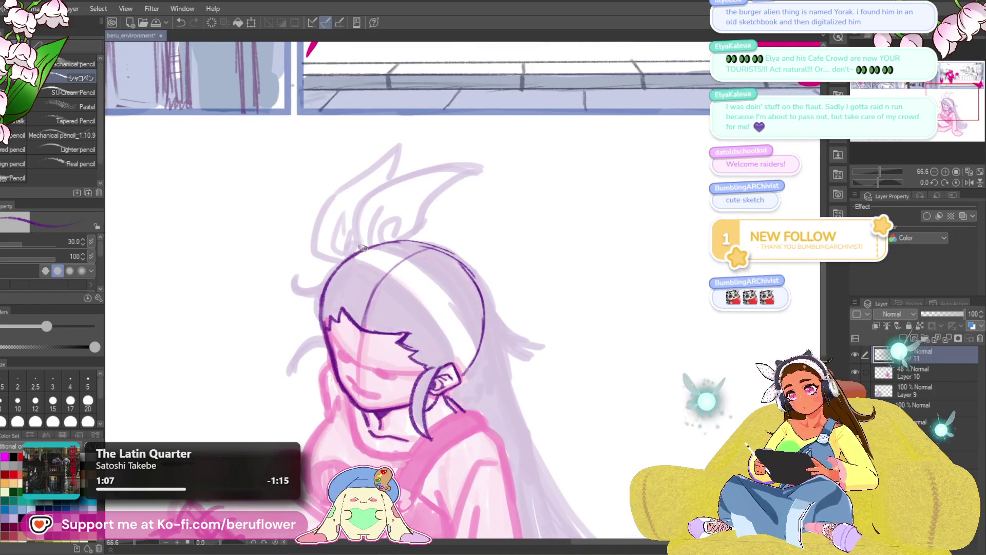
key(ctrl+z)
drag(335, 265, 464, 327)
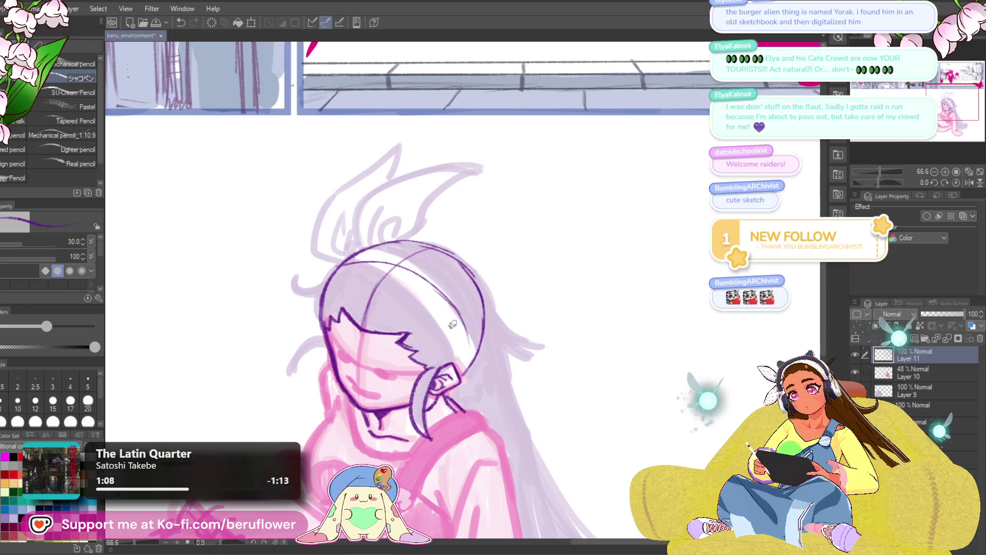
drag(492, 383, 466, 358)
Lasso-select the bangs and face area, transform them with Ctrl+T, commit and deselect.
key(m)
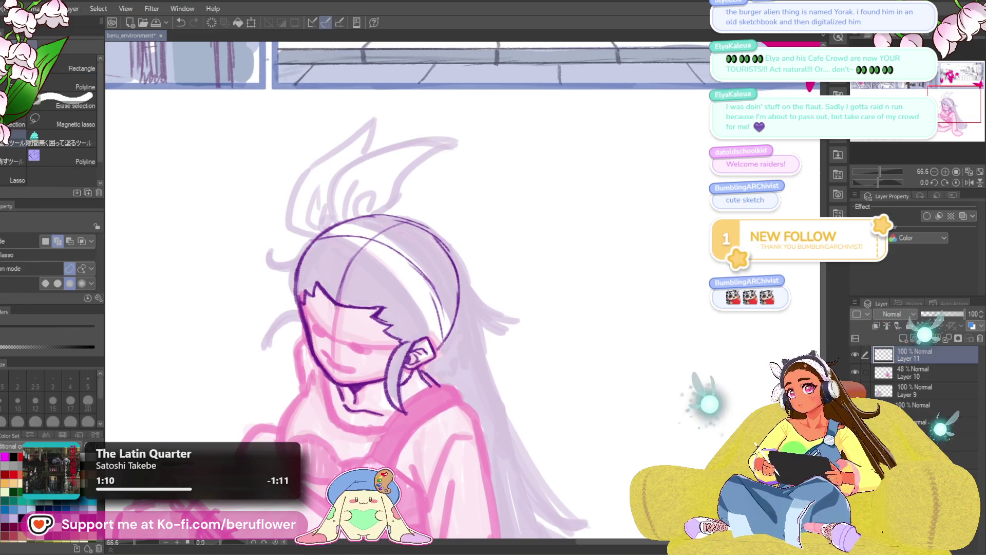
mouse_move(373, 292)
mouse_down()
mouse_move(378, 331)
mouse_move(406, 339)
mouse_move(409, 298)
mouse_move(426, 317)
mouse_up()
key(ctrl+t)
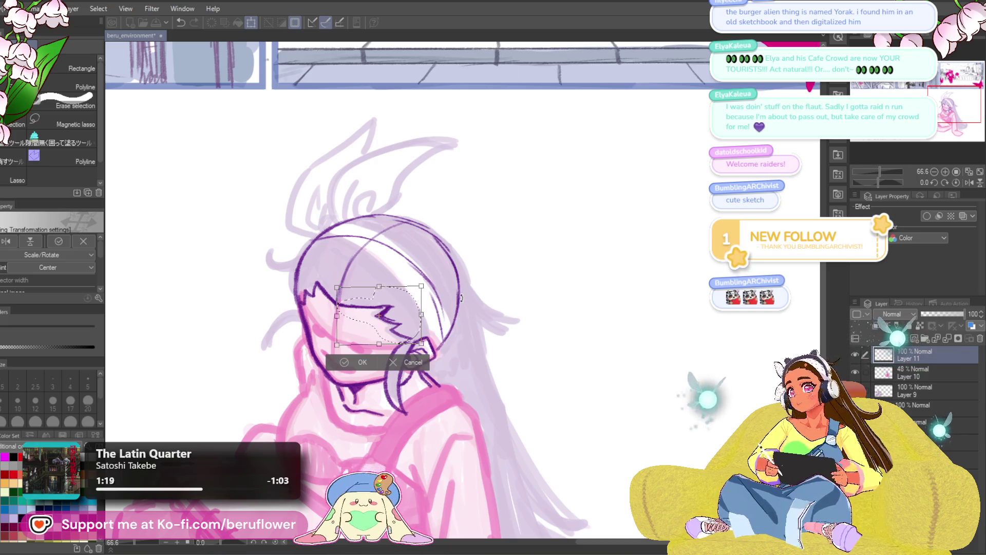
key(Return)
key(ctrl+d)
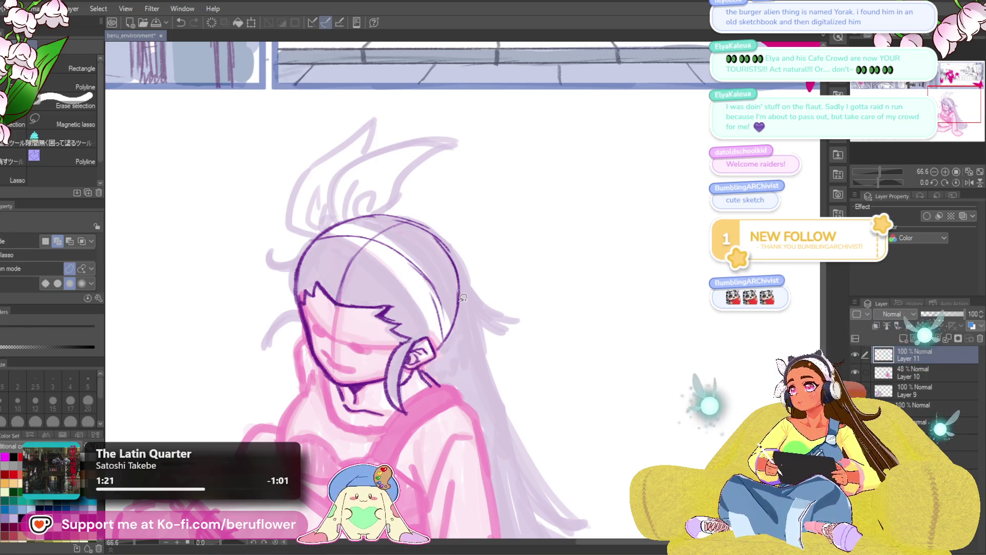
Select the bangs tip, rotate it slightly, deselect and return to the pencil.
drag(457, 312, 460, 274)
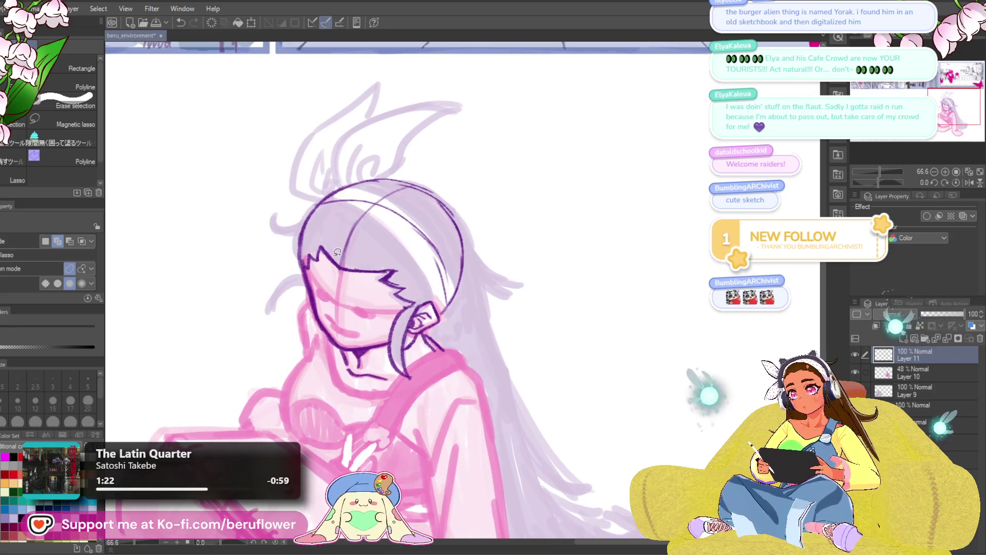
mouse_move(326, 262)
mouse_down()
mouse_move(312, 237)
mouse_move(342, 246)
mouse_move(335, 268)
mouse_up()
key(ctrl+t)
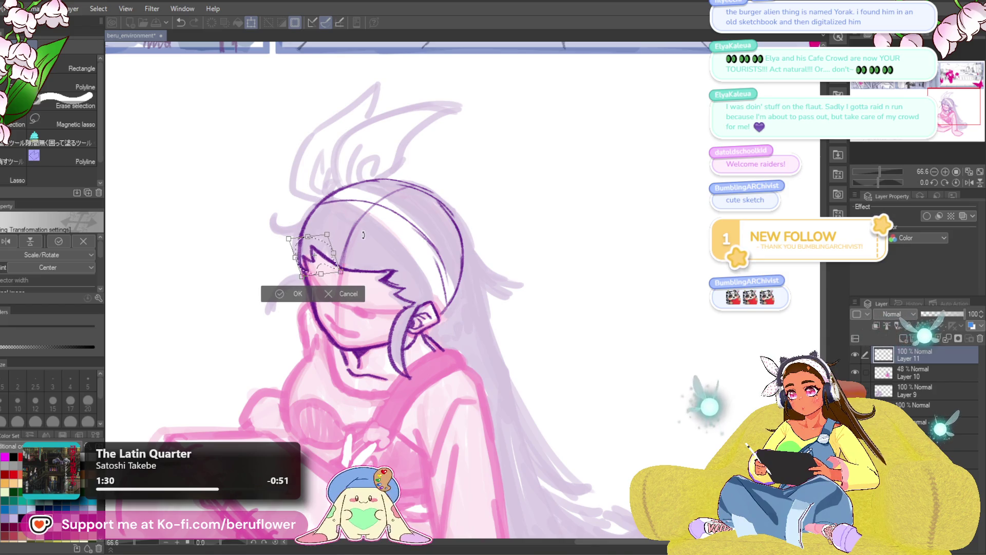
drag(372, 225, 373, 227)
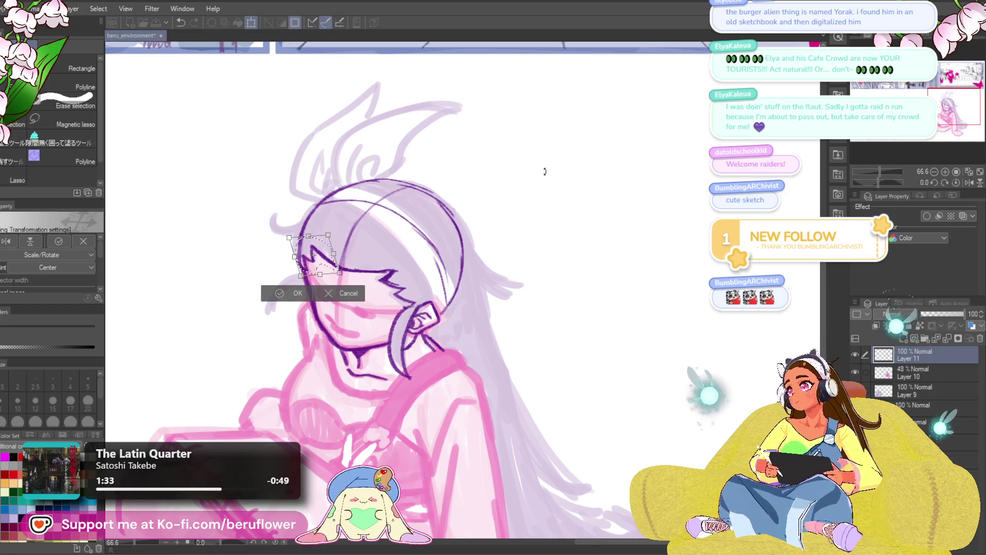
key(Return)
key(ctrl+d)
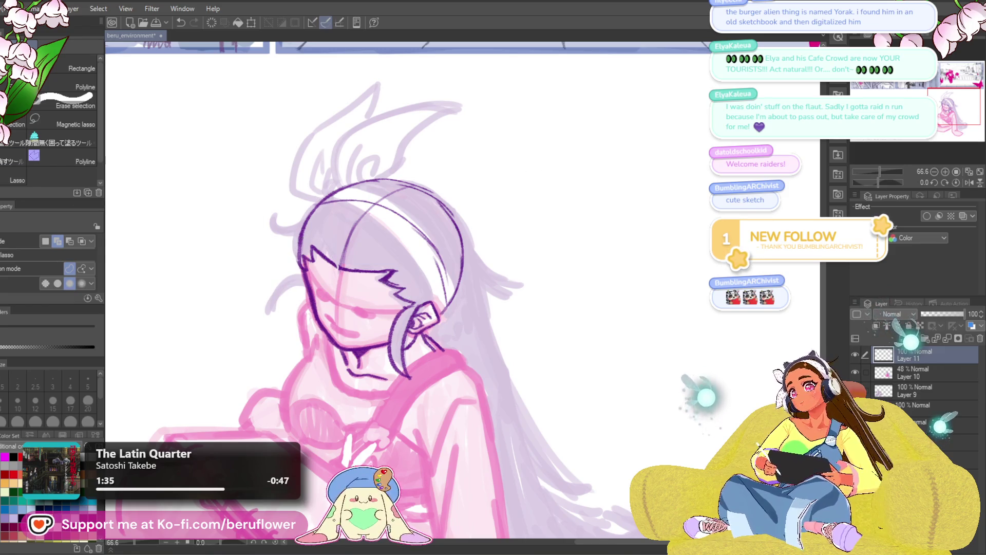
key(p)
drag(549, 264, 532, 236)
Ink the hair strands beside the left cheek, retrying the cheek and strand strokes.
drag(396, 278, 378, 347)
key(ctrl+z)
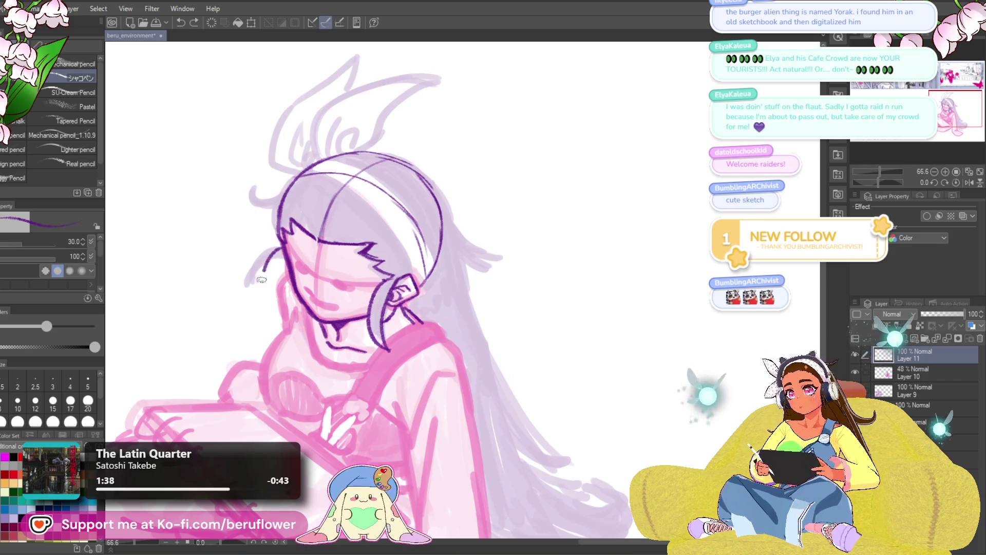
drag(280, 248, 289, 302)
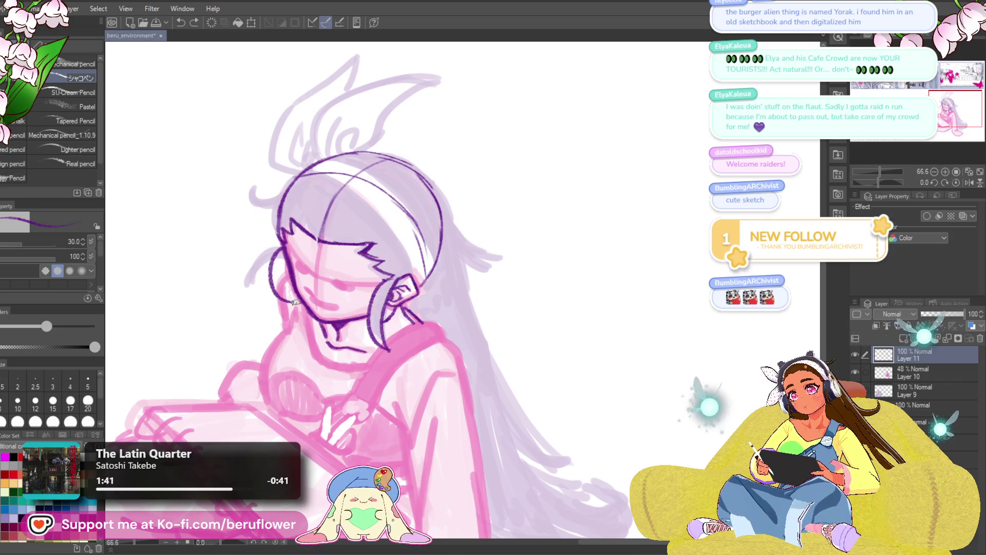
drag(280, 248, 290, 303)
key(ctrl+z)
drag(281, 245, 291, 302)
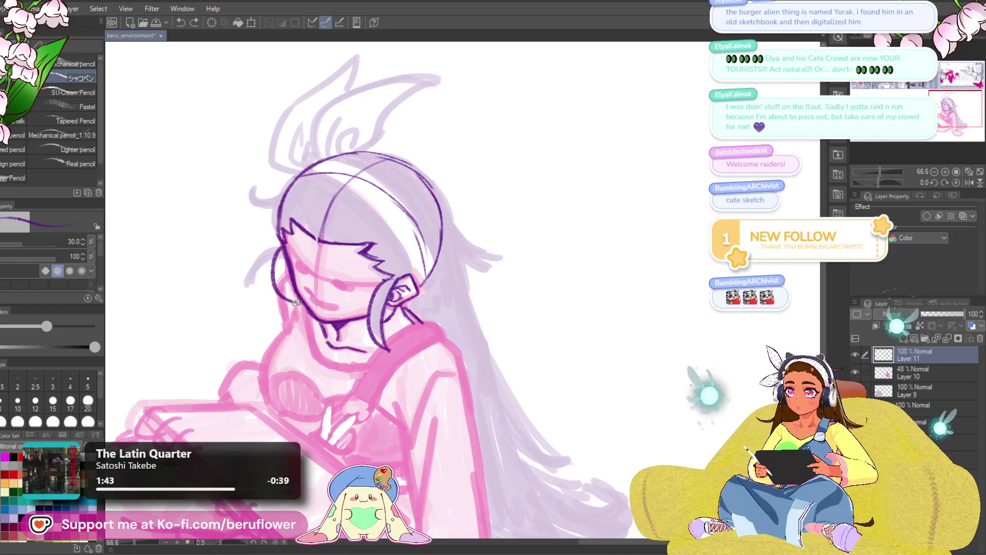
key(ctrl+z)
mouse_move(281, 247)
mouse_down()
mouse_move(259, 315)
mouse_move(273, 320)
mouse_up()
key(ctrl+z)
key(ctrl+z)
drag(281, 249, 267, 308)
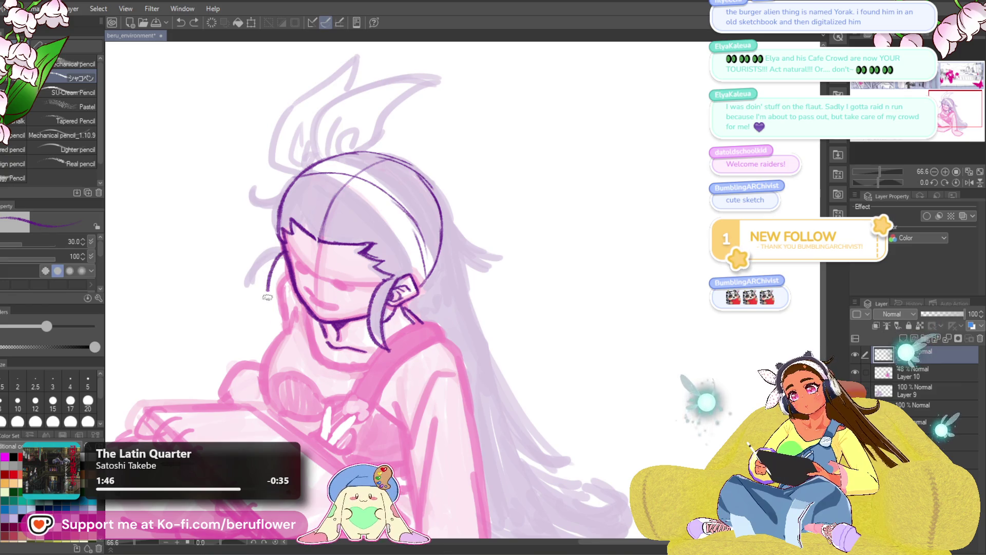
drag(285, 257, 271, 311)
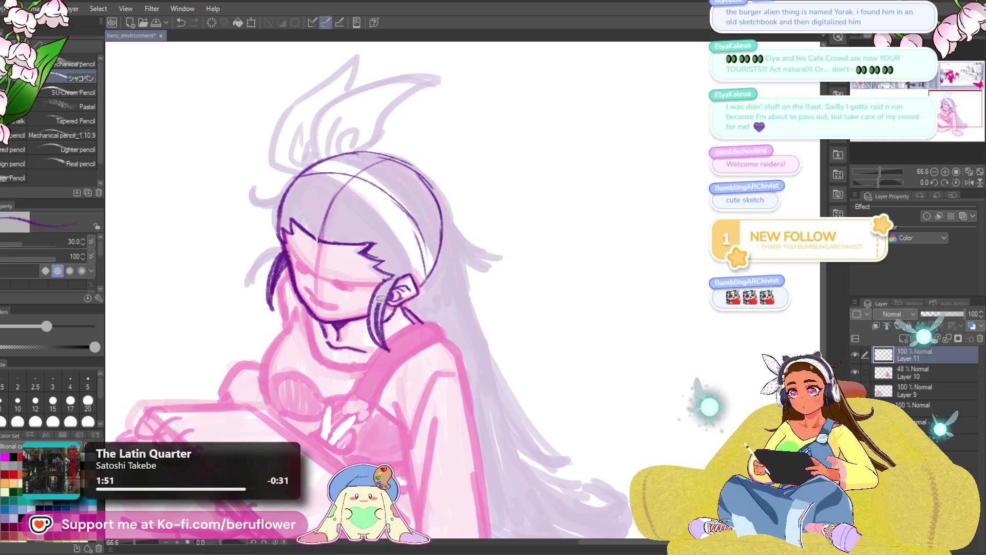
Redraw strands by the right ear, then outline the headband's side and top edge.
drag(390, 280, 381, 345)
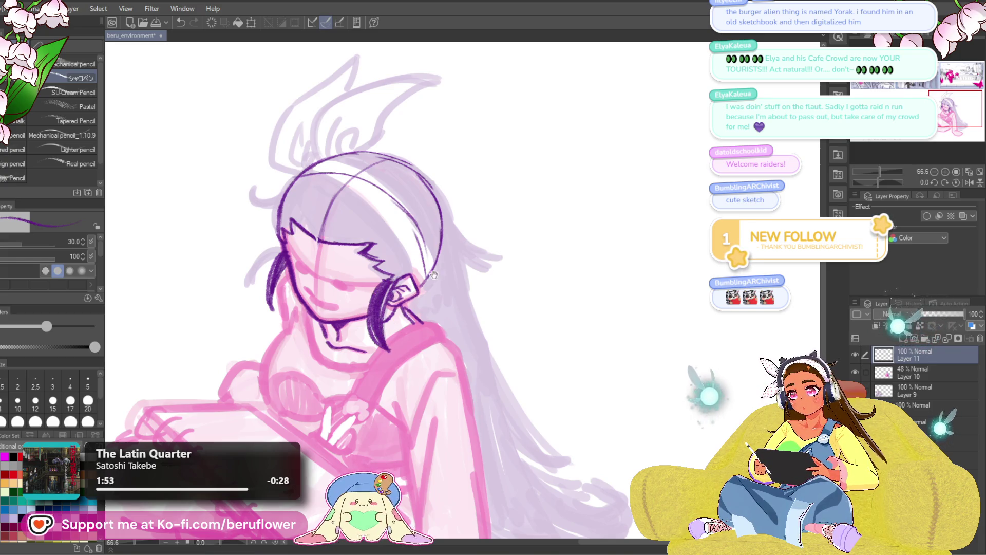
drag(430, 295, 424, 299)
key(ctrl+z)
drag(345, 191, 399, 255)
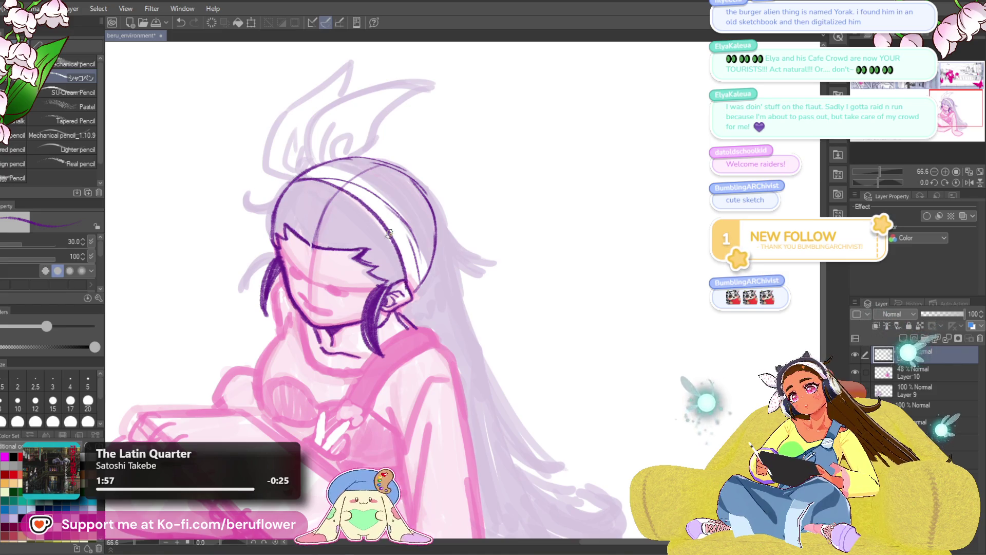
mouse_move(316, 172)
mouse_down()
mouse_move(365, 186)
mouse_move(426, 241)
mouse_move(426, 265)
mouse_up()
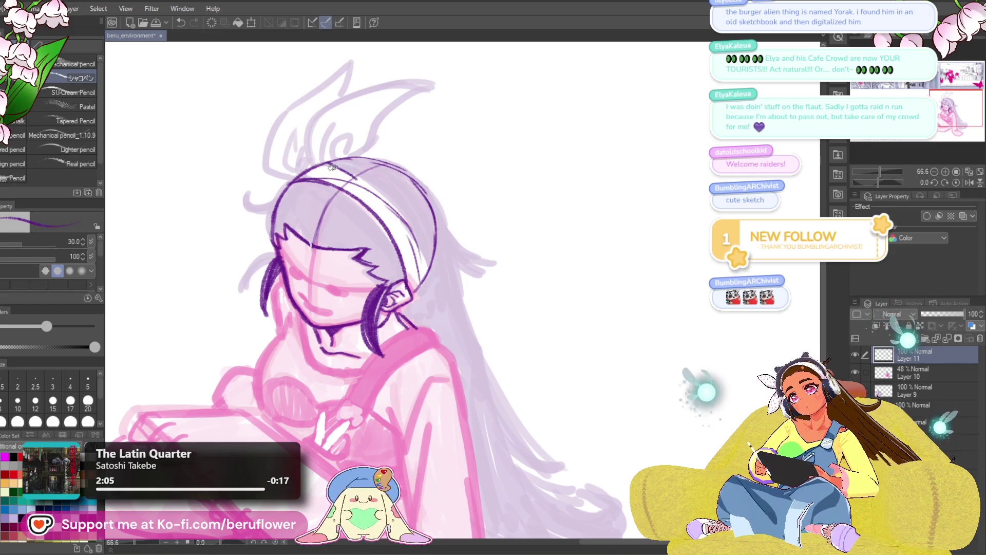
Undo the rough headband strokes and draw a clean arc over the top of the head.
drag(322, 162, 348, 170)
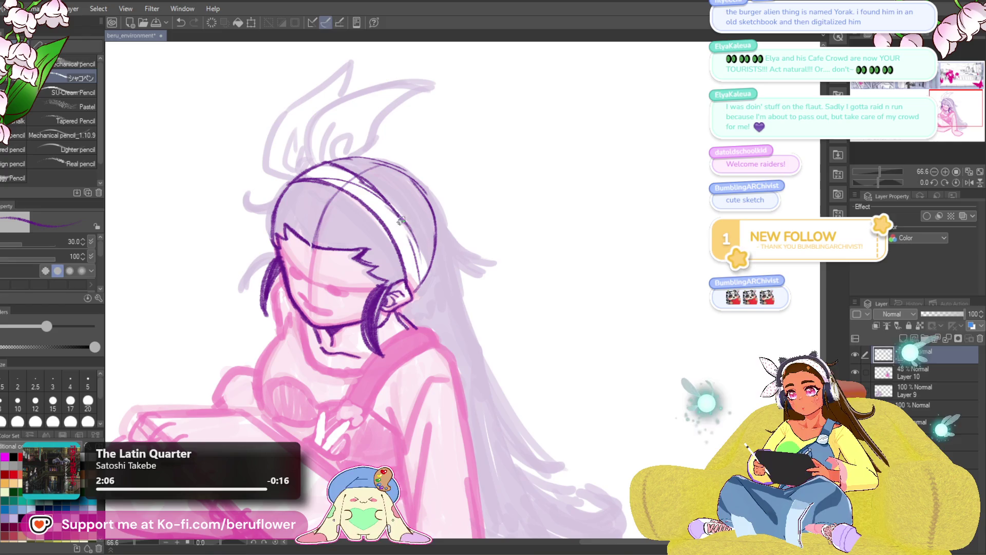
drag(428, 192, 456, 190)
drag(559, 226, 532, 258)
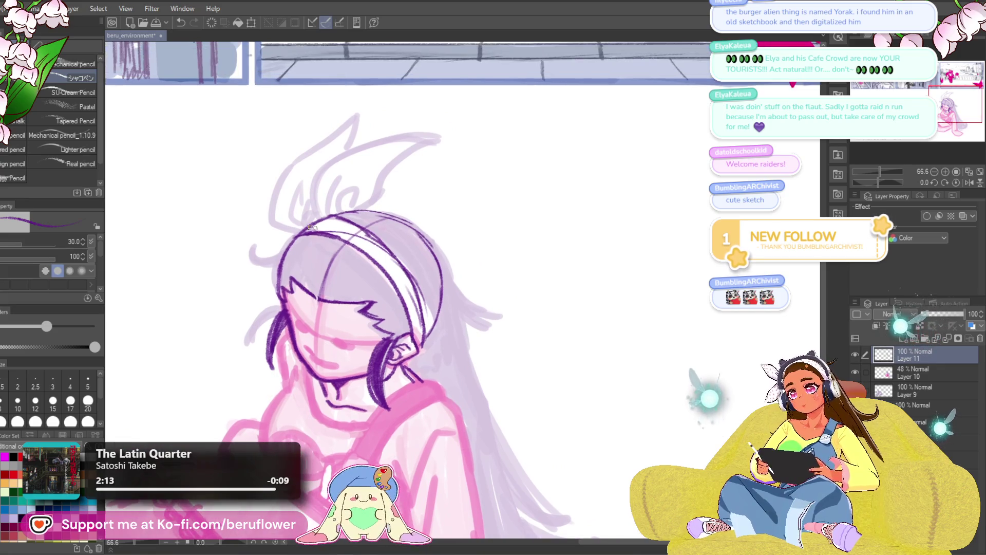
key(ctrl+z)
key(ctrl+z)
key(ctrl+z)
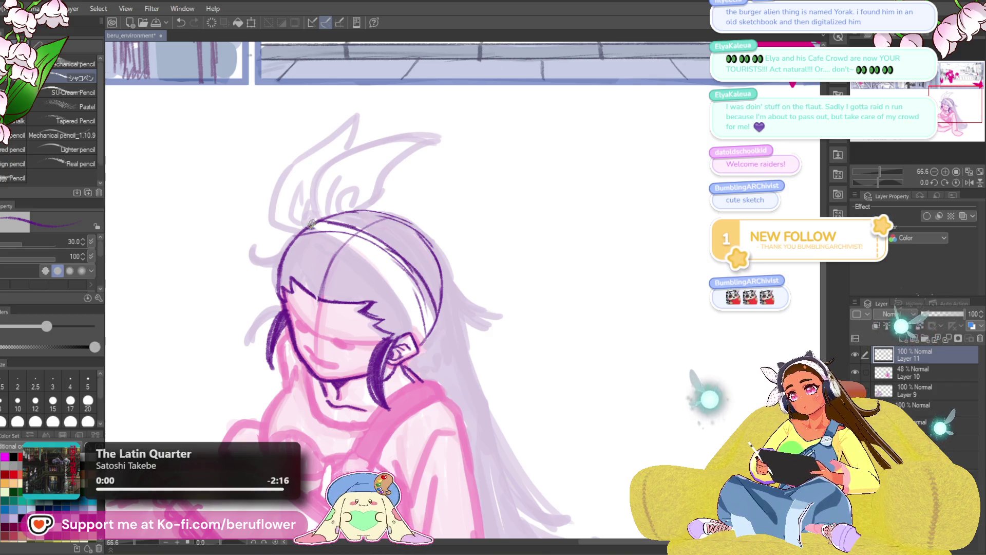
drag(312, 224, 411, 328)
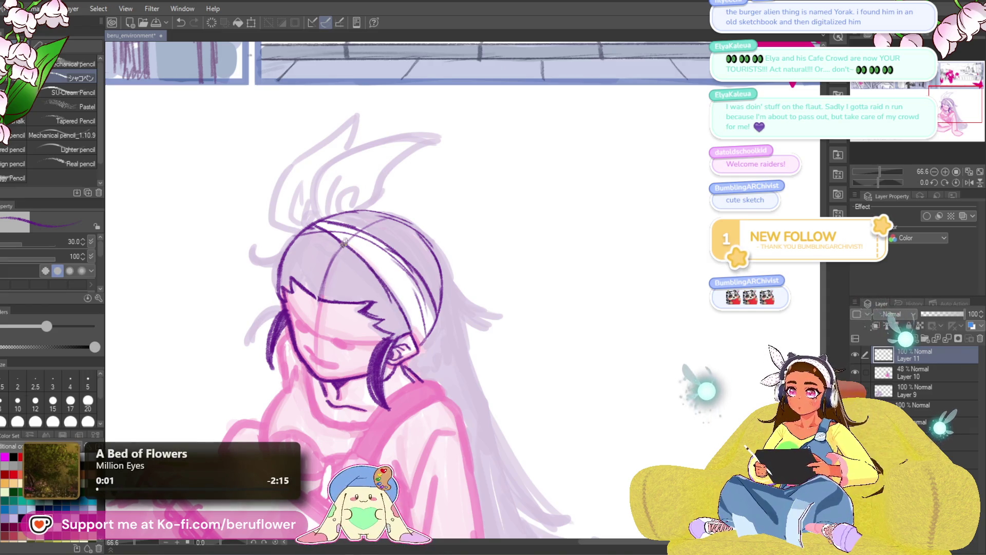
drag(513, 146, 510, 249)
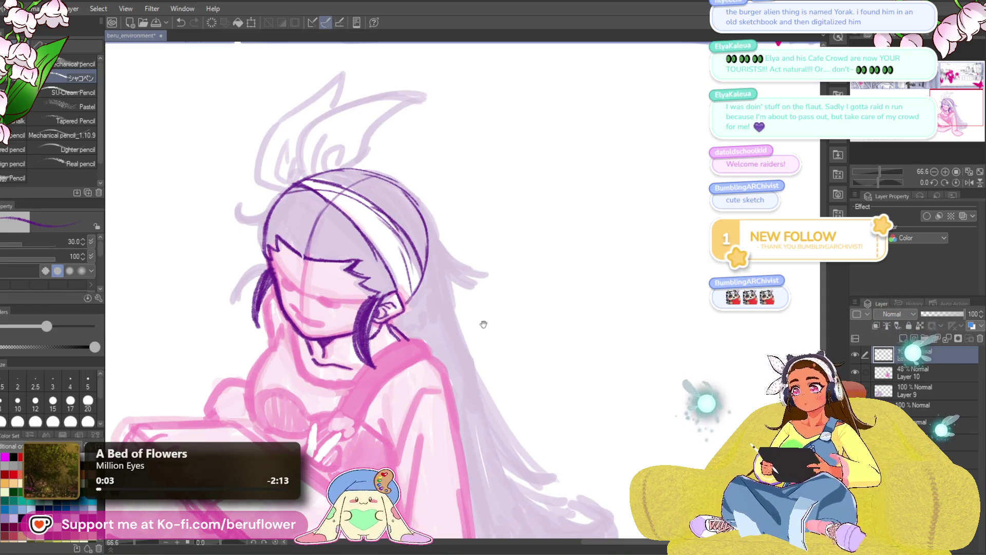
drag(484, 322, 482, 353)
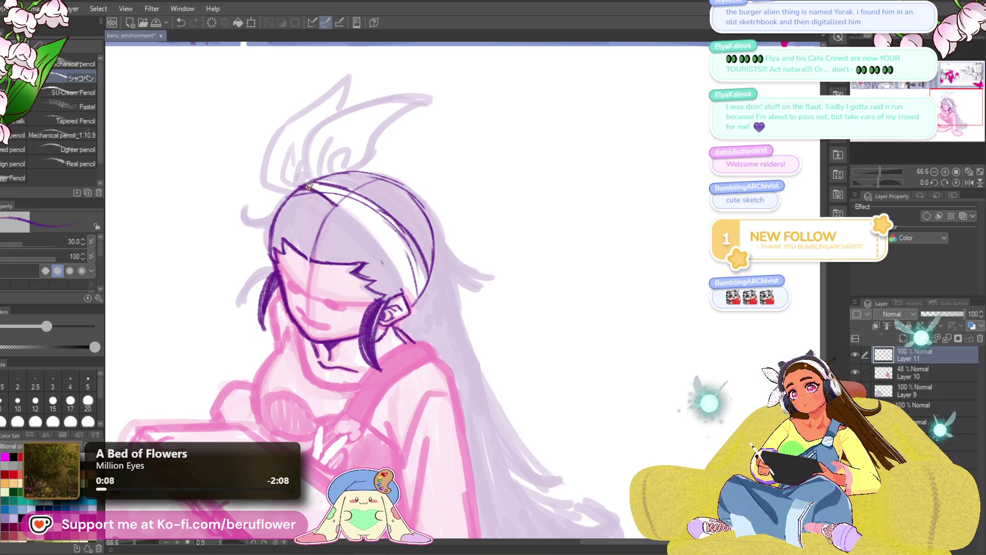
Add two hair strands running toward the headband and remove a stray mark near the hairline.
drag(321, 188, 384, 250)
drag(353, 213, 398, 275)
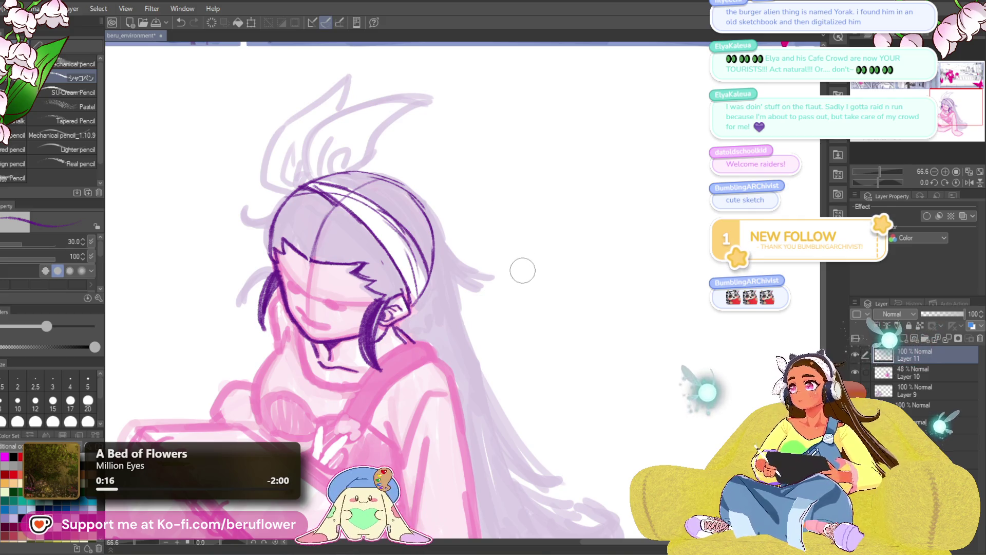
drag(479, 263, 510, 288)
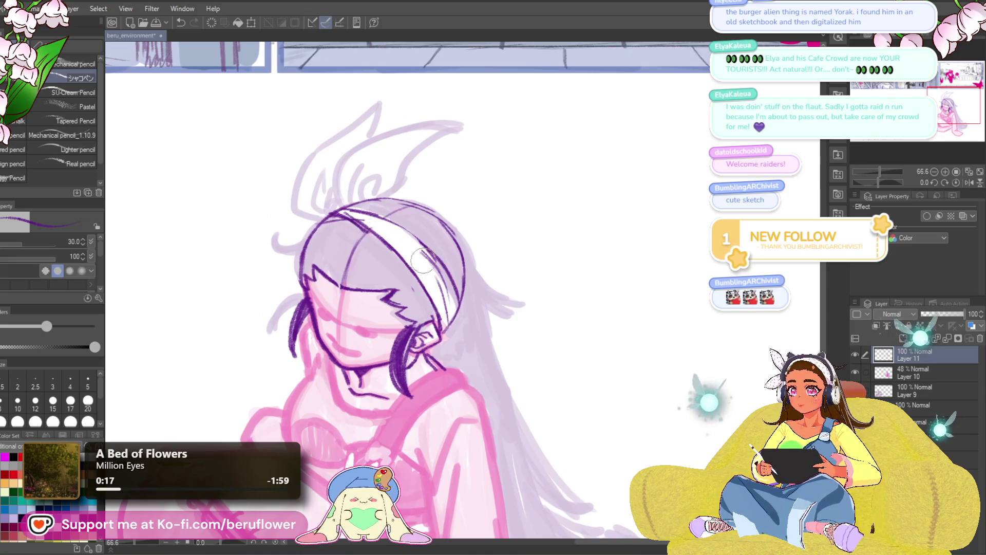
drag(358, 183, 417, 202)
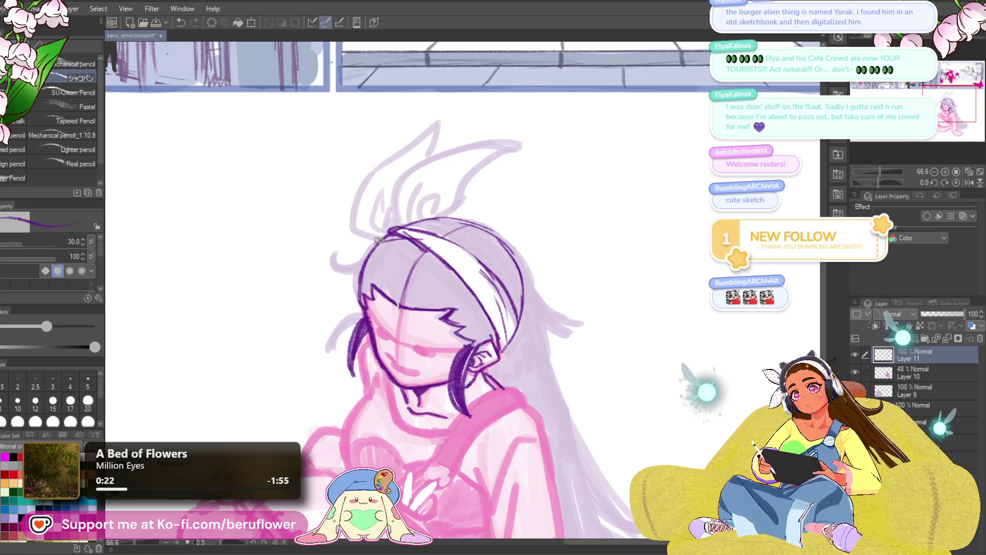
key(ctrl+z)
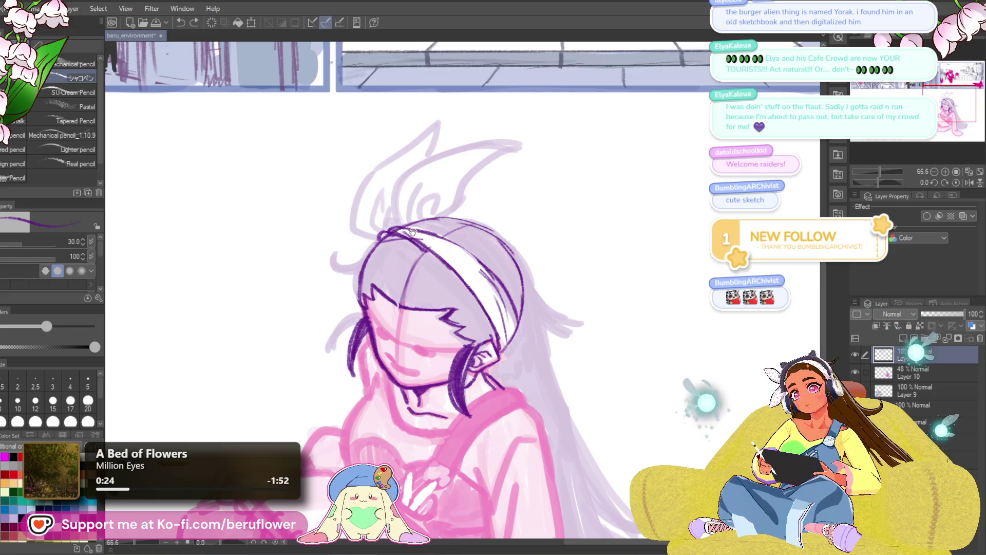
Try a test scribble beside the girl figure, then undo it.
drag(413, 232, 392, 243)
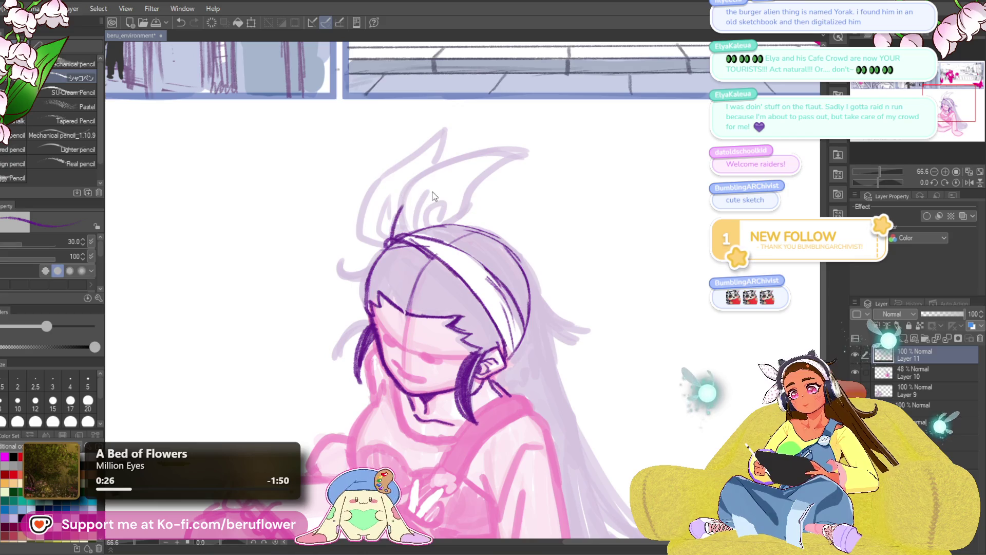
drag(432, 191, 450, 180)
drag(267, 286, 331, 375)
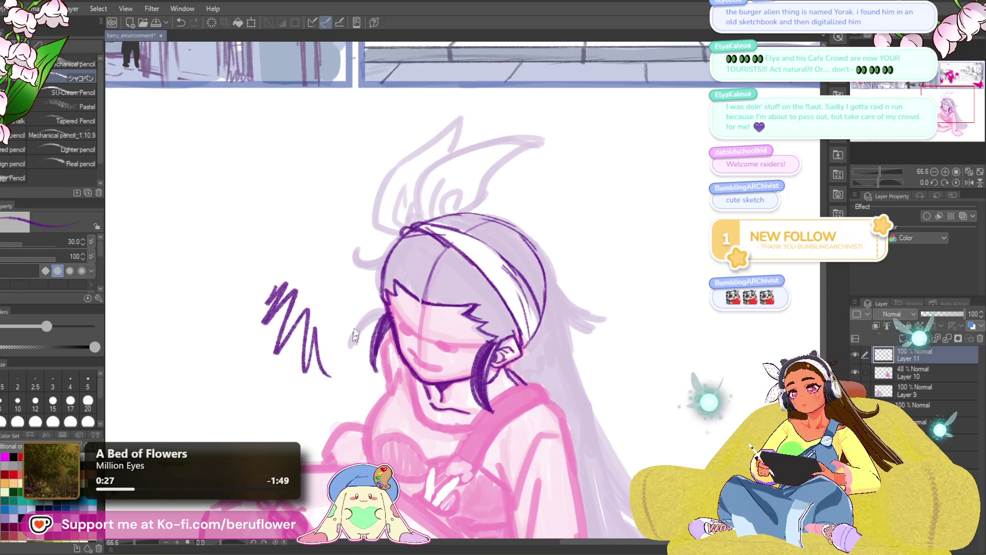
key(ctrl+z)
Draw the left strand rising from the hair knot after undoing several attempts.
drag(506, 241, 514, 259)
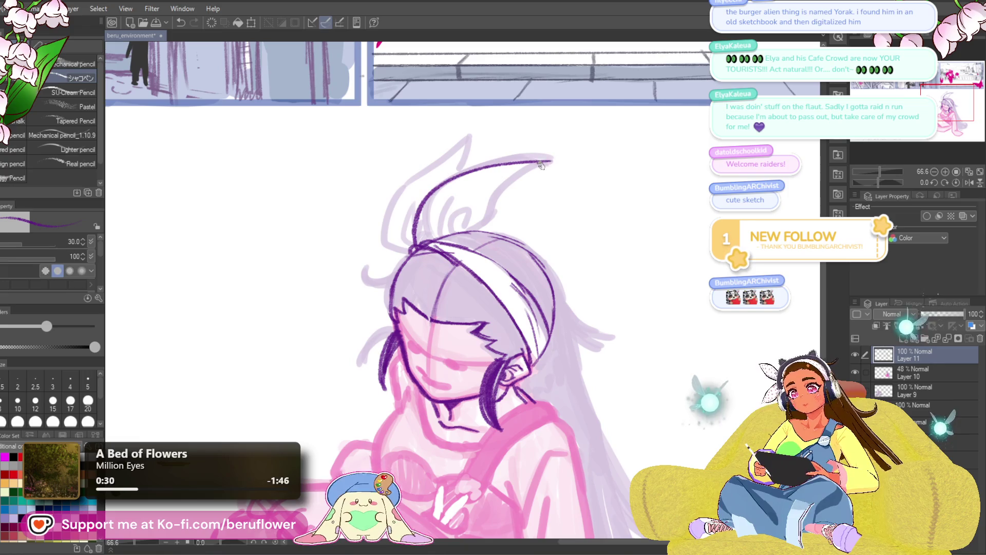
mouse_move(456, 227)
mouse_down()
mouse_move(462, 233)
mouse_move(446, 191)
mouse_move(562, 161)
mouse_up()
key(ctrl+z)
drag(420, 253, 438, 268)
mouse_move(436, 234)
mouse_down()
mouse_move(566, 180)
mouse_move(501, 247)
mouse_move(452, 252)
mouse_move(467, 266)
mouse_move(456, 209)
mouse_up()
key(ctrl+z)
mouse_move(442, 295)
mouse_down()
mouse_move(433, 293)
mouse_move(451, 211)
mouse_up()
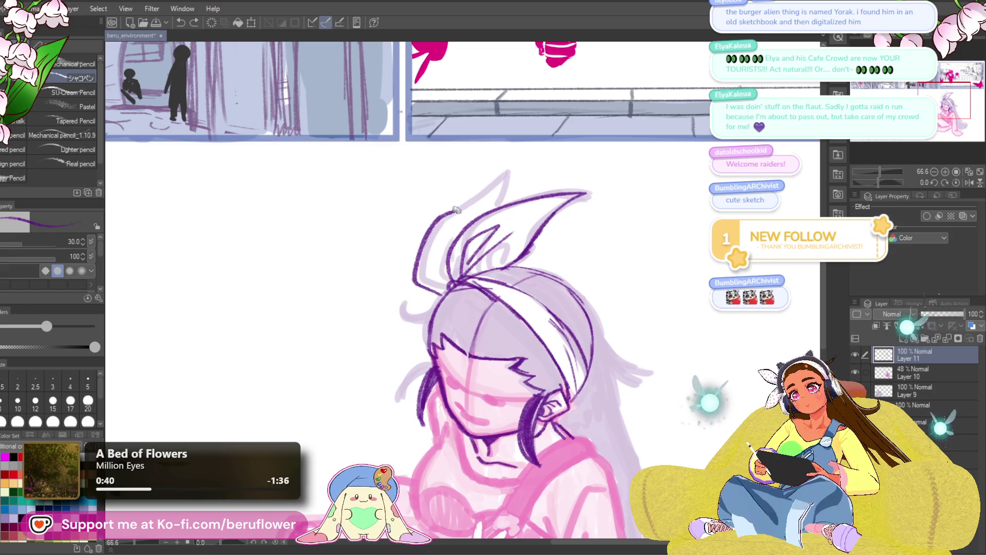
key(ctrl+z)
drag(444, 294, 480, 200)
Zoom in on the head and try a dark strand across it, then undo it.
drag(583, 209, 593, 216)
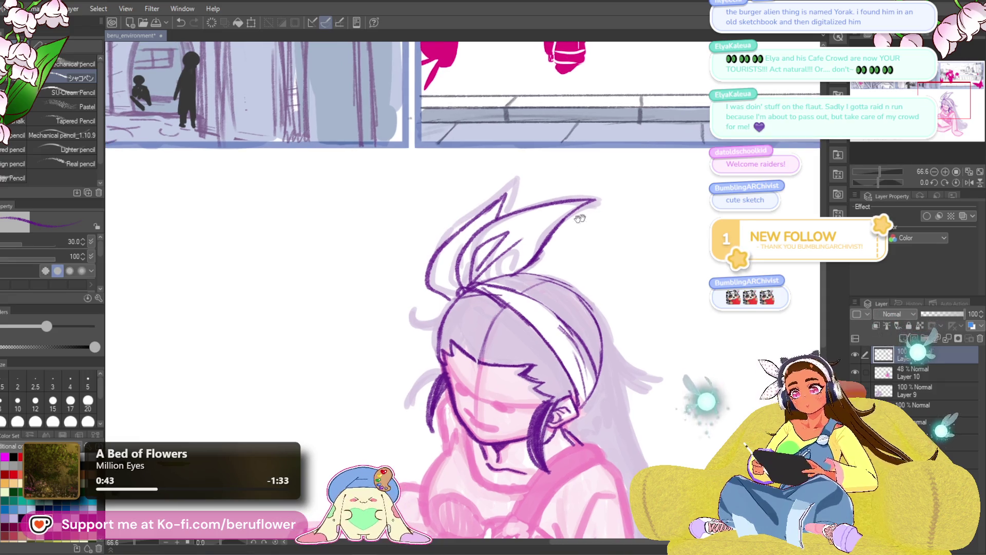
scroll(655, 152, up, 2)
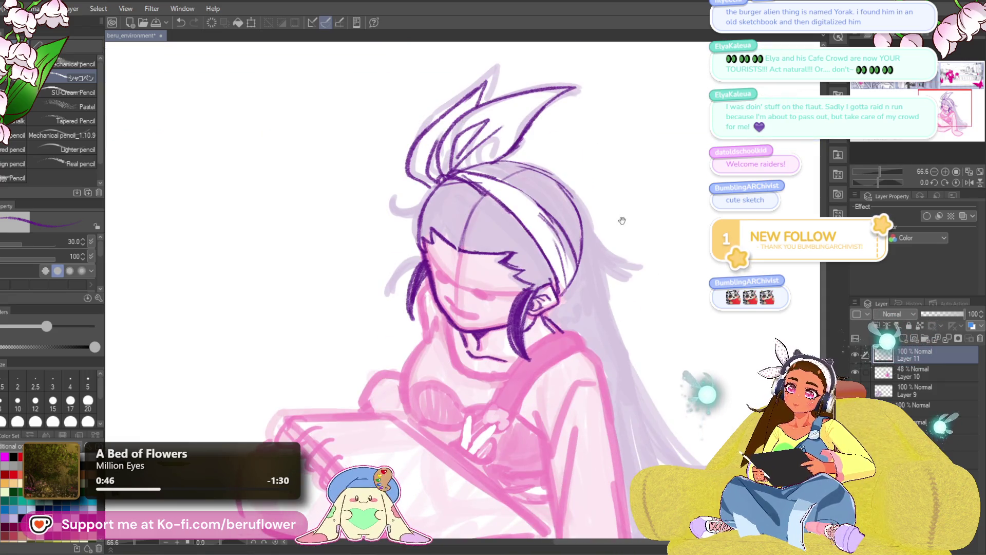
scroll(647, 193, down, 2)
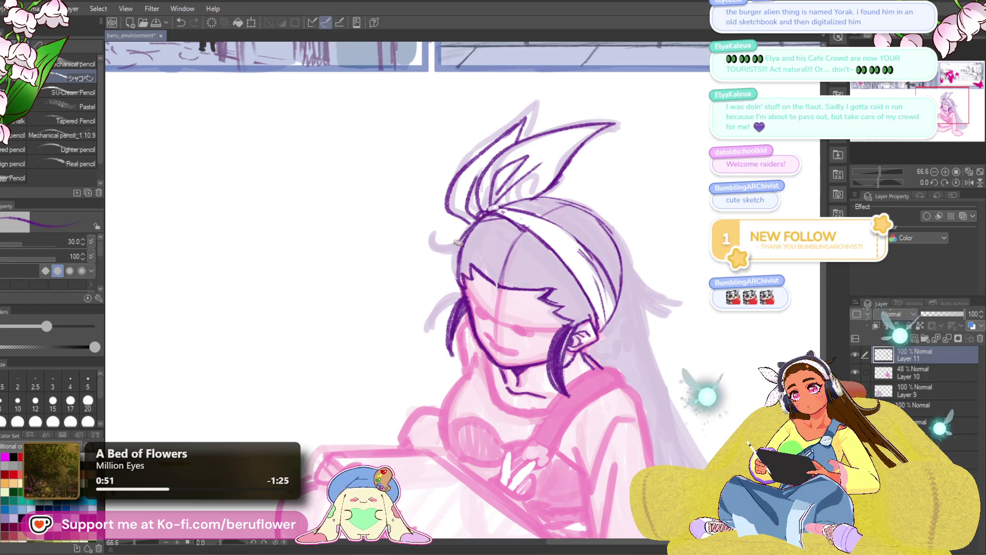
scroll(616, 190, up, 1)
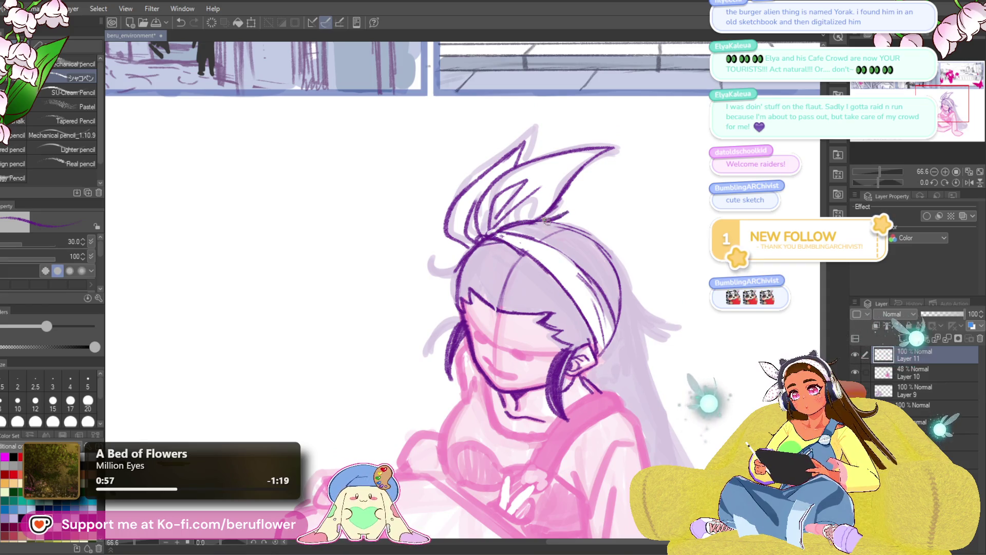
scroll(563, 214, up, 1)
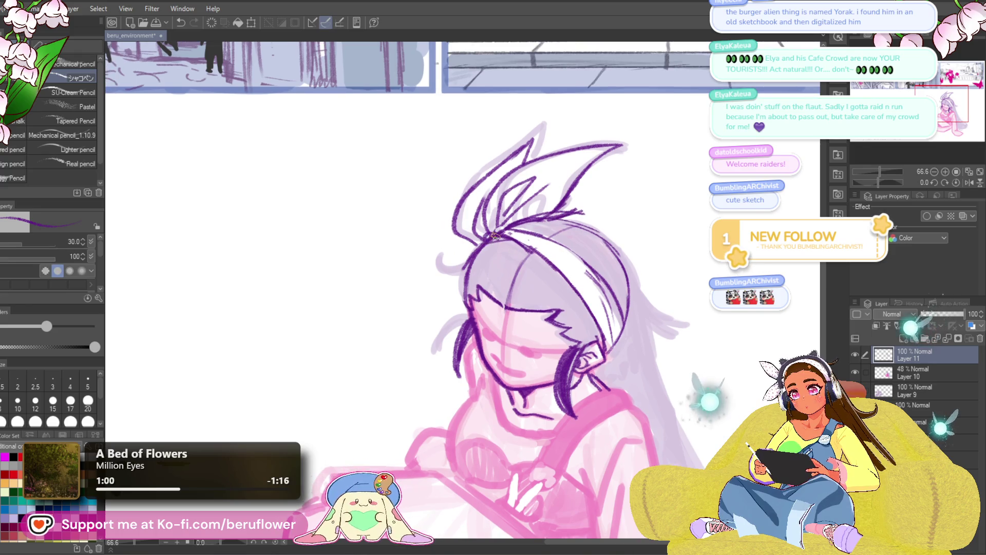
drag(437, 274, 477, 256)
key(ctrl+z)
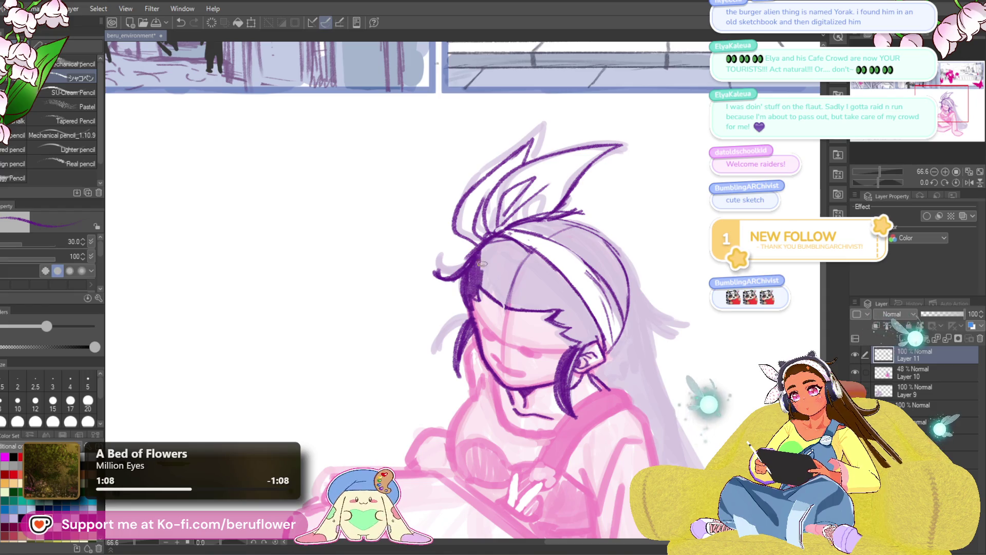
Hatch darker shading into the hair and outline its top-right edge and tip.
mouse_move(492, 252)
mouse_down()
mouse_move(508, 288)
mouse_move(555, 195)
mouse_move(466, 169)
mouse_up()
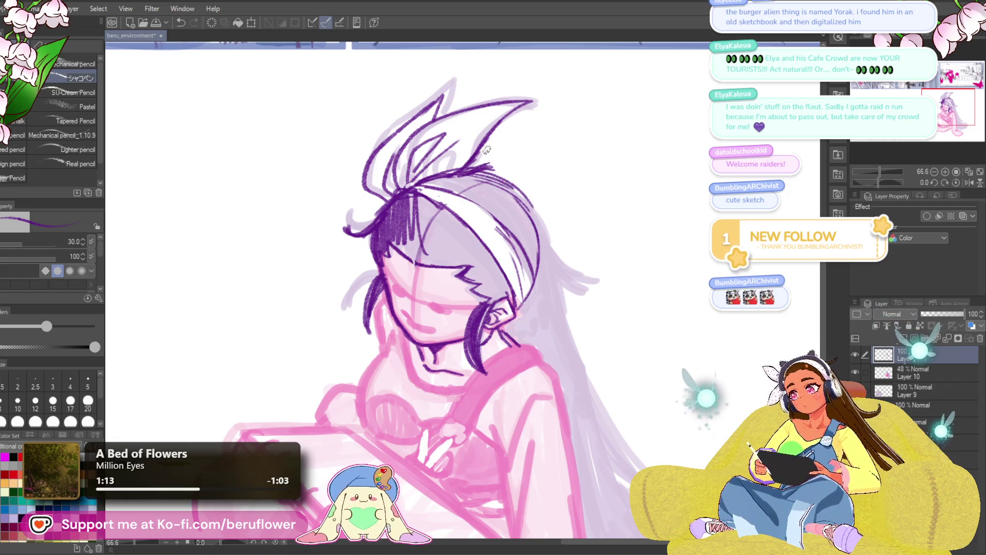
drag(496, 171, 600, 277)
mouse_move(544, 252)
mouse_down()
mouse_move(605, 281)
mouse_move(559, 225)
mouse_up()
drag(497, 291, 541, 309)
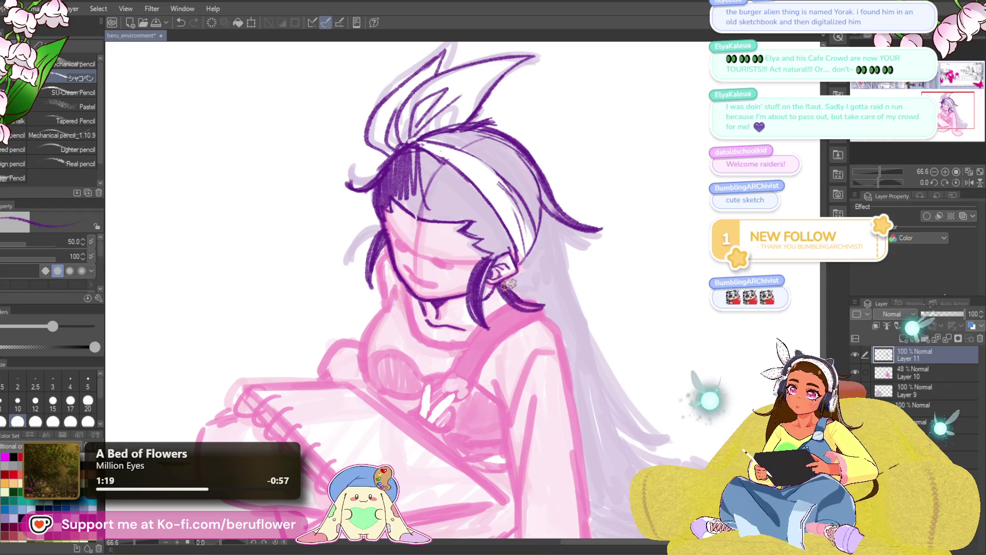
drag(502, 271, 545, 299)
key(ctrl+z)
drag(519, 265, 503, 282)
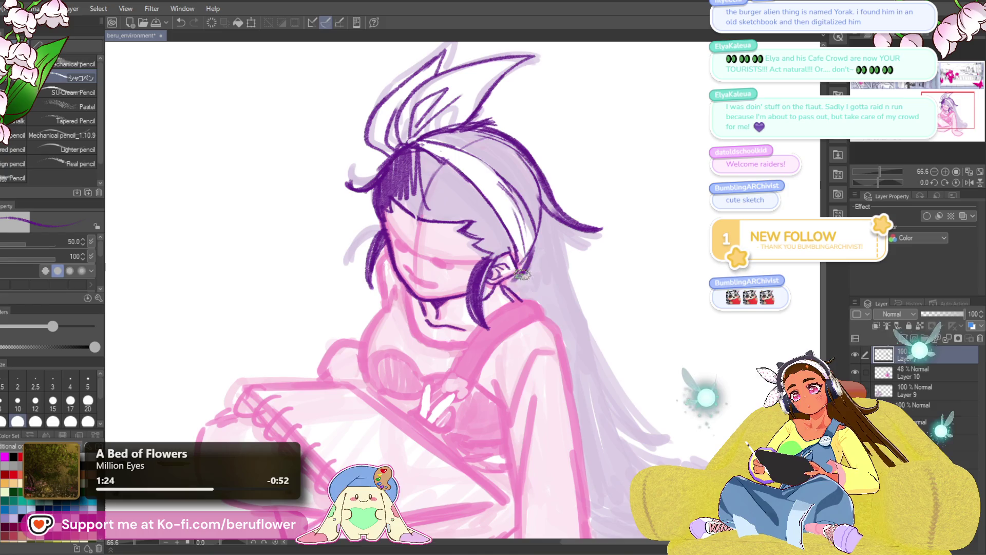
key(ctrl+z)
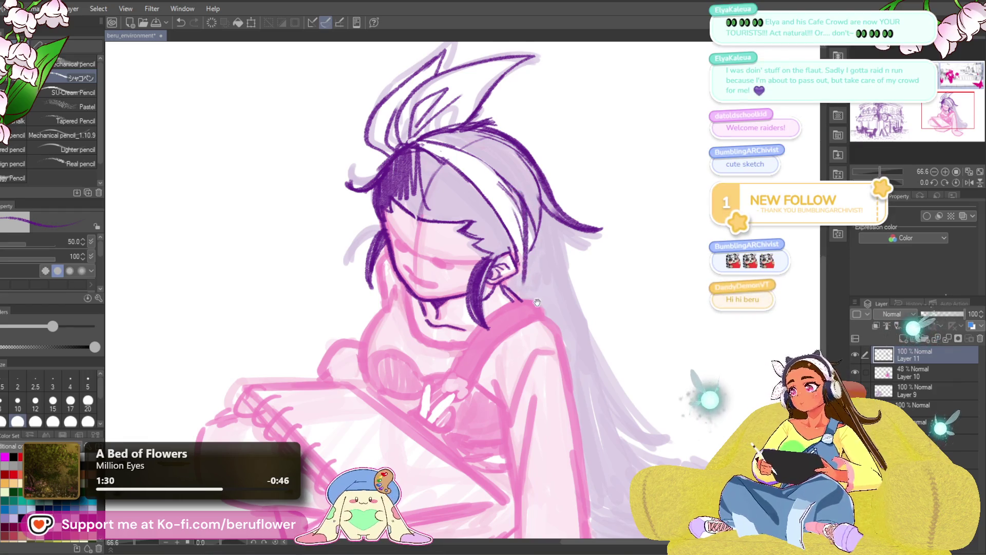
Ink dark purple strokes along the right hair edge beside the ear.
drag(518, 192, 512, 207)
mouse_move(545, 261)
mouse_down()
mouse_move(530, 326)
mouse_move(546, 267)
mouse_up()
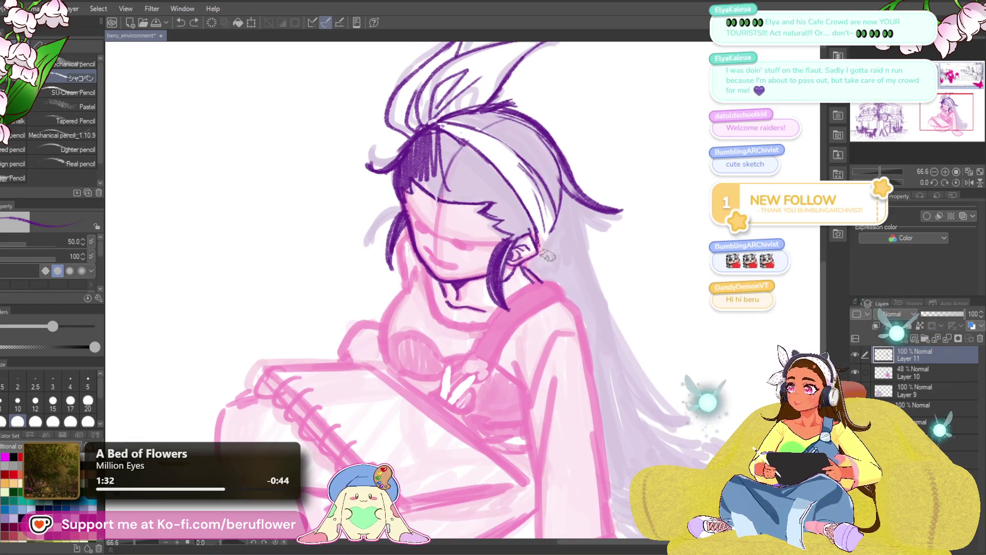
drag(547, 221, 551, 291)
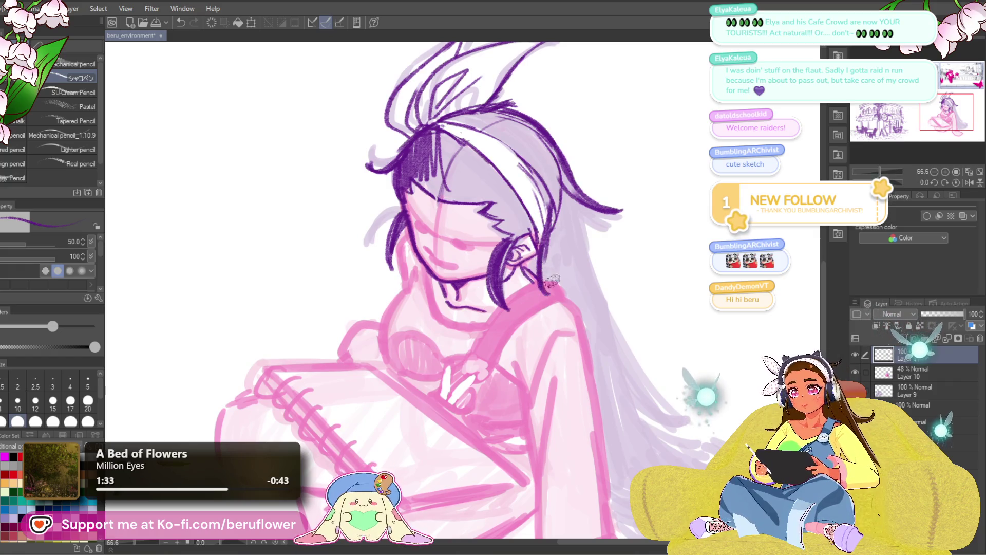
drag(548, 197, 550, 296)
drag(539, 232, 557, 296)
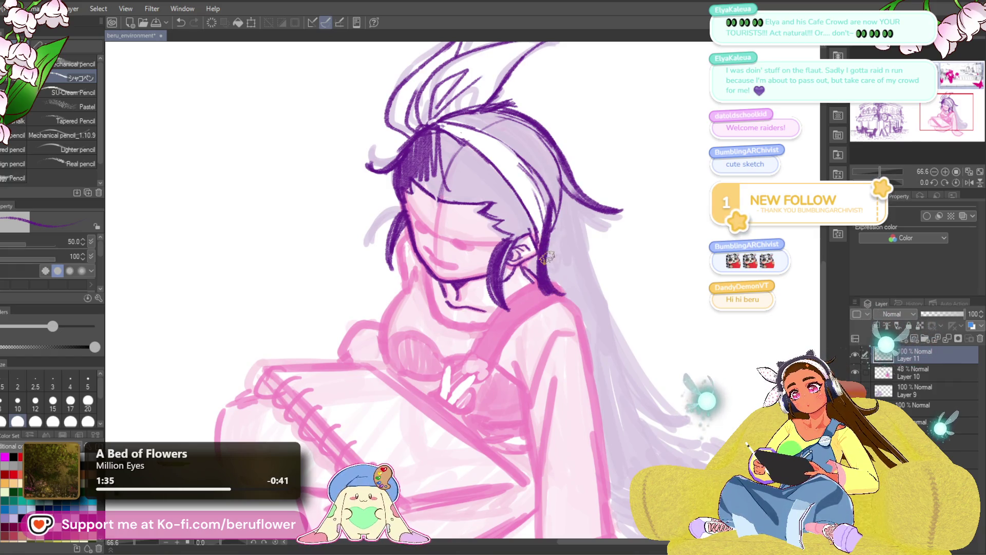
mouse_move(539, 259)
mouse_down()
mouse_move(530, 287)
mouse_move(541, 264)
mouse_up()
Draw and thicken the hair strands beside the ear, redrawing one undone strand.
mouse_move(542, 185)
mouse_down()
mouse_move(555, 280)
mouse_move(534, 274)
mouse_up()
drag(529, 169, 542, 264)
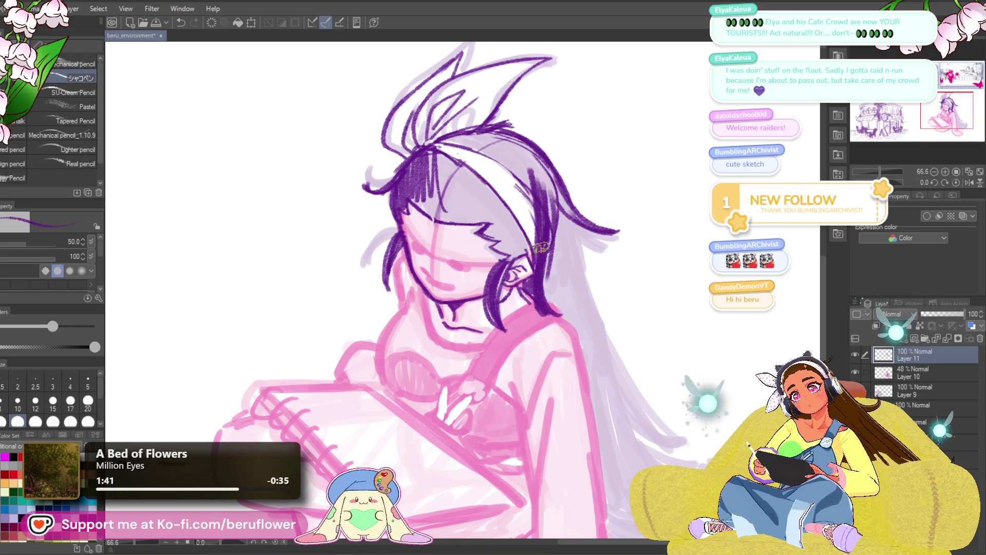
key(ctrl+z)
key(ctrl+z)
drag(529, 183, 545, 270)
drag(549, 195, 552, 257)
drag(549, 213, 544, 283)
drag(545, 236, 558, 308)
Extend the right hair outline down past the shoulder in one long line.
mouse_move(545, 264)
mouse_down()
mouse_move(557, 311)
mouse_move(533, 303)
mouse_up()
drag(534, 198, 571, 285)
mouse_move(548, 214)
mouse_down()
mouse_move(599, 361)
mouse_move(642, 418)
mouse_up()
mouse_move(642, 419)
space+mouse_down()
mouse_move(590, 335)
mouse_move(568, 352)
mouse_move(498, 275)
mouse_move(562, 347)
space+mouse_up()
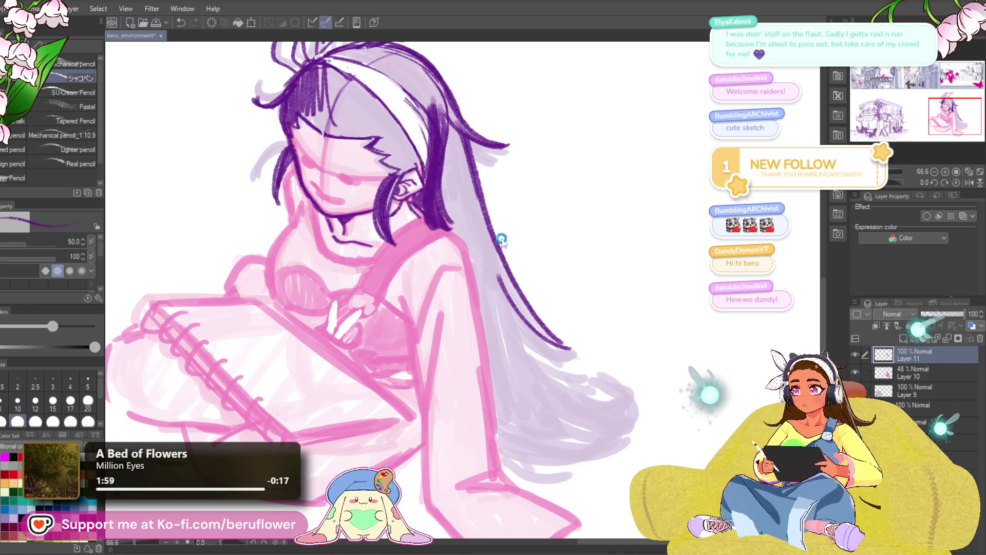
Add strands down the right side of the hair and hatch them on the tilted canvas.
scroll(510, 326, down, 1)
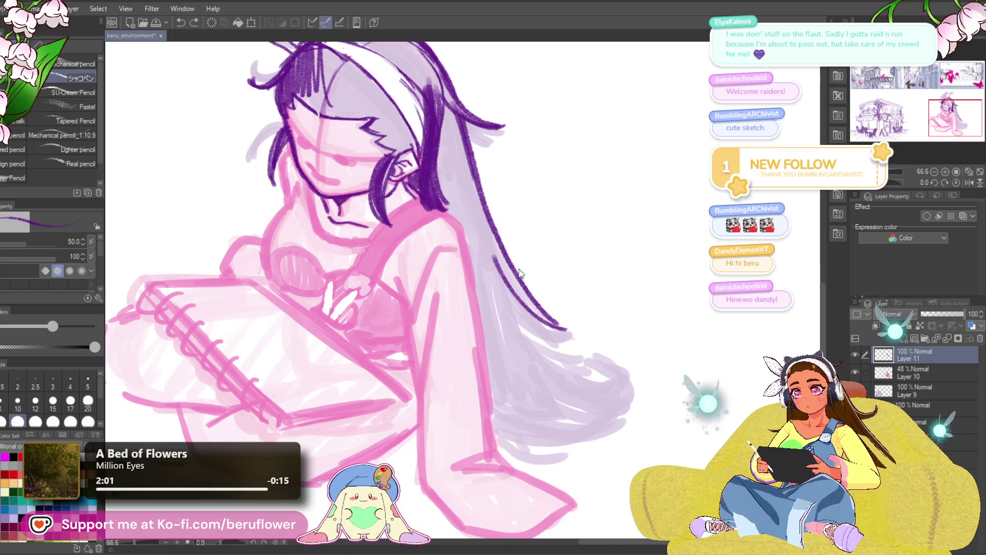
drag(497, 265, 545, 362)
drag(501, 292, 560, 373)
scroll(482, 194, up, 3)
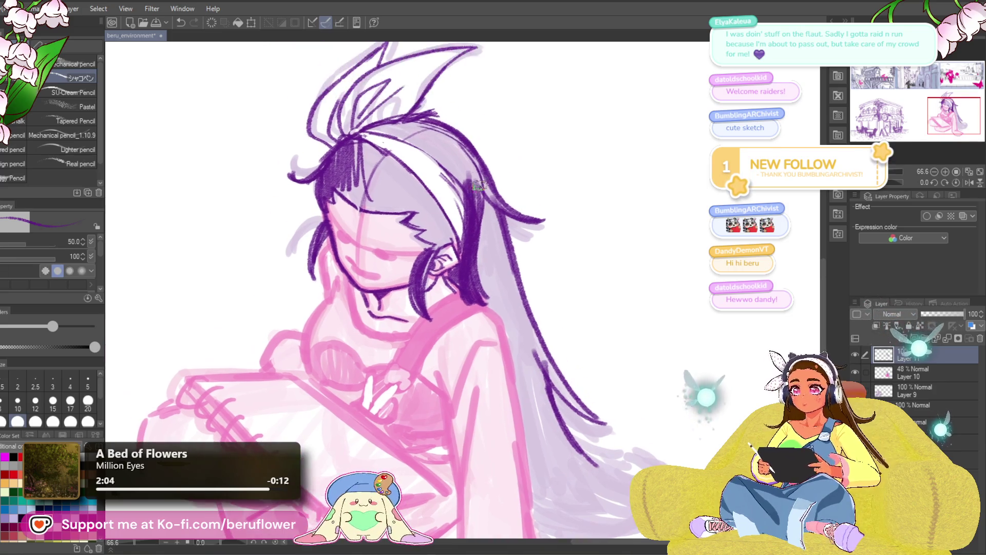
drag(483, 179, 508, 200)
mouse_move(570, 385)
mouse_down()
mouse_move(586, 223)
mouse_move(659, 269)
mouse_up()
mouse_move(430, 310)
mouse_down()
mouse_move(462, 241)
mouse_move(450, 287)
mouse_move(465, 303)
mouse_move(509, 278)
mouse_move(539, 280)
mouse_up()
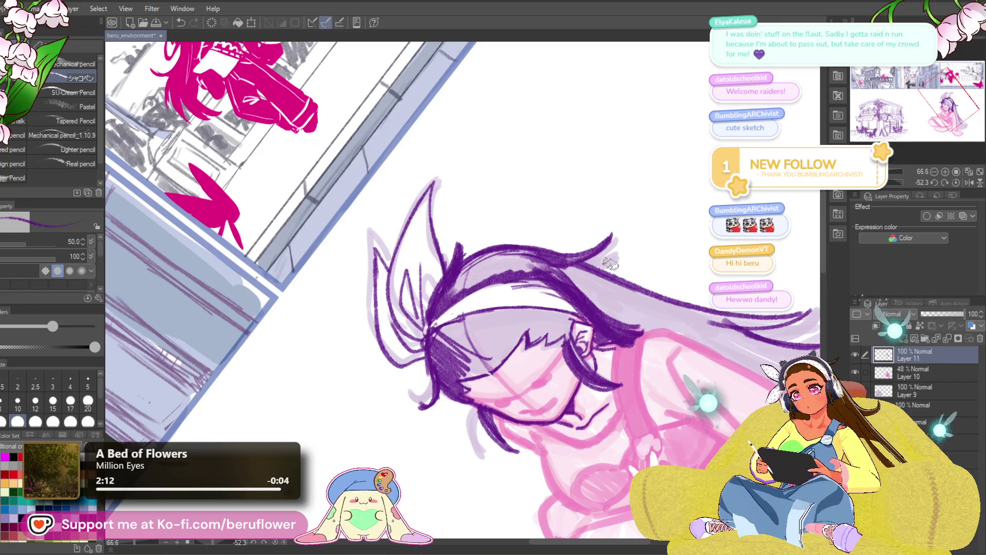
Reset the canvas rotation and scribble dark purple shading over the upper hair and bangs.
click(957, 182)
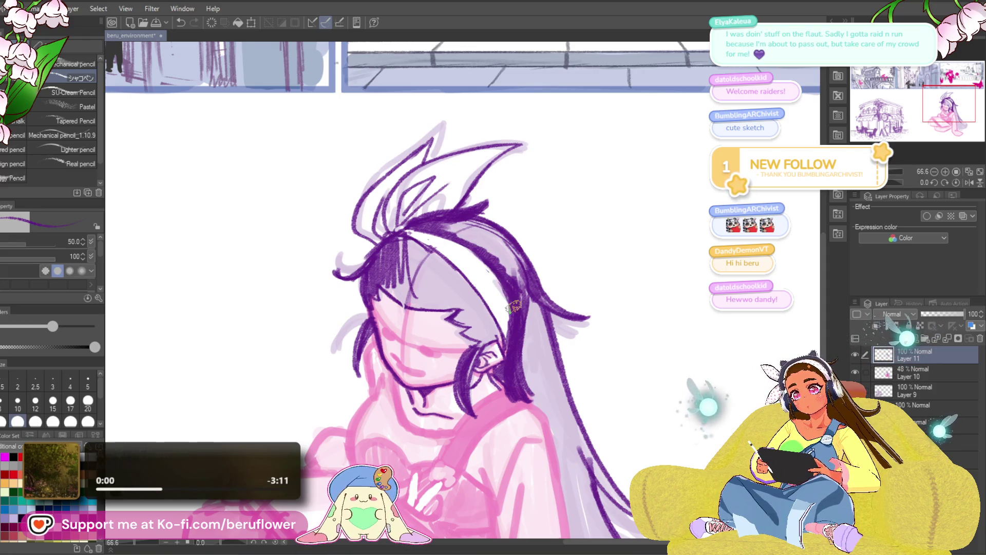
drag(505, 265, 559, 286)
mouse_move(507, 235)
mouse_down()
mouse_move(534, 257)
mouse_move(531, 243)
mouse_up()
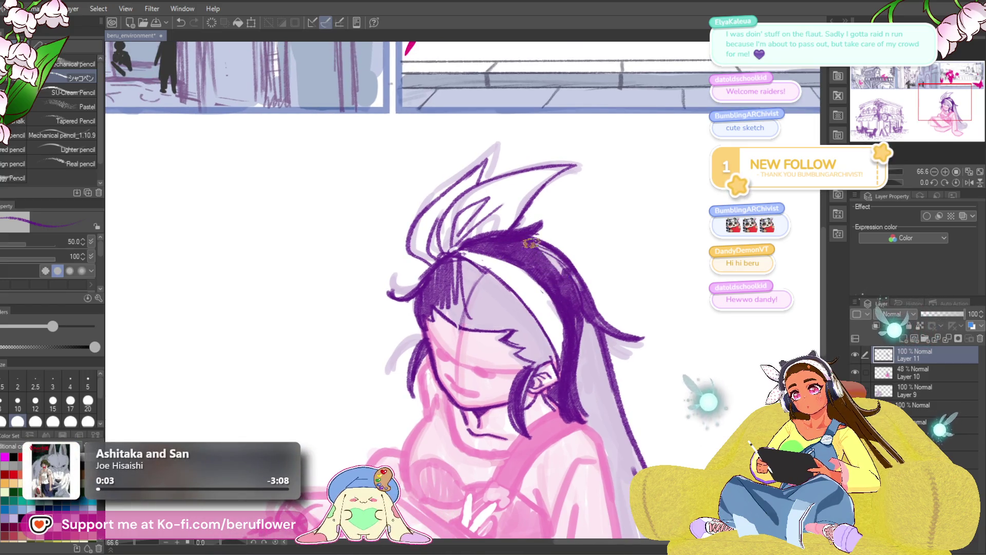
drag(584, 313, 607, 272)
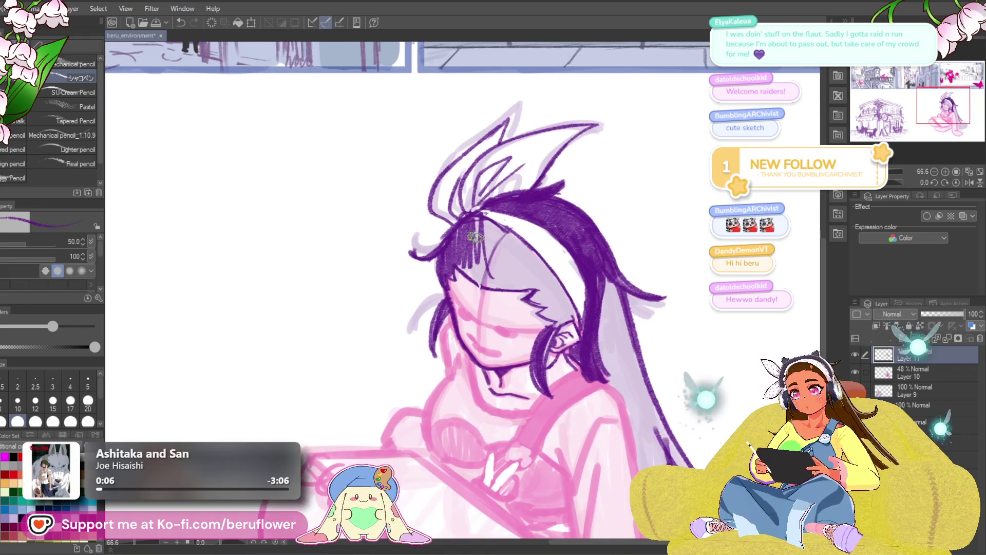
mouse_move(470, 271)
mouse_down()
mouse_move(478, 277)
mouse_move(483, 241)
mouse_move(496, 247)
mouse_move(480, 218)
mouse_move(476, 269)
mouse_up()
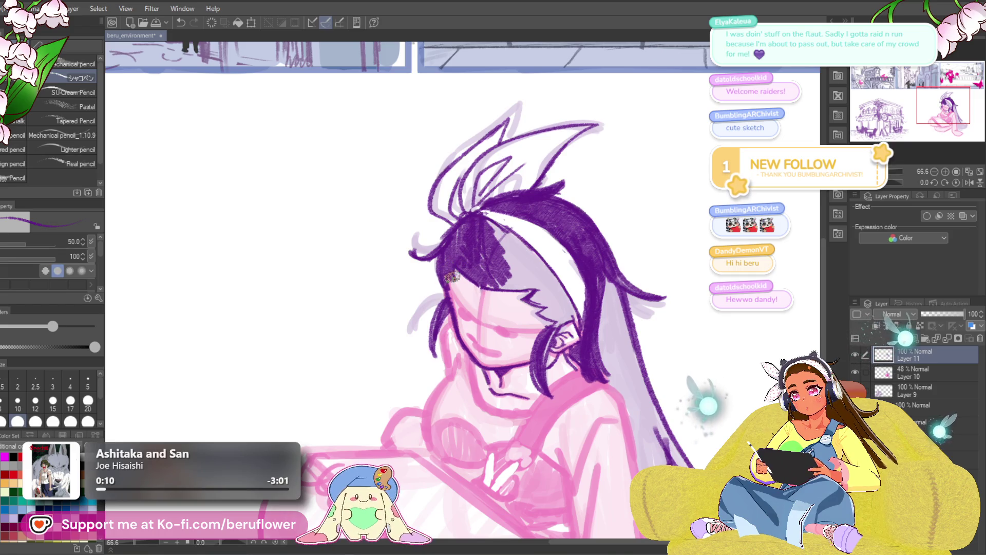
mouse_move(499, 222)
mouse_down()
mouse_move(529, 259)
mouse_move(534, 252)
mouse_move(505, 235)
mouse_move(516, 229)
mouse_move(531, 246)
mouse_up()
Draw a long strand across the hair, darken the bangs, and zoom out to the whole page.
drag(483, 211, 581, 275)
mouse_move(487, 222)
mouse_down()
mouse_move(509, 257)
mouse_move(469, 220)
mouse_up()
mouse_move(542, 276)
mouse_down()
mouse_move(504, 254)
mouse_move(527, 266)
mouse_move(521, 284)
mouse_up()
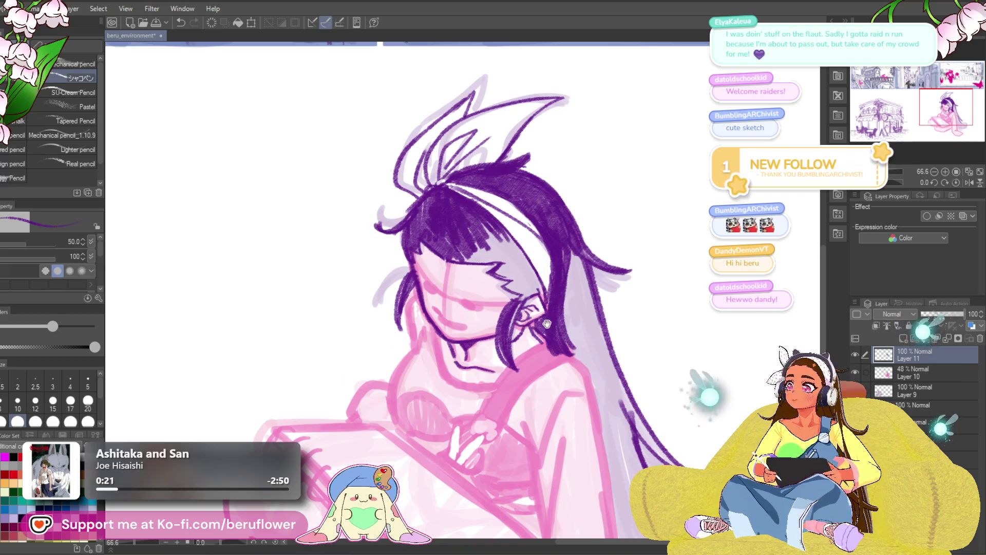
drag(547, 321, 549, 304)
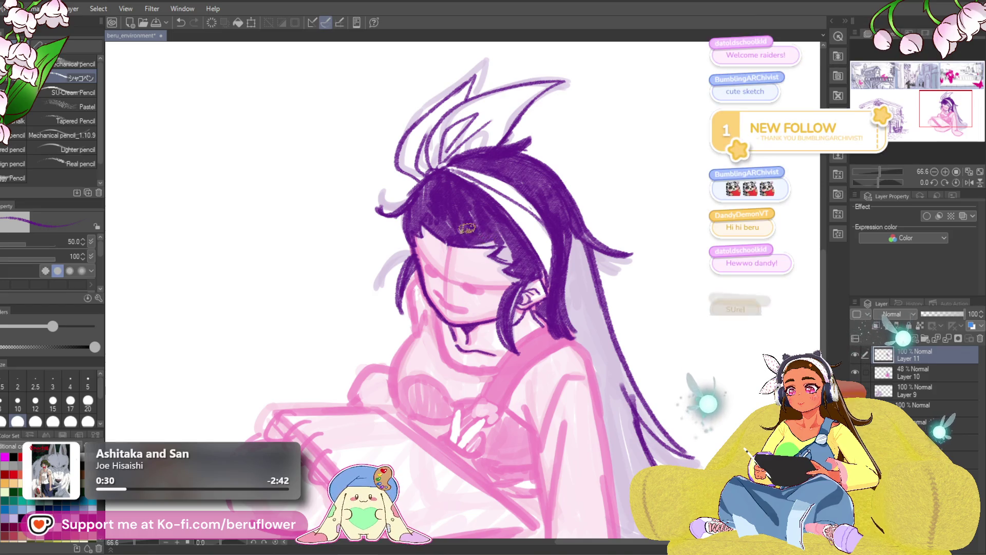
key(ctrl+0)
Pan across the comic page past the street and bridge panels and centre on the girl.
scroll(325, 385, up, 5)
scroll(325, 385, down, 3)
drag(325, 385, 466, 436)
drag(359, 355, 397, 372)
drag(398, 328, 414, 346)
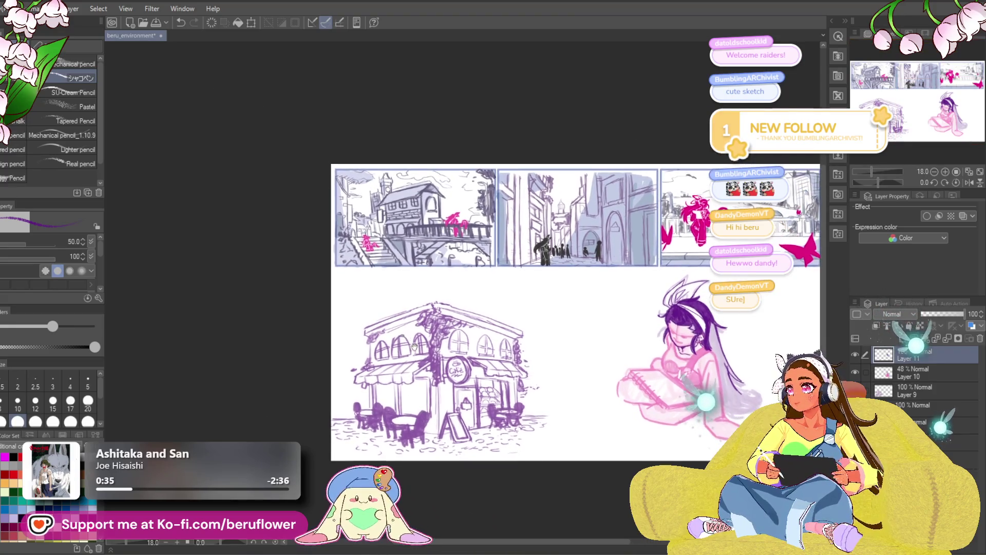
scroll(401, 256, up, 3)
mouse_move(565, 349)
mouse_down()
mouse_move(594, 390)
mouse_move(608, 388)
mouse_move(524, 374)
mouse_move(583, 398)
mouse_move(470, 409)
mouse_move(540, 398)
mouse_move(372, 385)
mouse_up()
drag(616, 382, 529, 390)
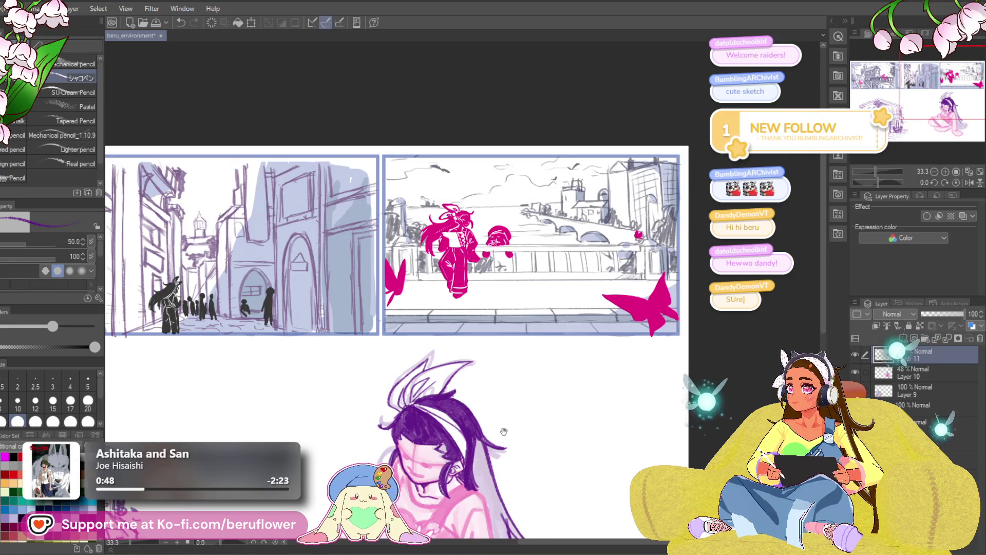
drag(511, 427, 555, 323)
scroll(556, 323, up, 2)
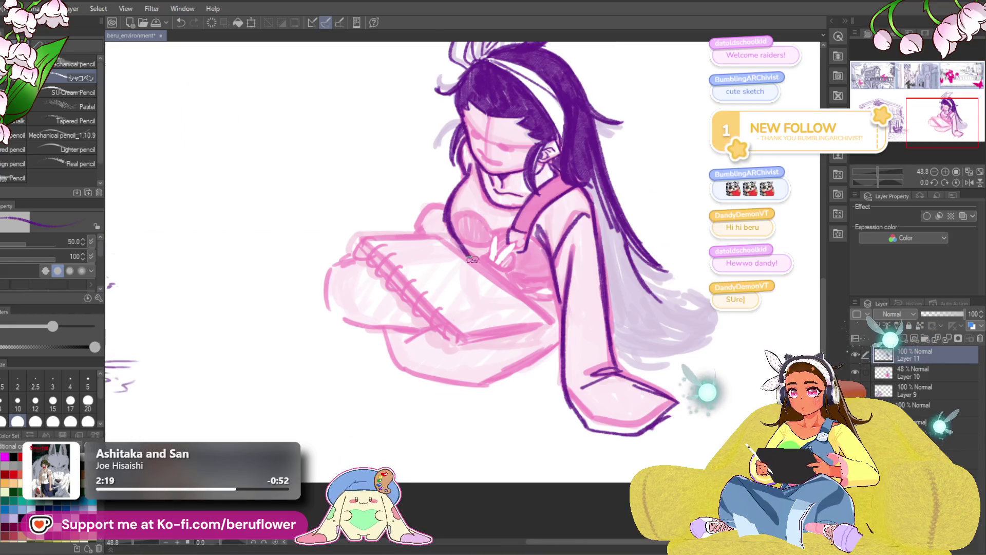
Replace the last stroke near the hand with a curved dark purple line below it.
key(ctrl+z)
mouse_move(476, 290)
mouse_down()
mouse_move(493, 308)
mouse_move(560, 292)
mouse_up()
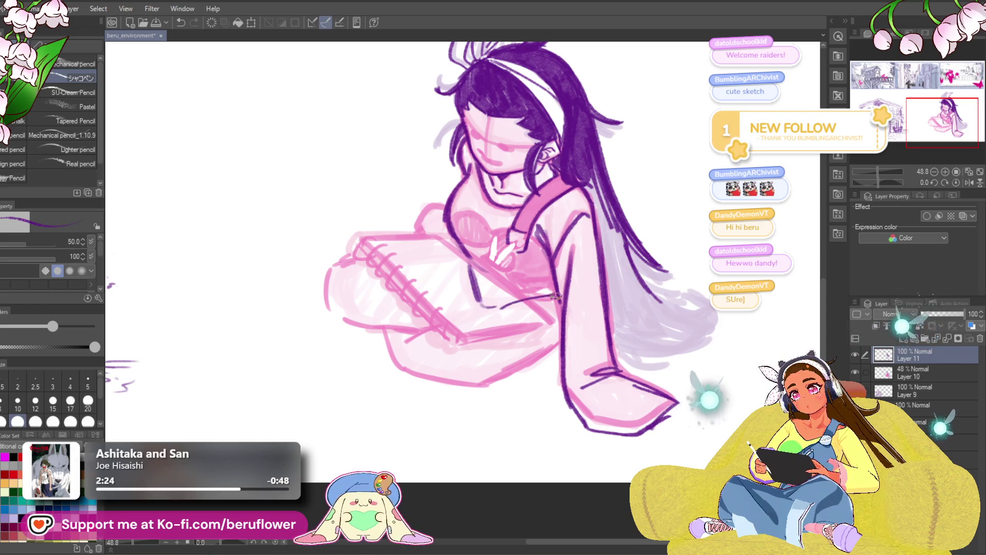
drag(499, 382, 477, 426)
scroll(477, 426, down, 1)
scroll(476, 425, down, 2)
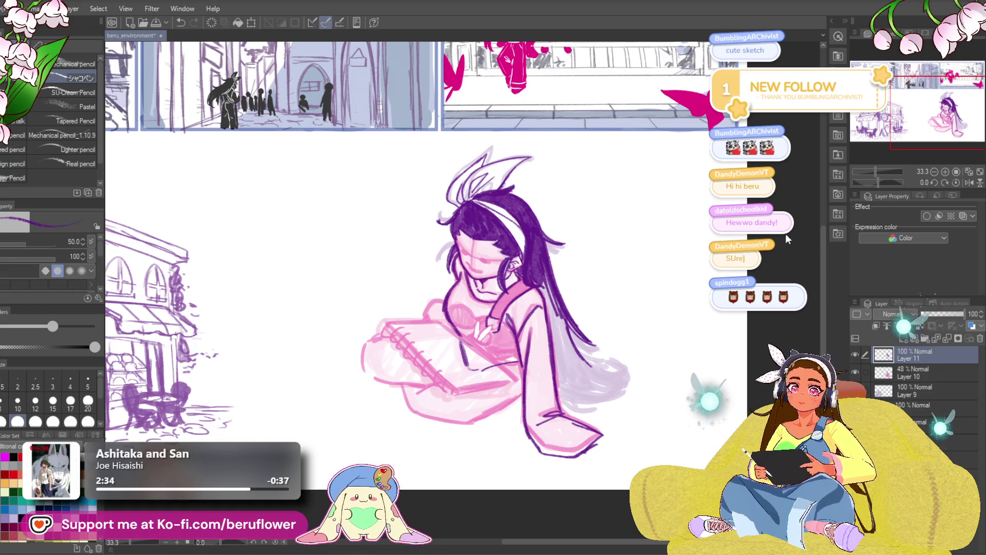
scroll(462, 328, up, 4)
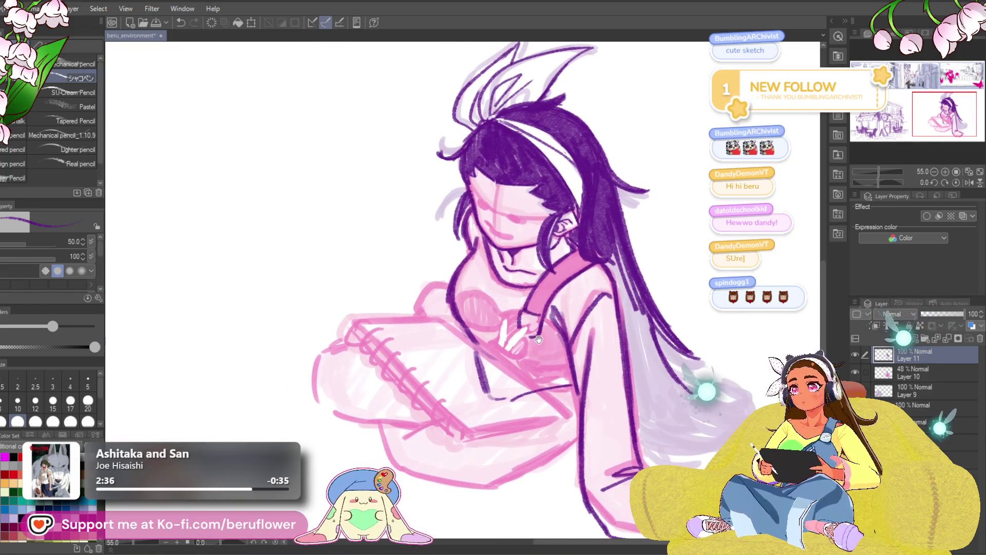
mouse_move(487, 301)
mouse_down()
mouse_move(475, 263)
mouse_move(448, 292)
mouse_move(500, 343)
mouse_move(543, 348)
mouse_up()
Draw the dark purple lower-arm line, undoing and then restoring it.
drag(565, 314, 552, 334)
key(ctrl+z)
key(ctrl+z)
key(ctrl+z)
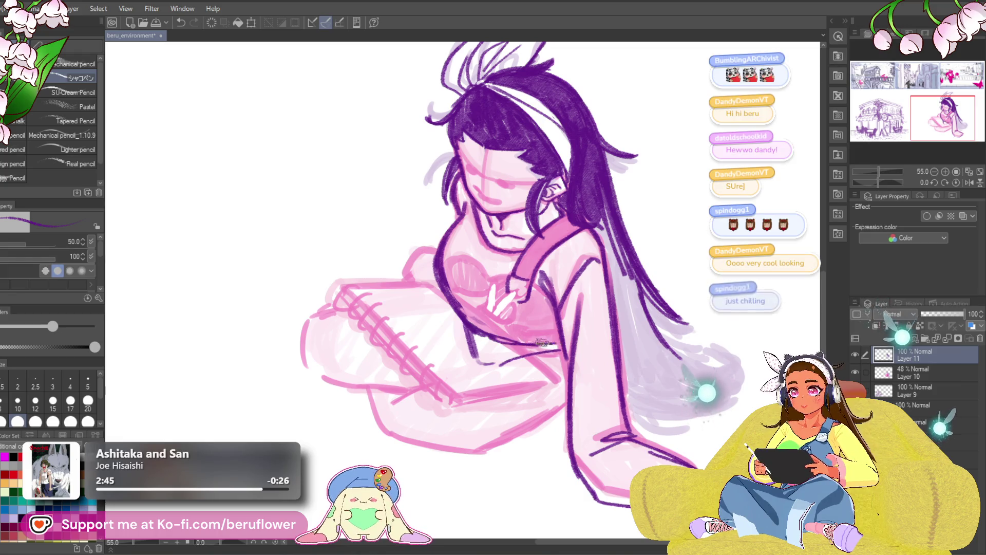
key(ctrl+y)
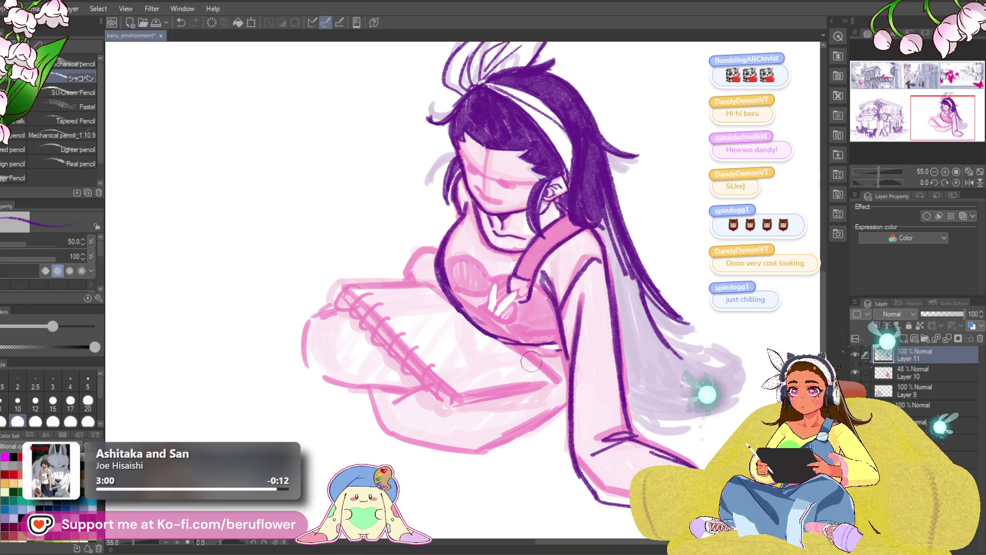
scroll(545, 310, down, 3)
scroll(545, 310, up, 1)
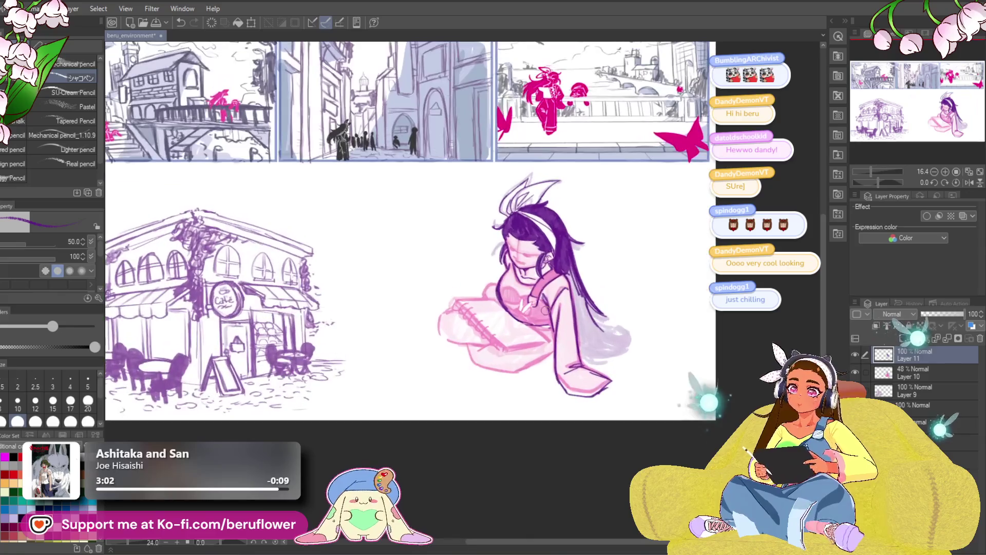
Zoom in on the girl and ink a dark purple hair strand.
mouse_move(581, 446)
mouse_down()
mouse_move(507, 457)
mouse_move(476, 423)
mouse_move(460, 449)
mouse_up()
scroll(456, 438, up, 1)
scroll(456, 437, up, 1)
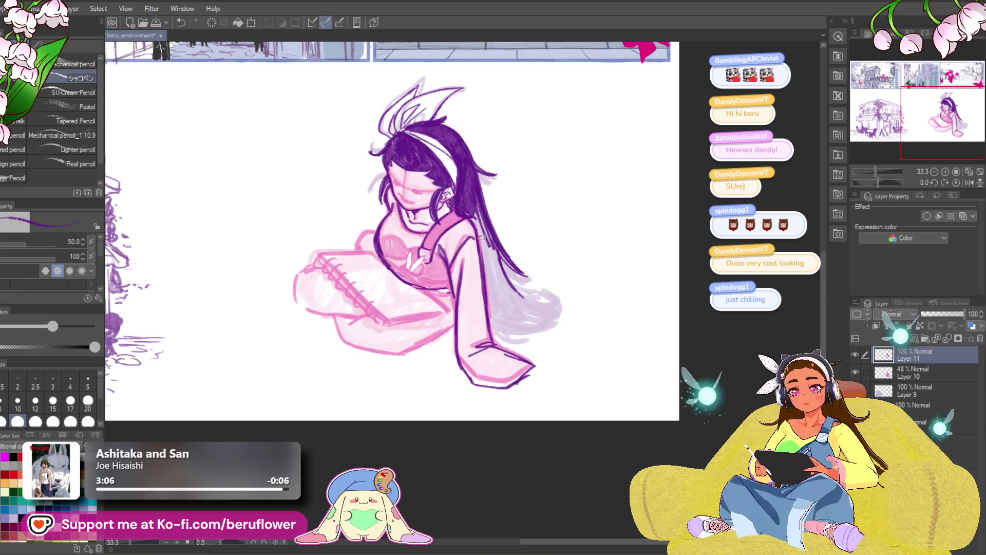
mouse_move(491, 275)
mouse_down()
mouse_move(478, 214)
mouse_move(506, 298)
mouse_up()
scroll(491, 250, down, 3)
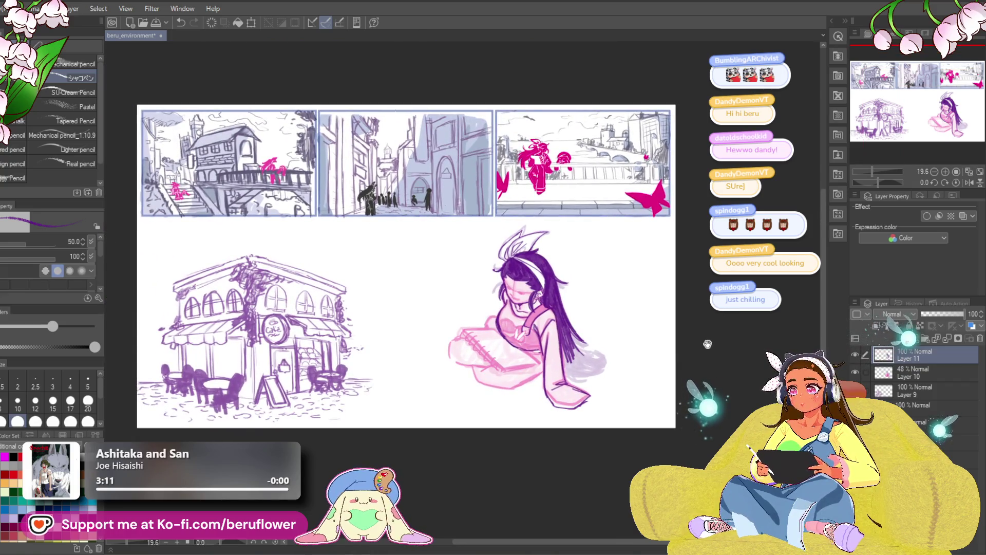
drag(580, 410, 517, 422)
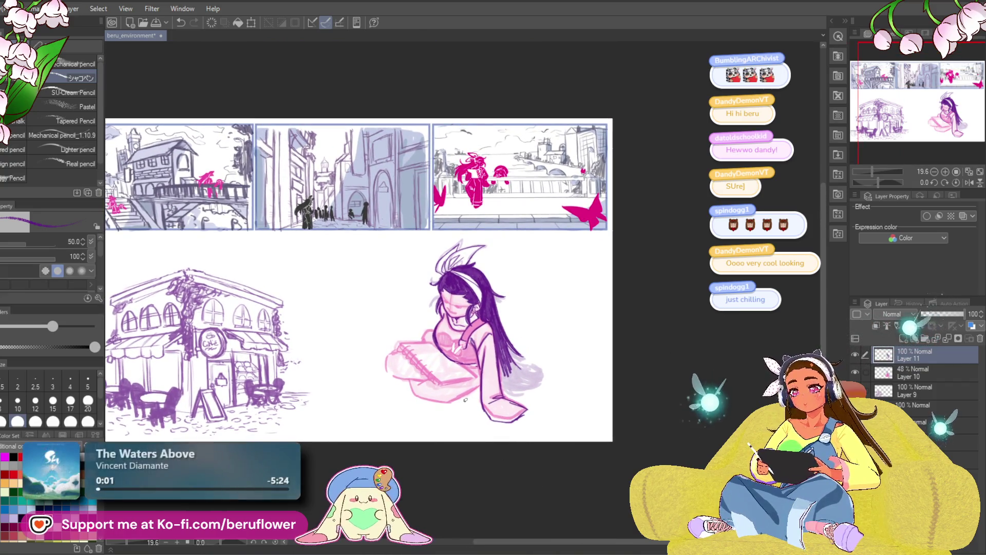
scroll(462, 399, up, 6)
Extend the long hair strands downward and curve them upward at the tip on the rotated canvas.
drag(531, 249, 552, 354)
mouse_move(540, 287)
mouse_down()
mouse_move(568, 378)
mouse_move(640, 380)
mouse_up()
drag(555, 355, 634, 376)
drag(879, 183, 868, 181)
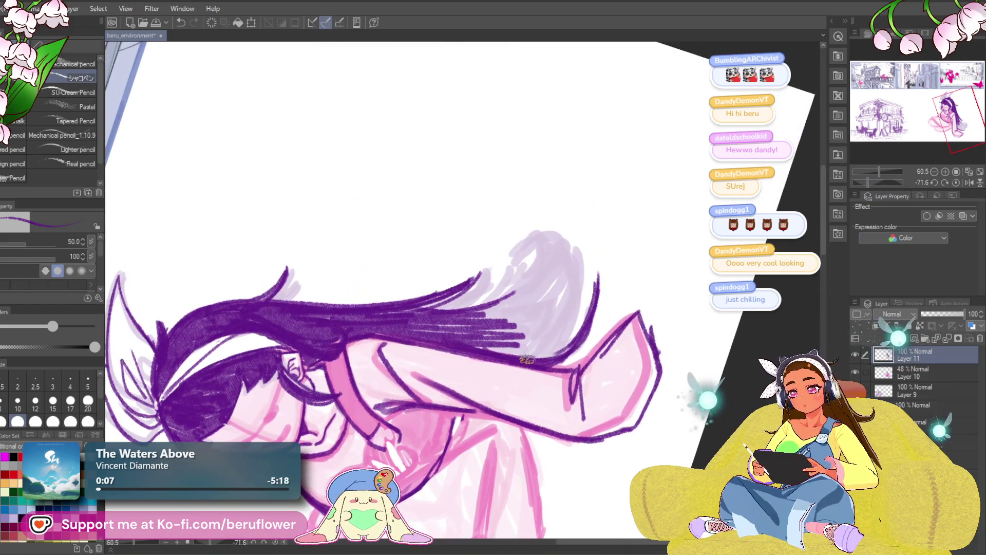
mouse_move(527, 360)
mouse_down()
mouse_move(593, 297)
mouse_move(591, 253)
mouse_up()
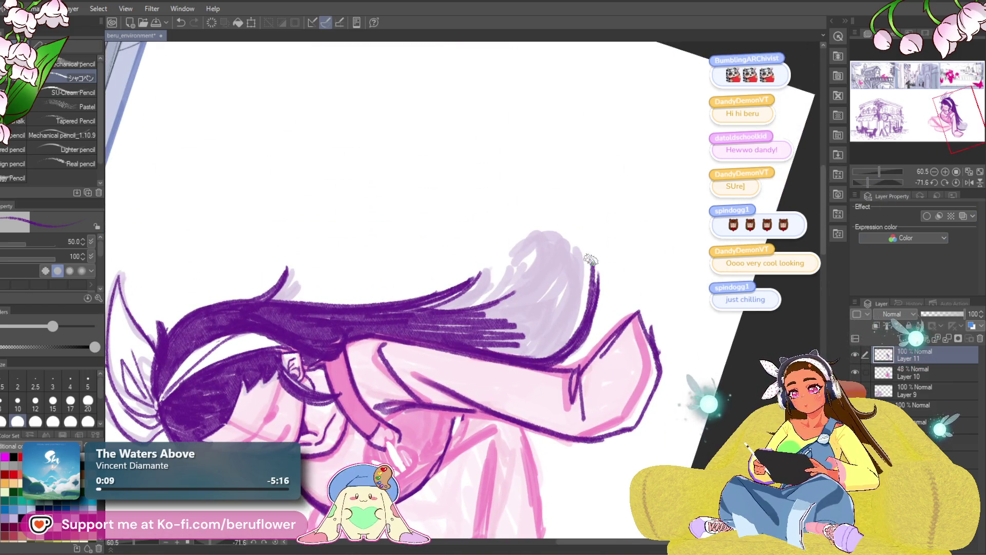
drag(554, 354, 577, 262)
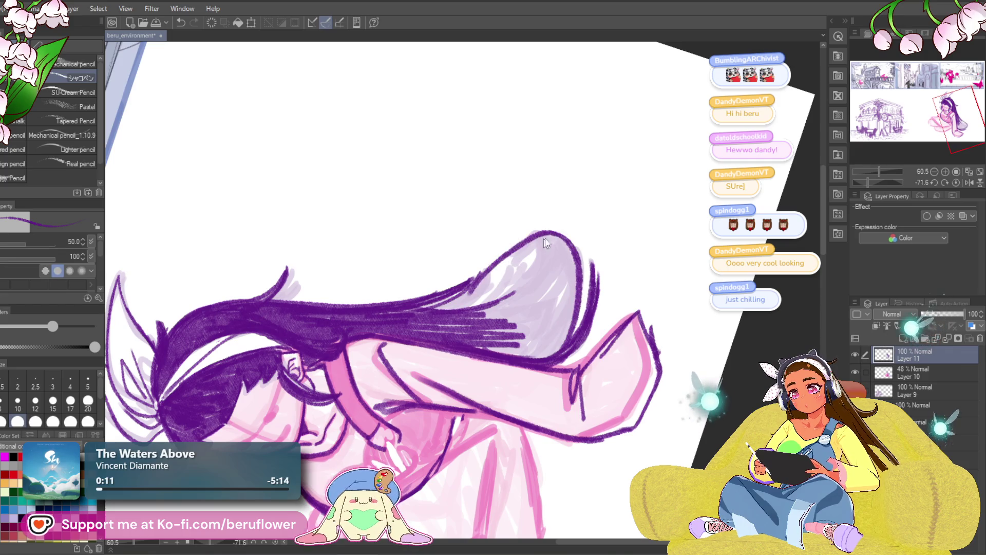
key(ctrl+z)
mouse_move(479, 276)
mouse_down()
mouse_move(458, 290)
mouse_move(546, 258)
mouse_up()
mouse_move(546, 353)
mouse_down()
mouse_move(581, 259)
mouse_move(501, 265)
mouse_move(544, 236)
mouse_move(515, 261)
mouse_up()
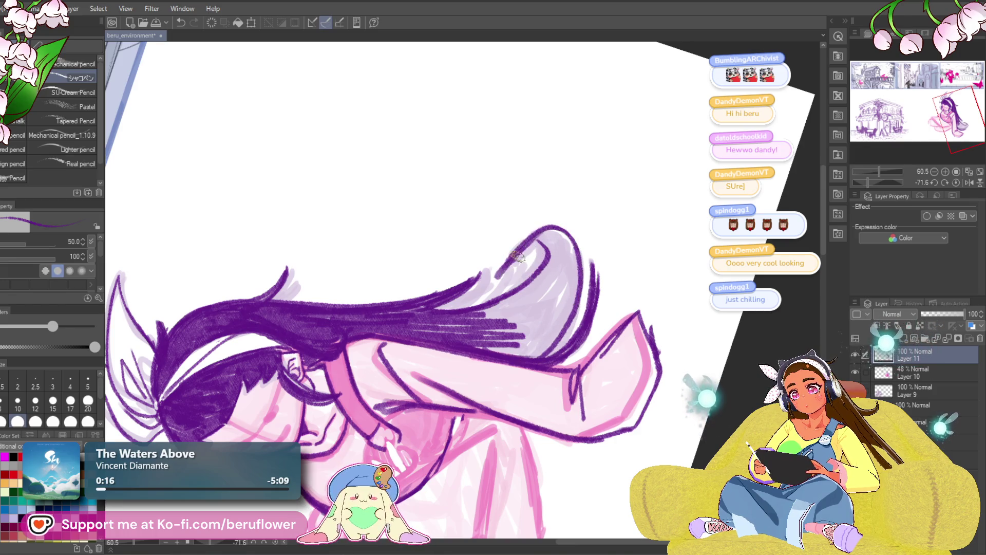
Reset the canvas rotation and redraw the curve along the hair tip's lower edge.
click(956, 182)
drag(493, 379, 539, 331)
key(ctrl+z)
drag(475, 388, 536, 347)
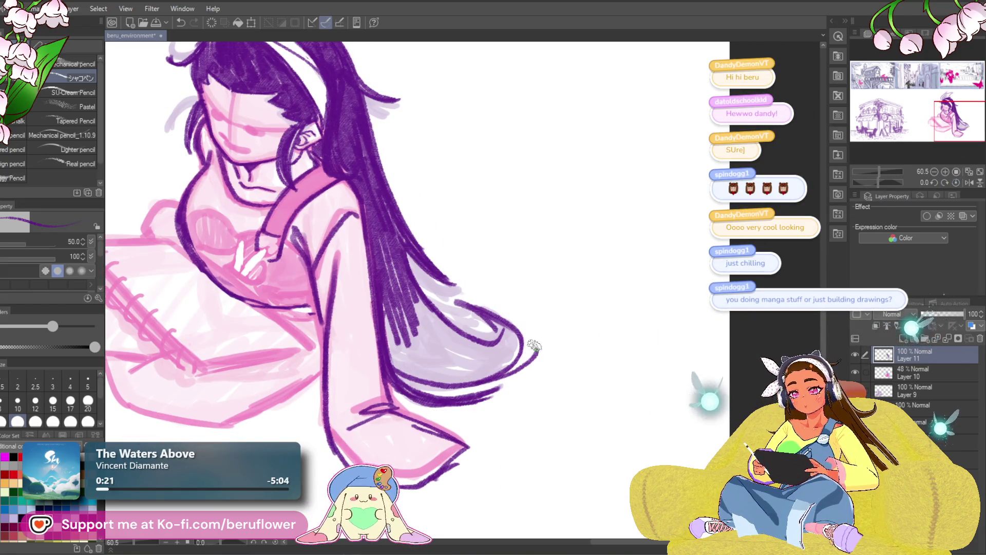
Hatch dense dark purple shading over the hair tip.
mouse_move(380, 293)
mouse_down()
mouse_move(390, 360)
mouse_move(411, 319)
mouse_move(421, 333)
mouse_up()
mouse_move(410, 298)
mouse_down()
mouse_move(434, 359)
mouse_move(462, 347)
mouse_move(459, 336)
mouse_up()
drag(540, 275, 555, 264)
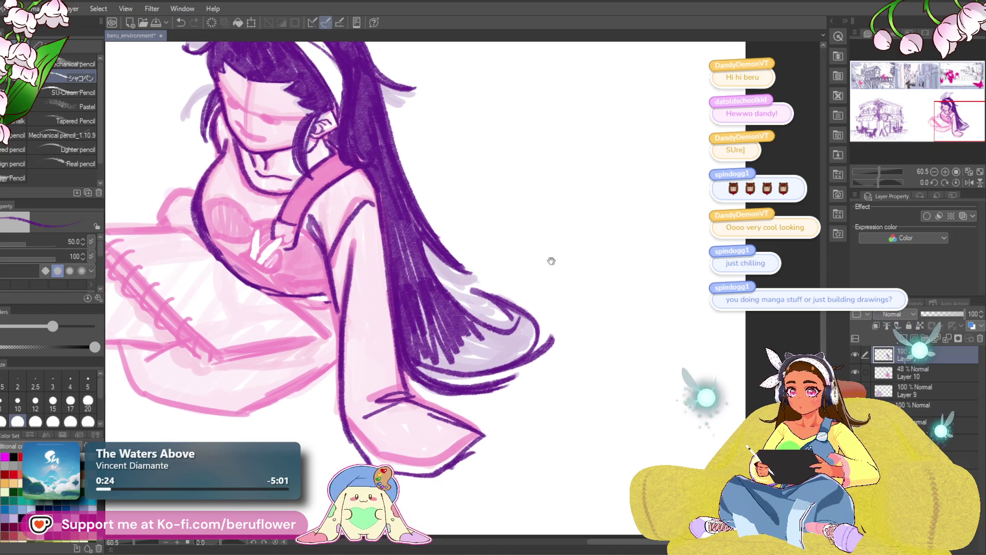
mouse_move(519, 310)
mouse_down()
mouse_move(527, 346)
mouse_move(506, 334)
mouse_move(456, 345)
mouse_move(418, 321)
mouse_move(427, 311)
mouse_up()
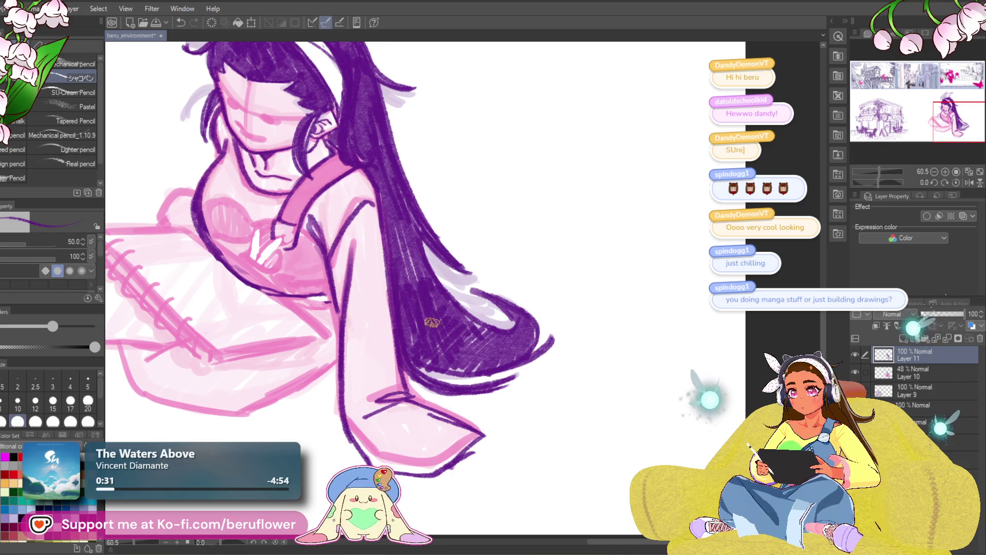
drag(564, 280, 585, 305)
mouse_move(525, 358)
mouse_down()
mouse_move(511, 339)
mouse_move(529, 359)
mouse_up()
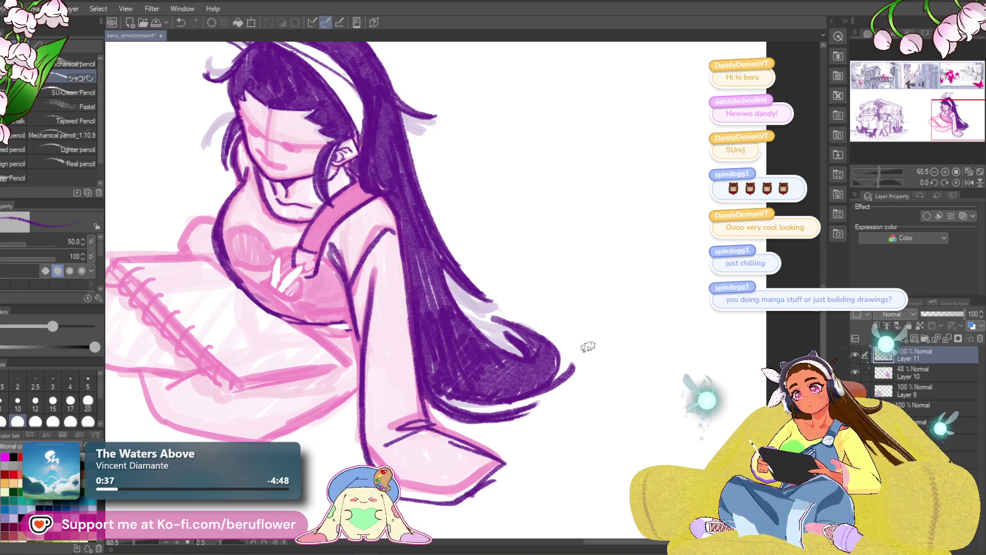
Zoom and pan to bring the girl sketch to the centre of the view.
scroll(588, 346, down, 5)
scroll(585, 345, up, 3)
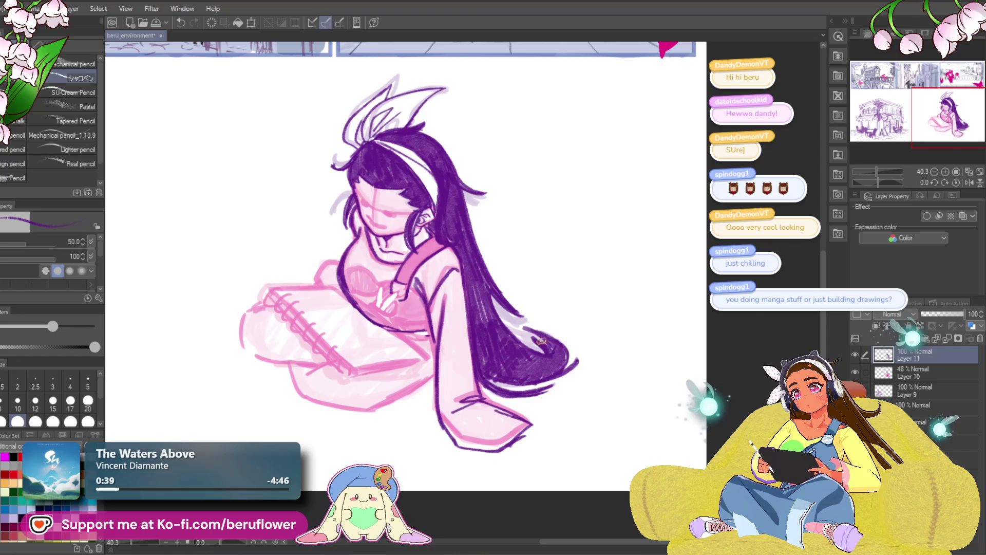
mouse_move(562, 407)
mouse_down()
mouse_move(617, 405)
mouse_move(640, 433)
mouse_up()
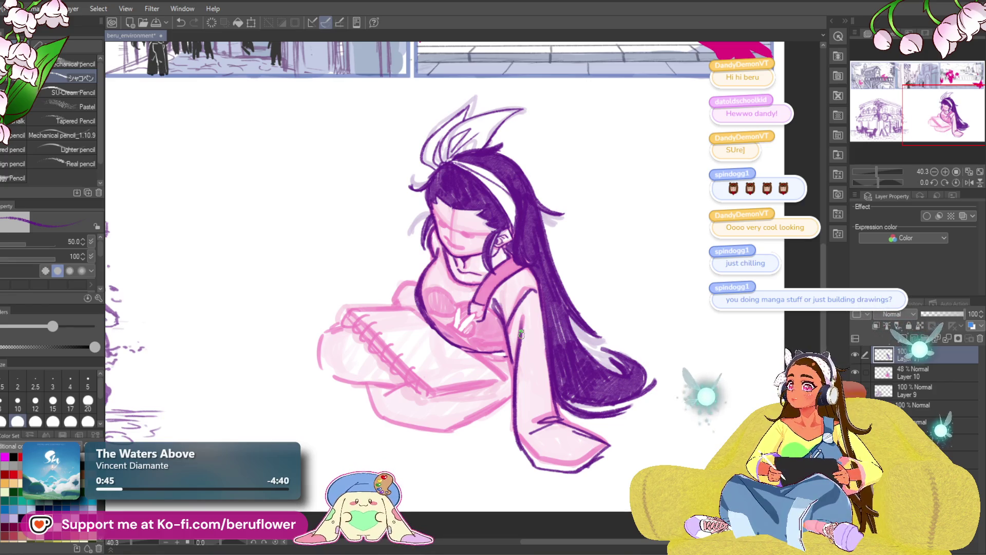
scroll(520, 334, down, 3)
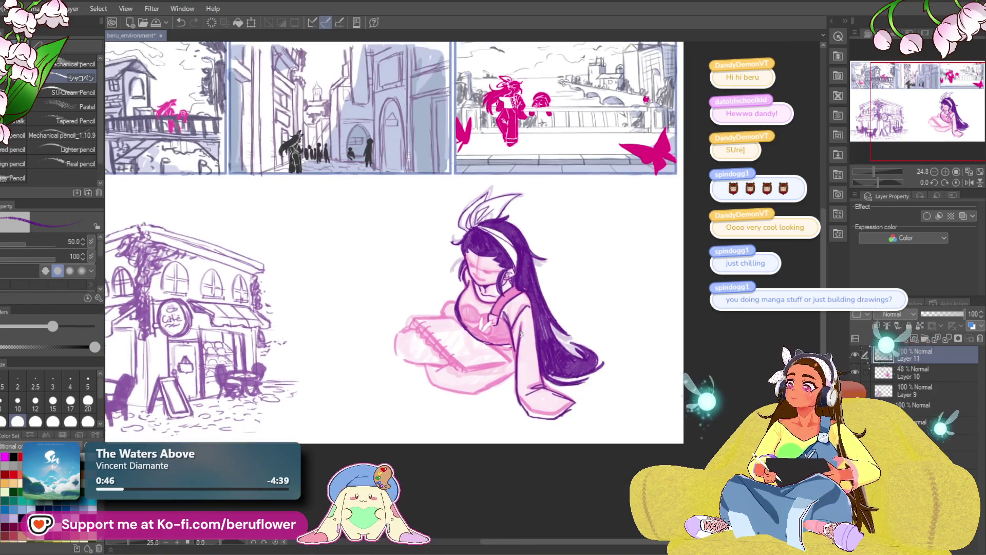
scroll(521, 334, up, 2)
scroll(598, 388, up, 2)
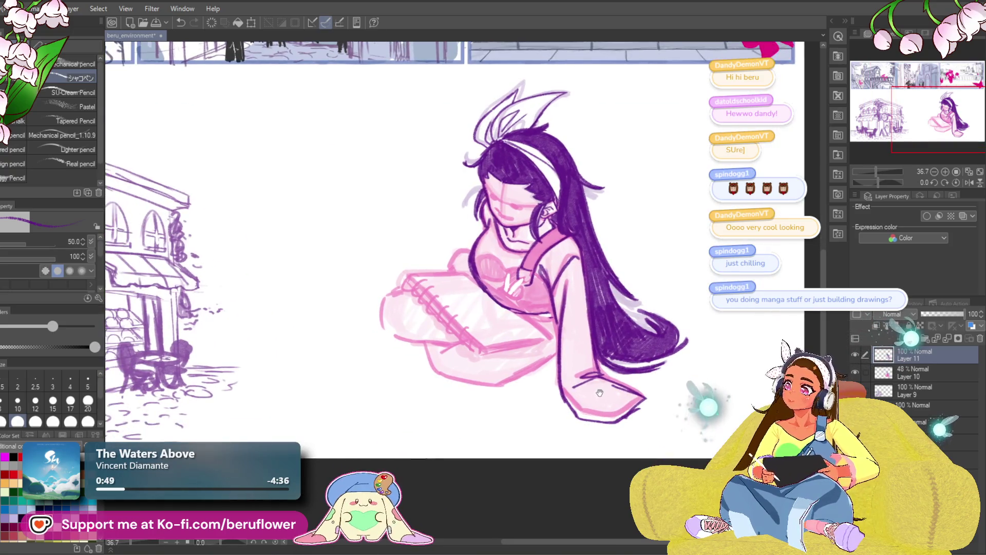
drag(600, 392, 588, 388)
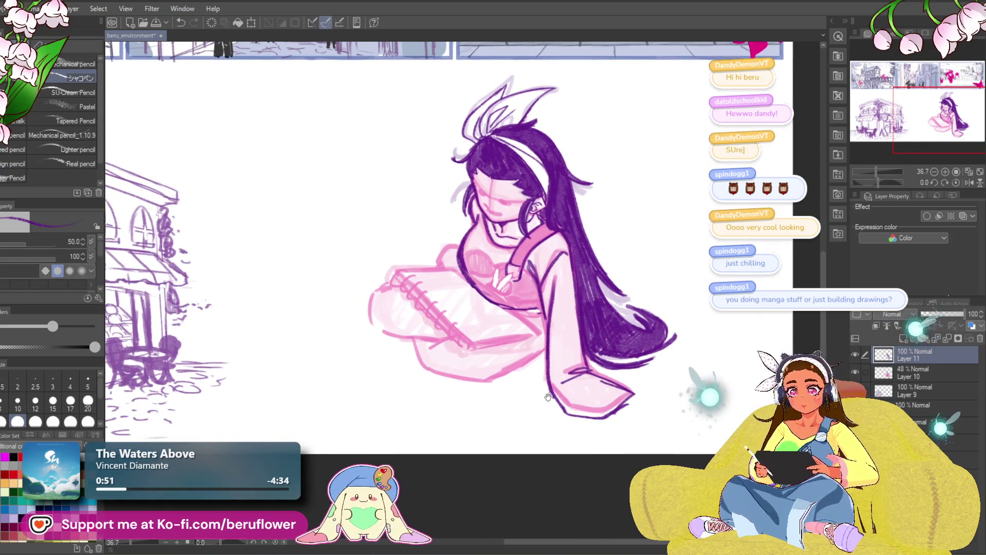
Draw a second dark purple line parallel to the sketchbook's lower edge.
scroll(492, 291, up, 2)
scroll(337, 315, down, 1)
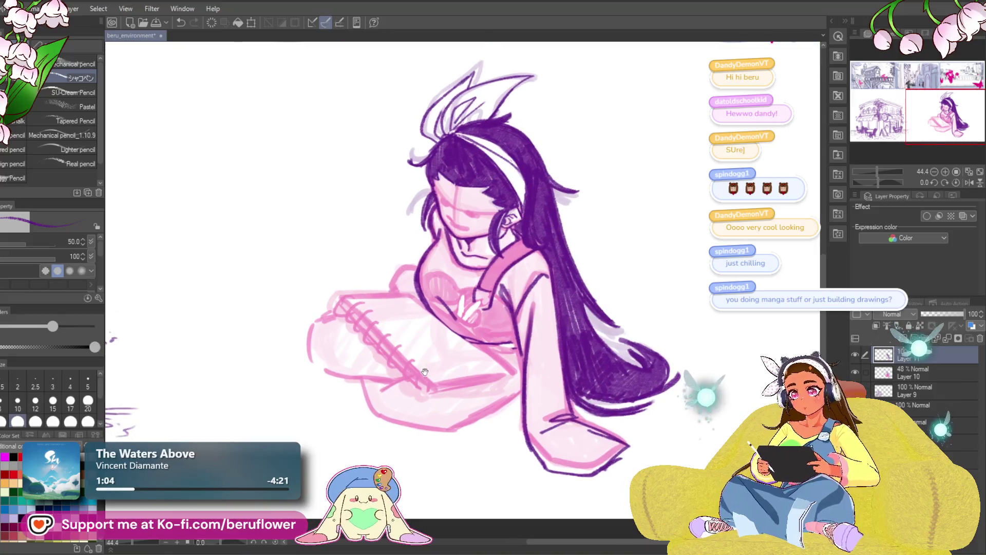
drag(617, 329, 610, 334)
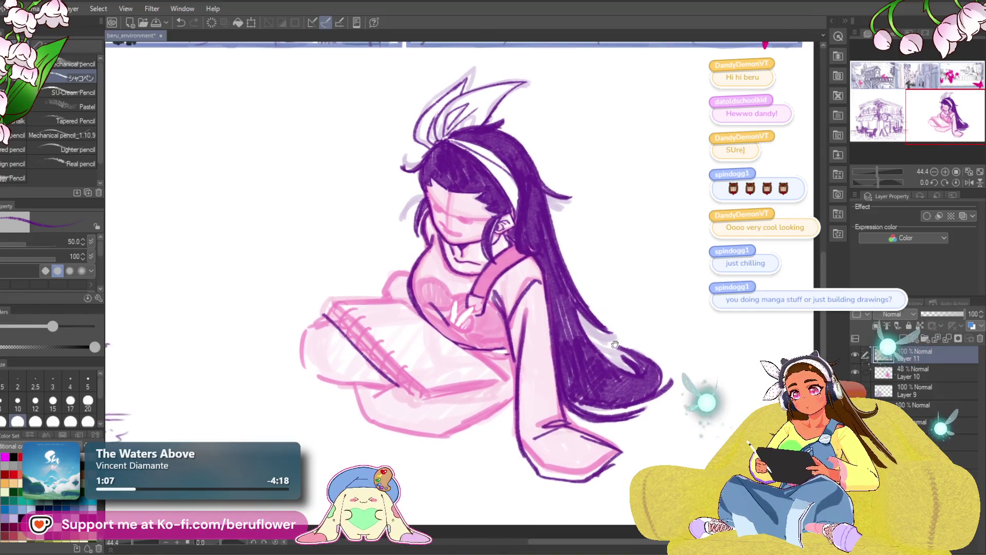
scroll(610, 333, down, 3)
scroll(585, 337, up, 2)
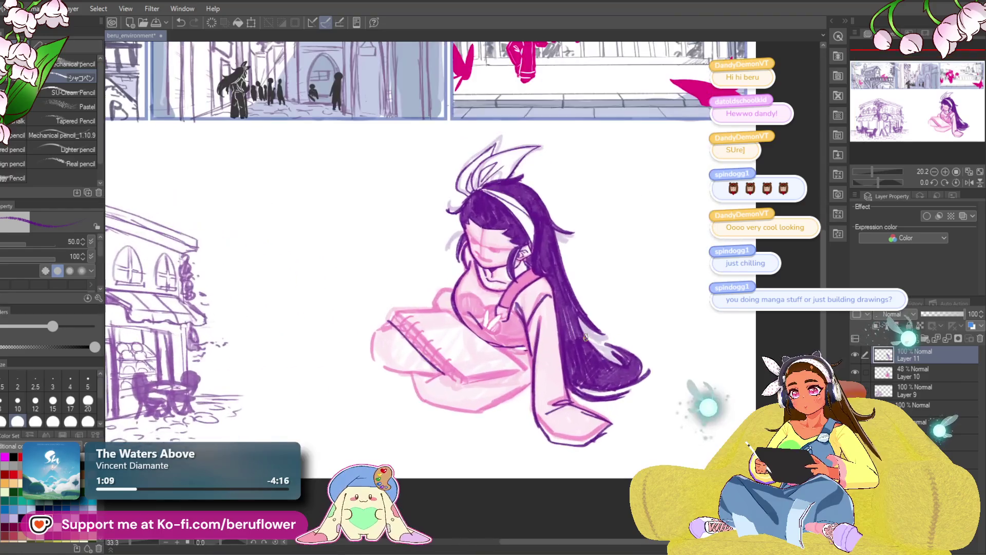
drag(586, 337, 567, 326)
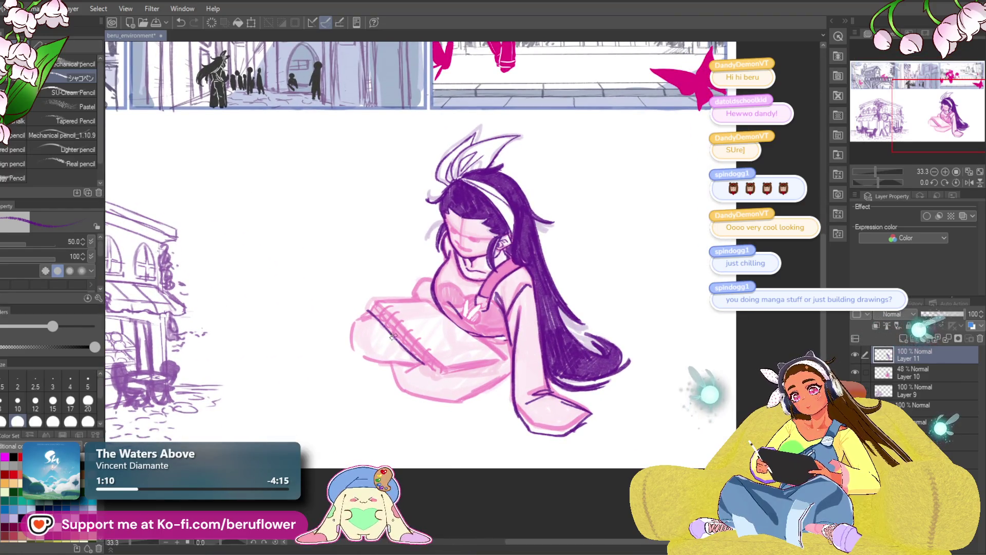
drag(384, 314, 435, 376)
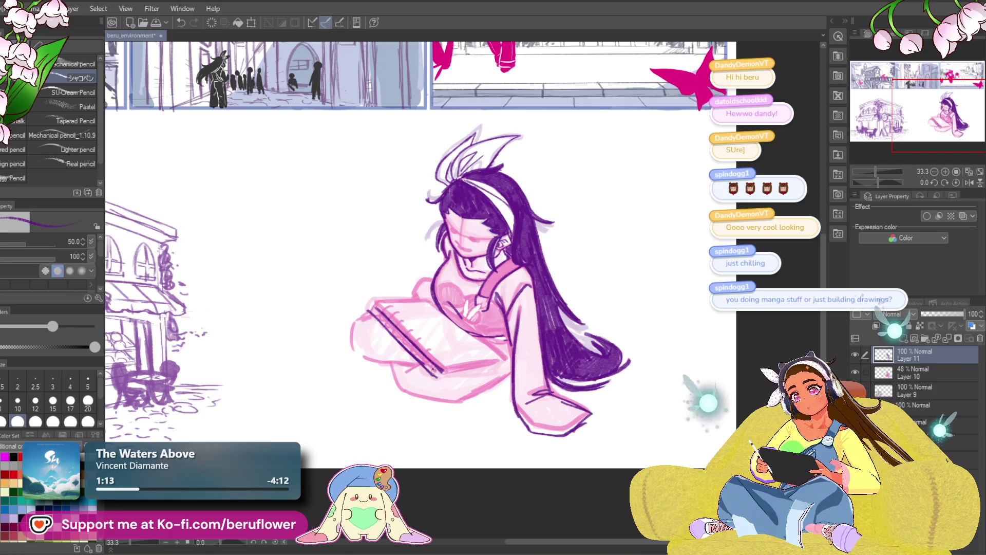
scroll(436, 373, up, 2)
drag(879, 182, 871, 181)
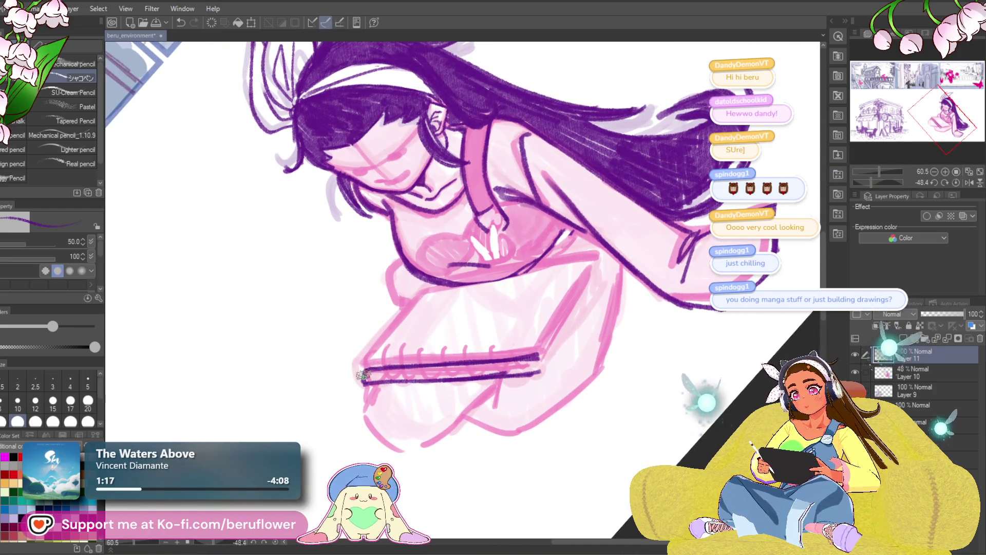
Ink the sketchbook's left edge in dark purple, redoing the first stroke, then straighten the canvas.
drag(362, 373, 393, 305)
key(ctrl+z)
drag(363, 371, 410, 302)
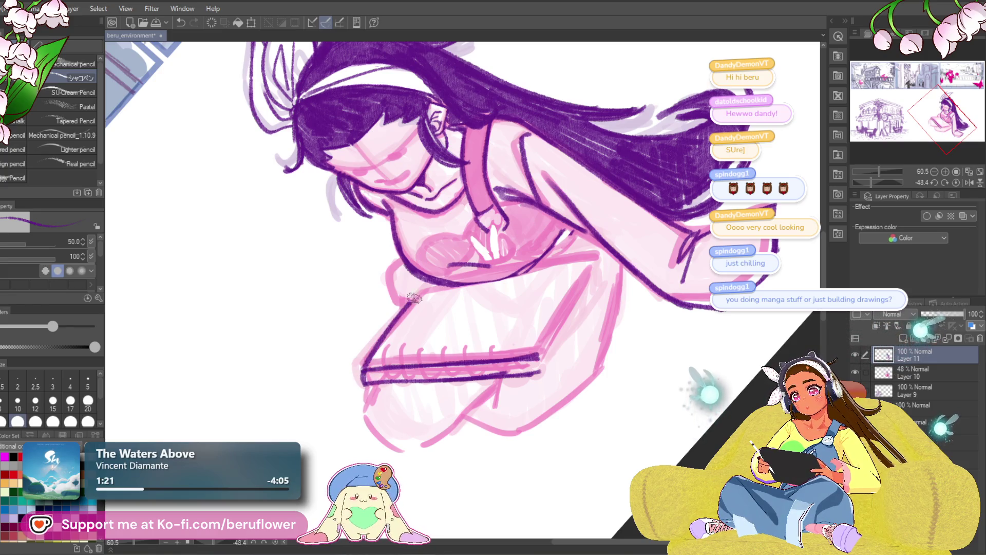
click(956, 183)
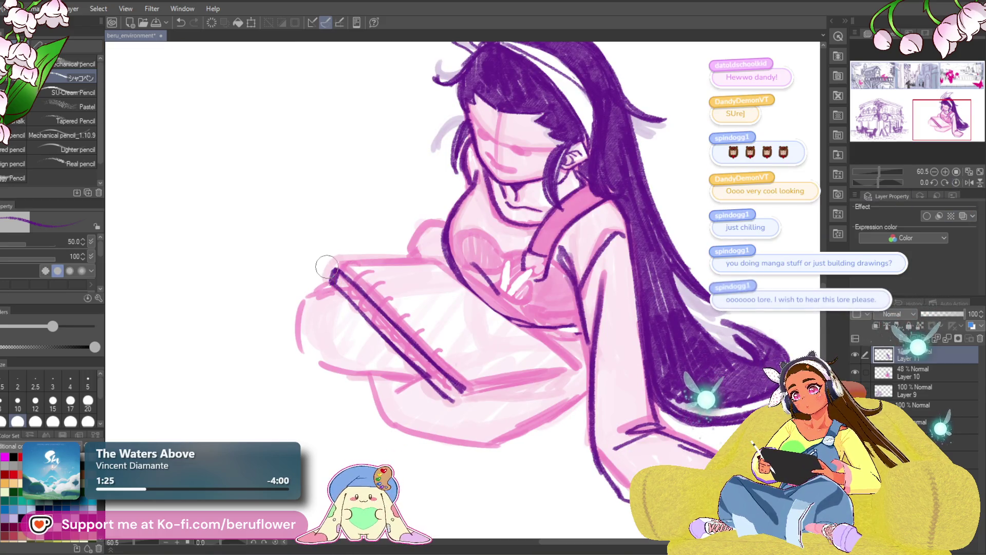
Draw the sketchbook's thick bottom edge, redrawing it and undoing a stray stroke.
drag(327, 226, 329, 180)
mouse_move(506, 309)
mouse_down()
mouse_move(506, 340)
mouse_move(515, 338)
mouse_up()
mouse_move(450, 361)
mouse_down()
mouse_move(451, 379)
mouse_move(554, 349)
mouse_up()
key(ctrl+z)
drag(449, 378, 547, 358)
mouse_move(469, 361)
mouse_down()
mouse_move(570, 349)
mouse_move(454, 280)
mouse_move(521, 338)
mouse_up()
key(ctrl+z)
Sketch the sketchbook's top-left edge with the canvas tilted about 29 degrees, undoing dark strokes.
mouse_move(447, 280)
mouse_down()
mouse_move(544, 355)
mouse_move(486, 303)
mouse_up()
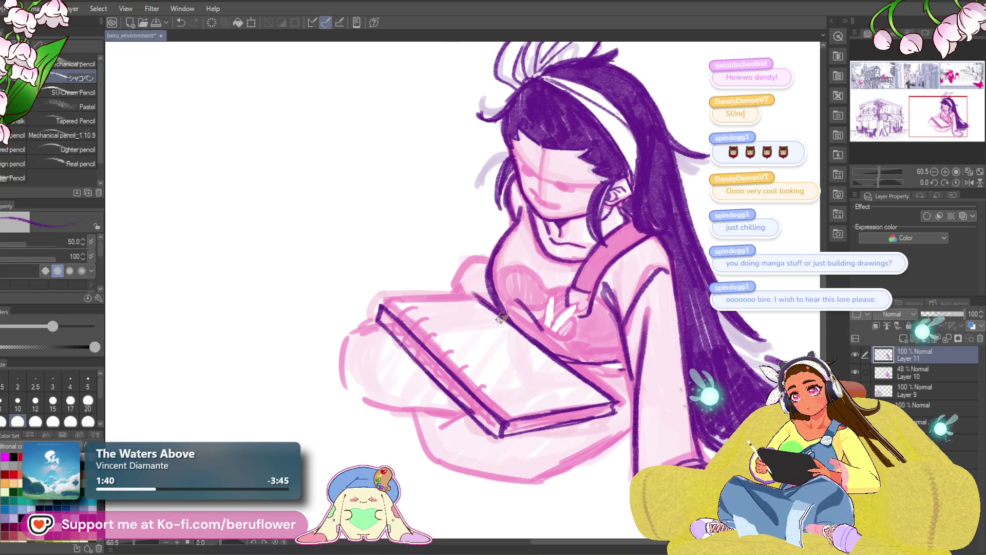
drag(383, 305, 454, 305)
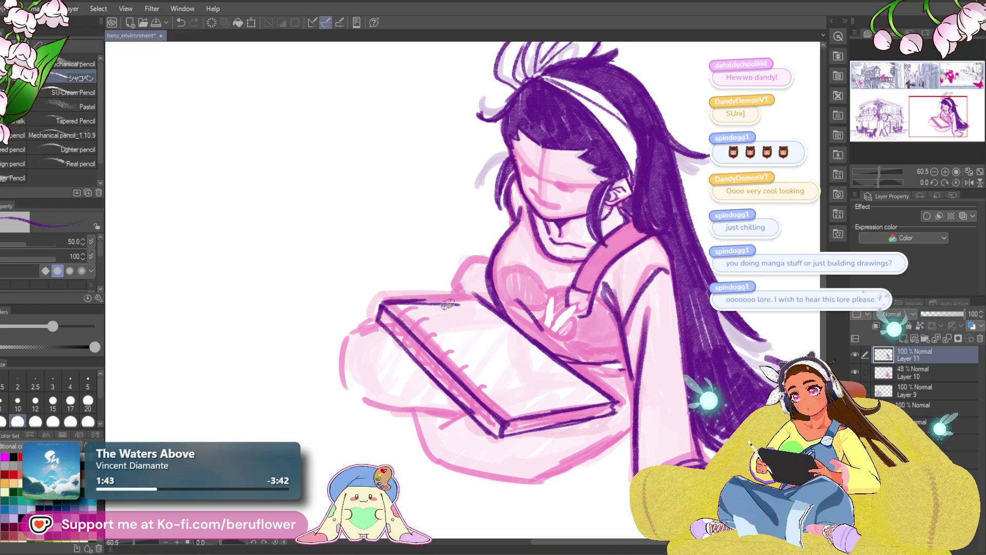
key(ctrl+z)
key(ctrl+z)
drag(879, 182, 873, 182)
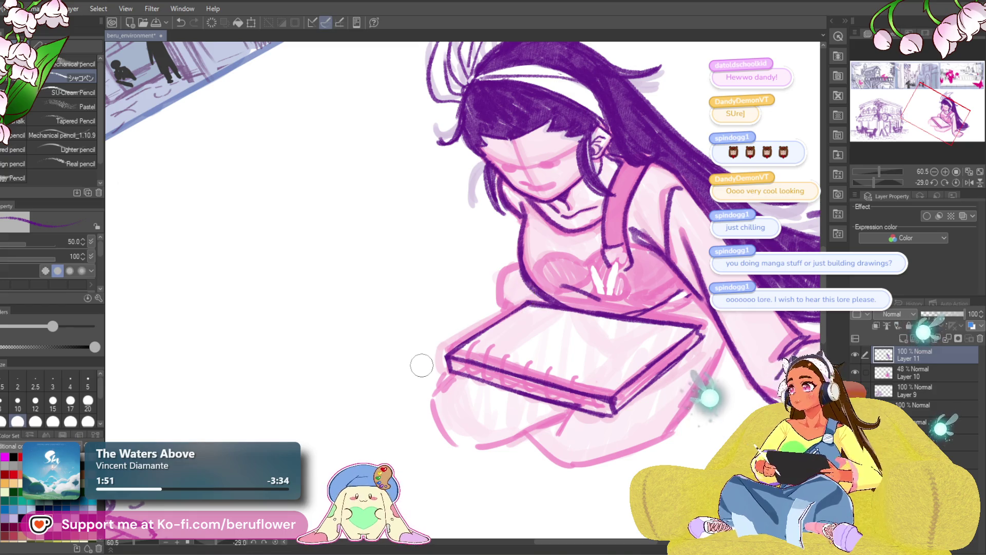
key(ctrl+z)
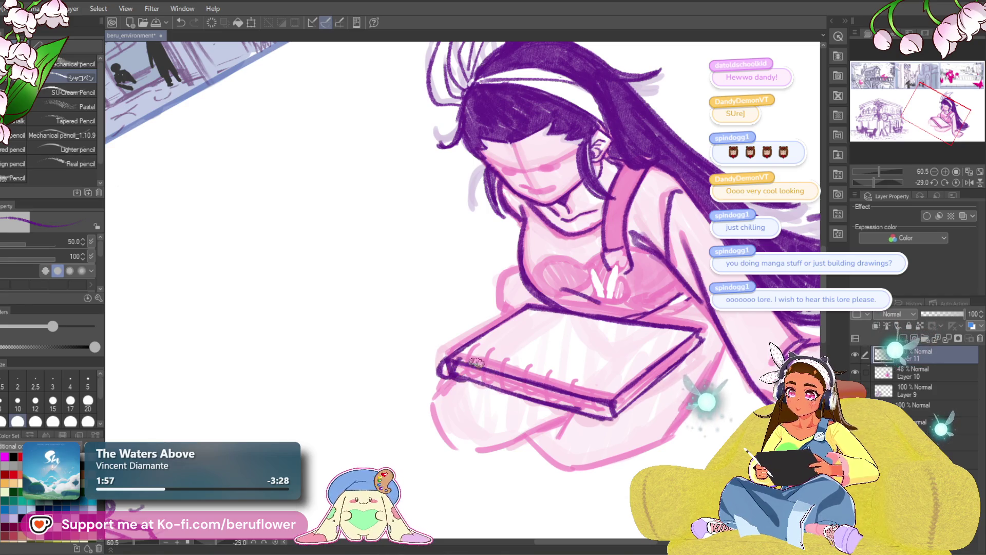
Ink spiral rings from the sketchbook's lower corner up along its left spine.
drag(505, 374, 497, 368)
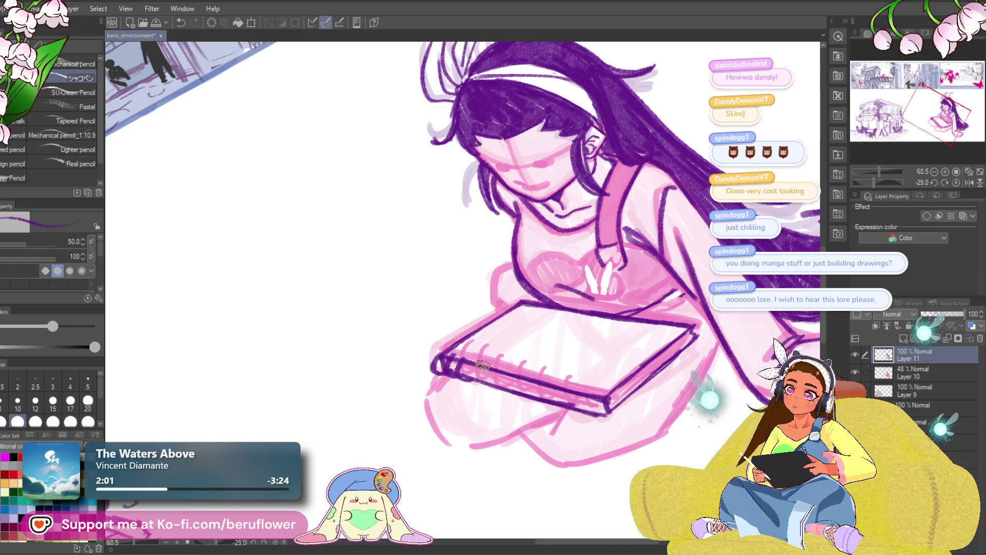
click(955, 182)
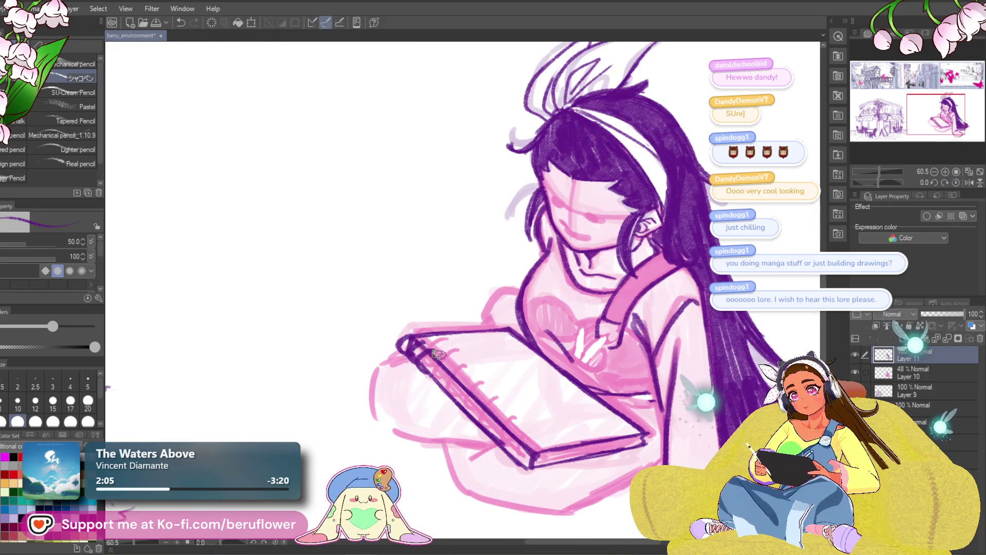
drag(446, 361, 454, 372)
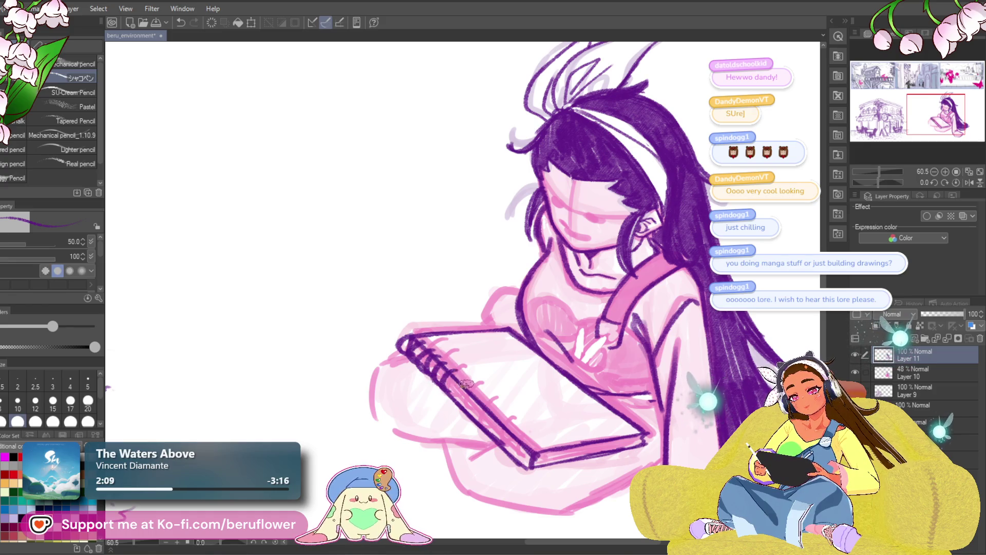
key(ctrl+z)
key(ctrl+z)
key(ctrl+z)
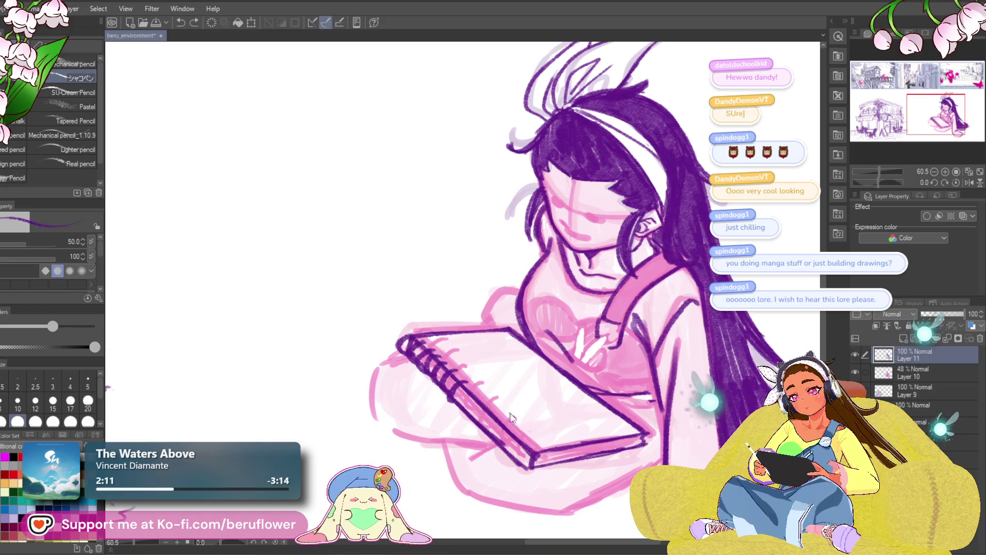
mouse_move(530, 452)
mouse_down()
mouse_move(526, 468)
mouse_move(513, 446)
mouse_up()
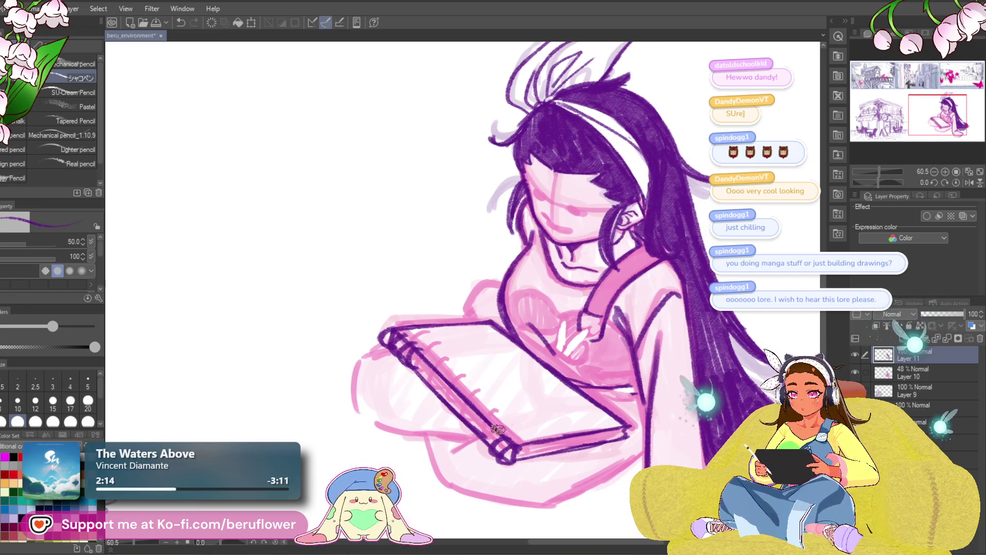
mouse_move(500, 434)
mouse_down()
mouse_move(489, 442)
mouse_move(478, 404)
mouse_move(460, 417)
mouse_move(439, 409)
mouse_move(412, 368)
mouse_up()
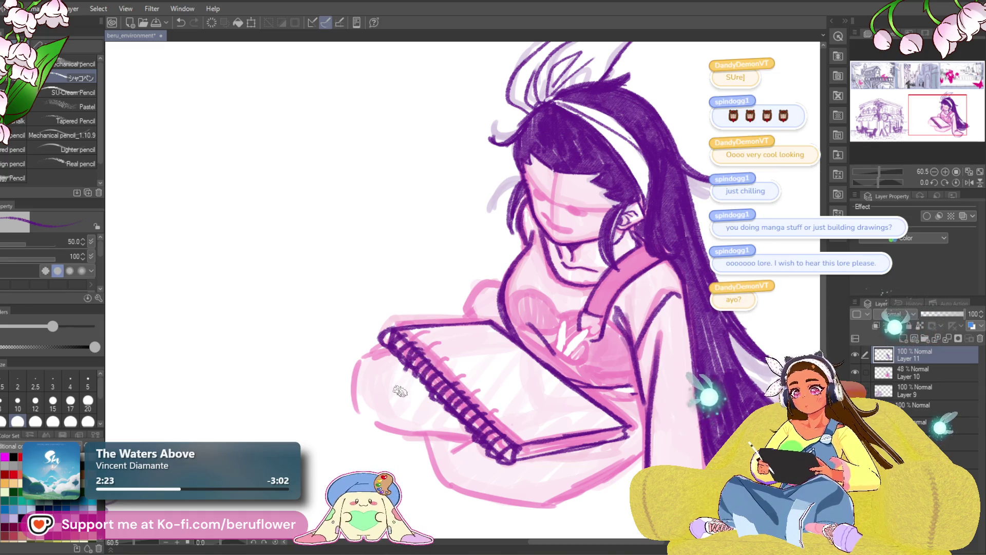
scroll(400, 391, down, 5)
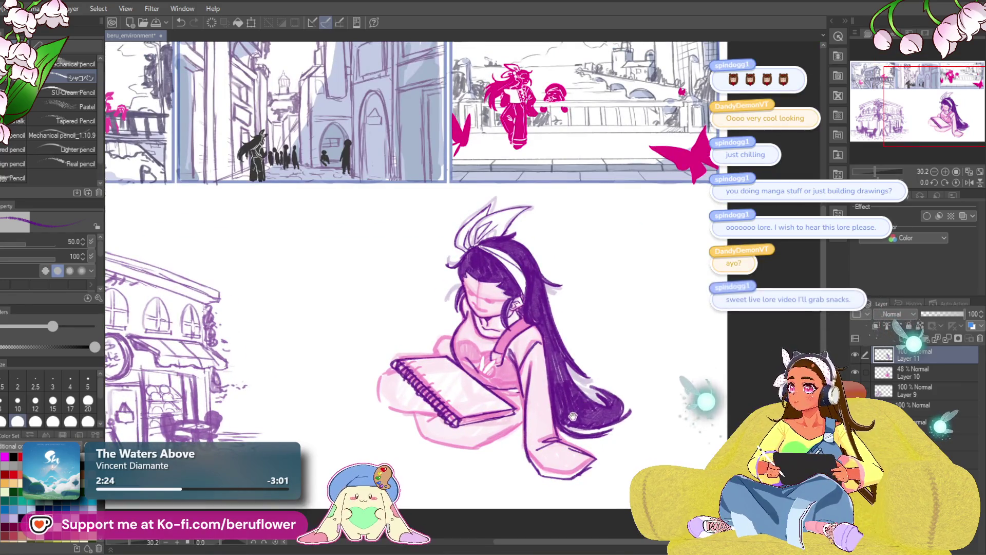
Zoom in slightly and recentre the view on the girl and her sketchbook.
key(ctrl+plus)
drag(569, 428, 560, 409)
drag(545, 478, 536, 491)
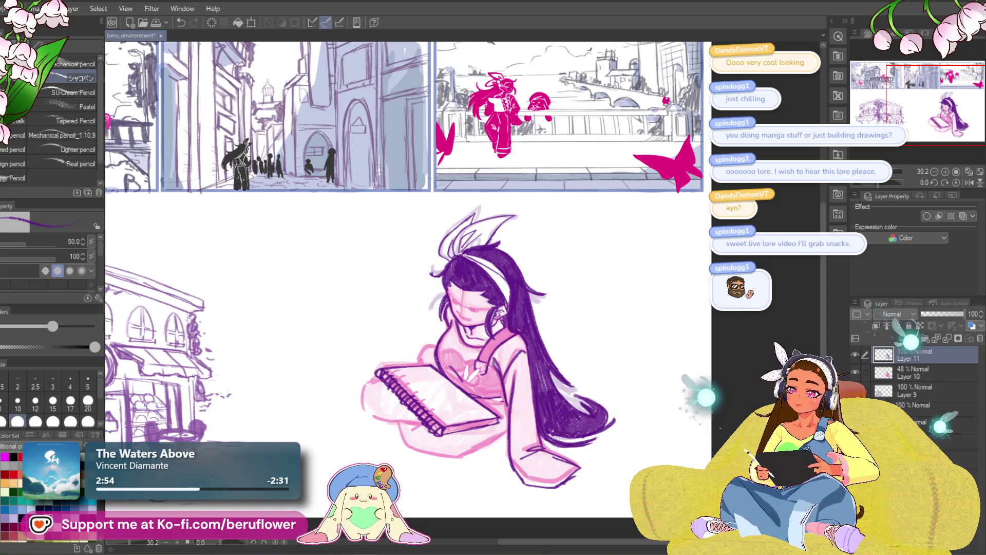
scroll(416, 310, up, 2)
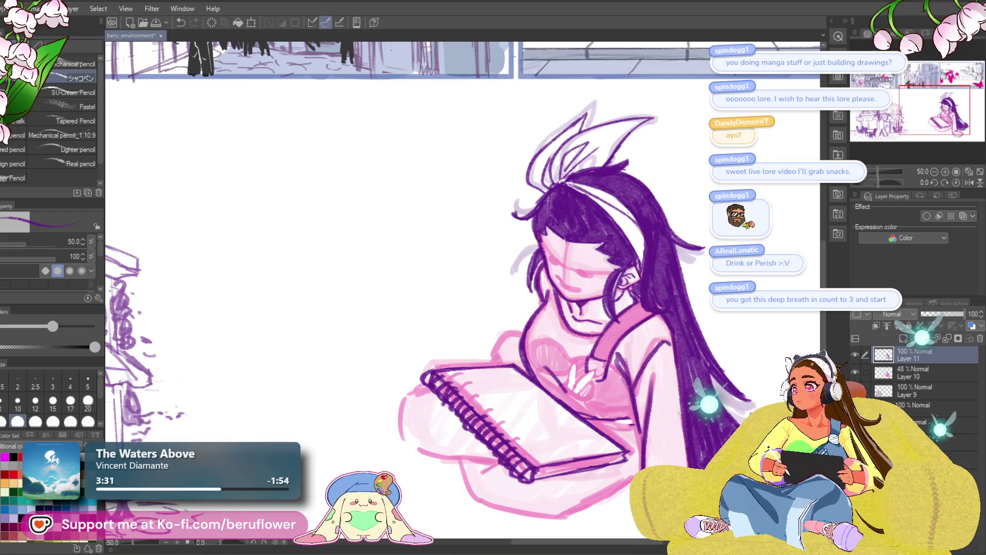
scroll(493, 243, down, 3)
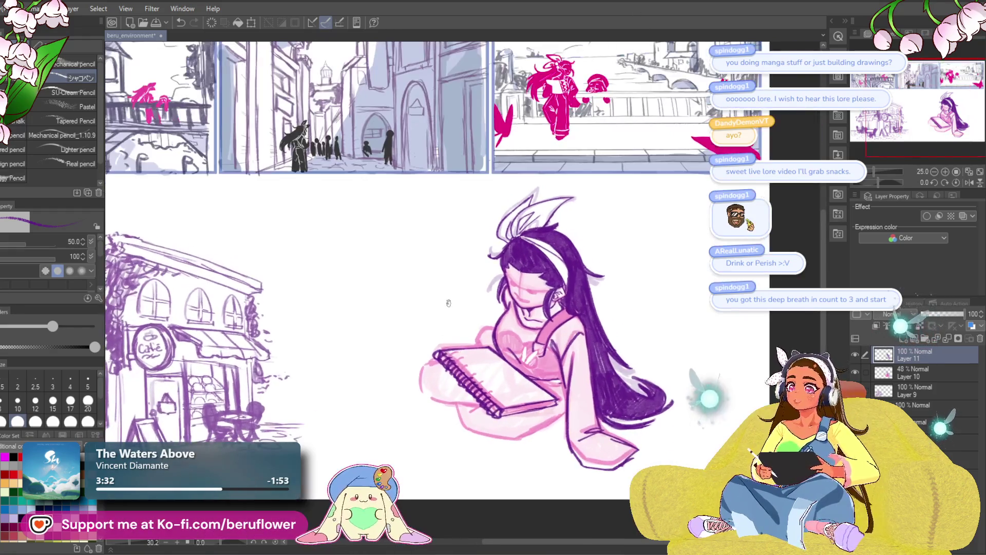
drag(423, 246, 490, 289)
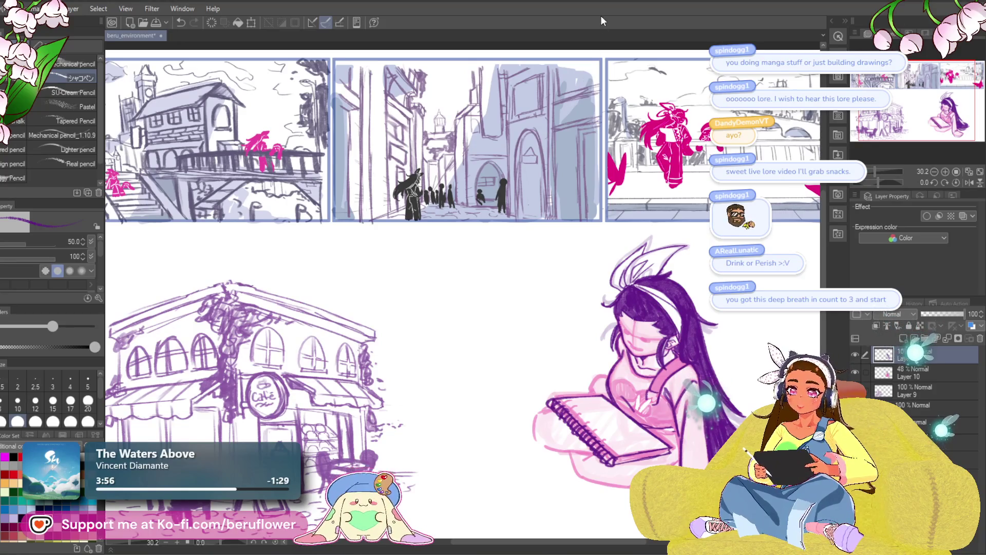
drag(635, 389, 529, 361)
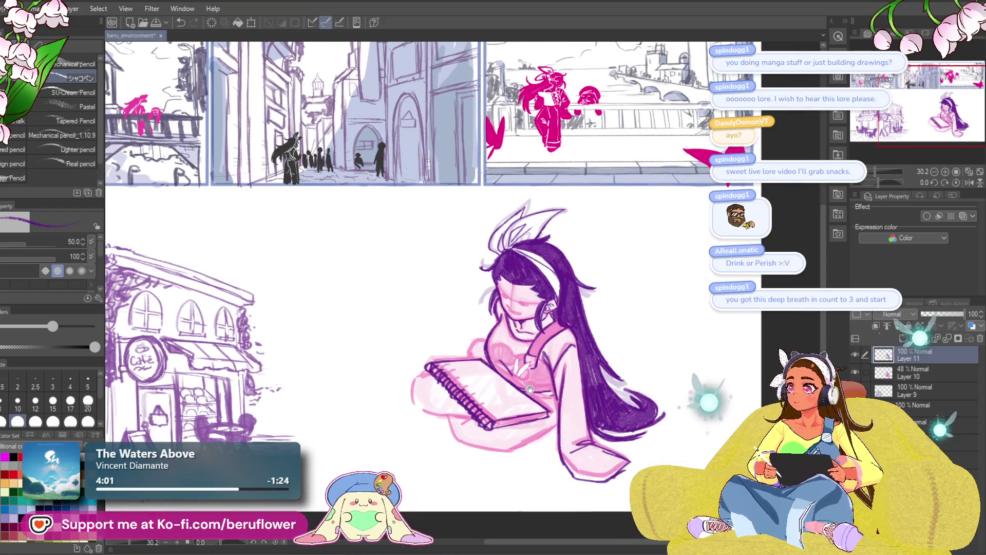
scroll(522, 391, up, 3)
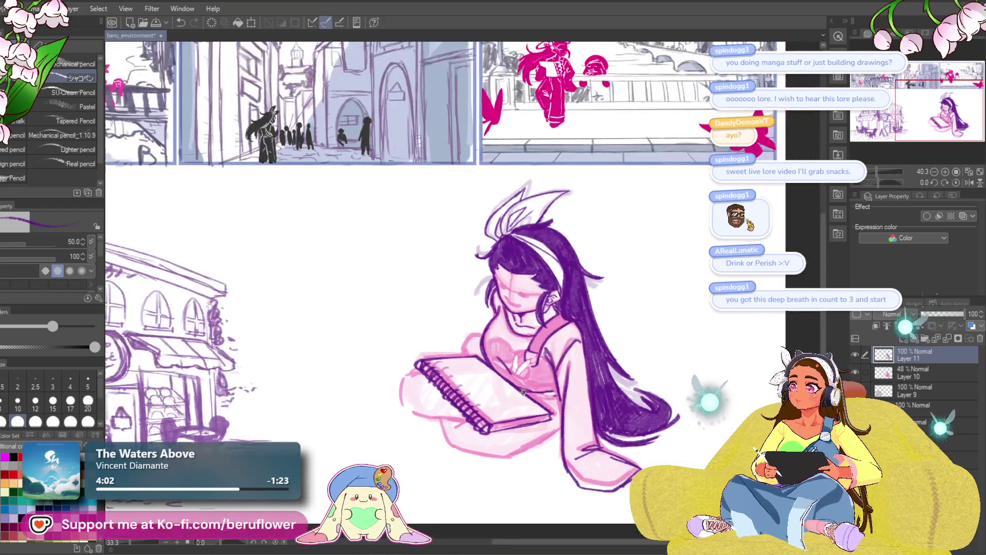
drag(596, 446, 610, 367)
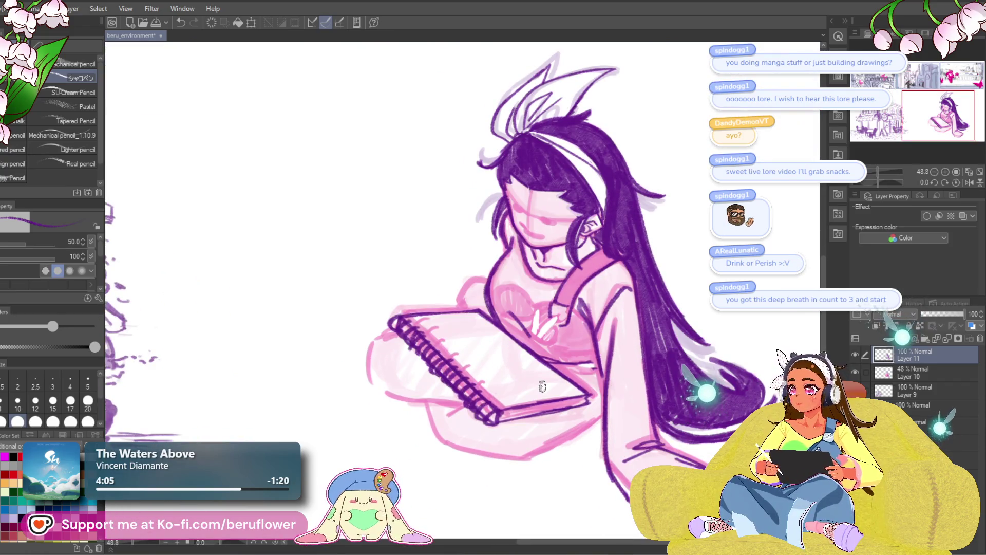
drag(542, 386, 566, 349)
scroll(566, 349, up, 2)
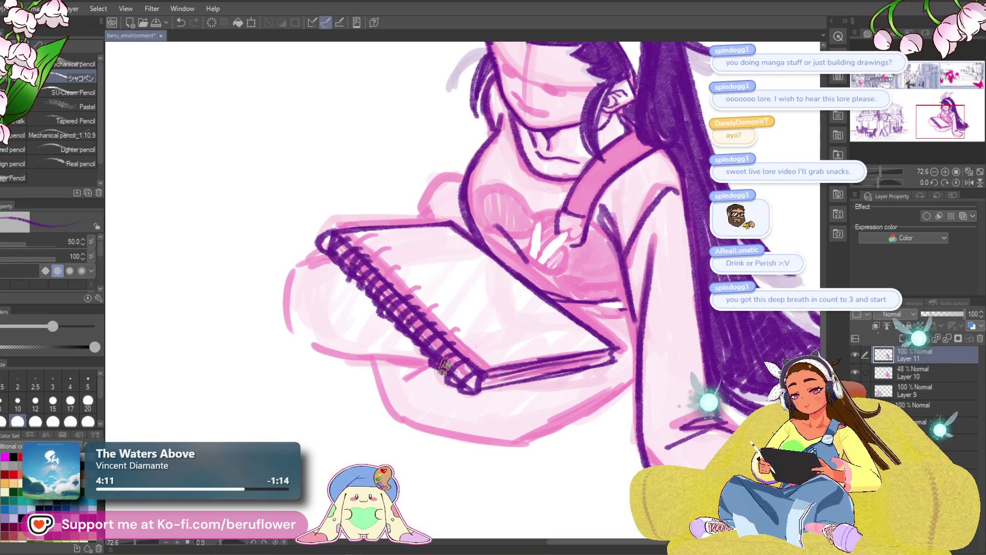
scroll(477, 400, down, 4)
scroll(478, 400, up, 1)
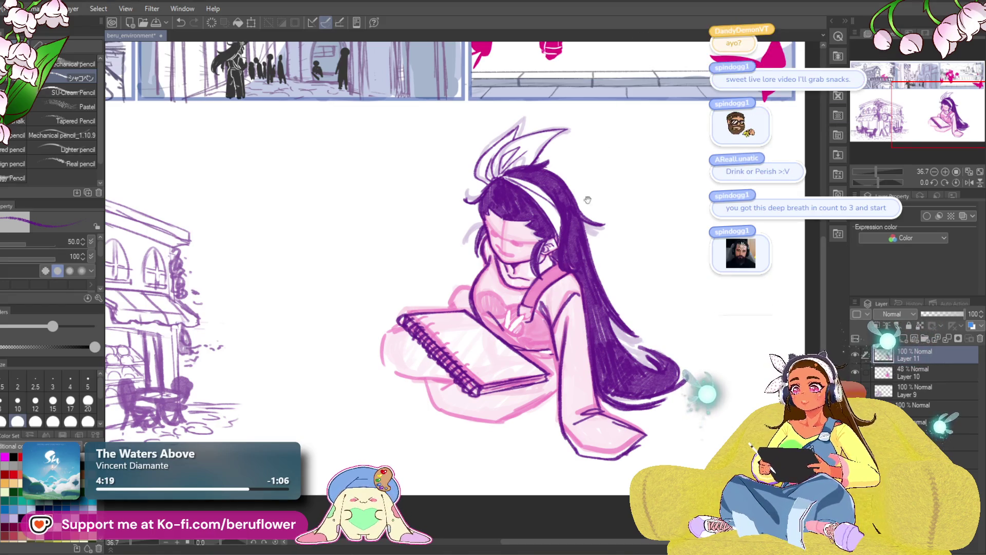
drag(434, 309, 457, 374)
scroll(456, 373, down, 2)
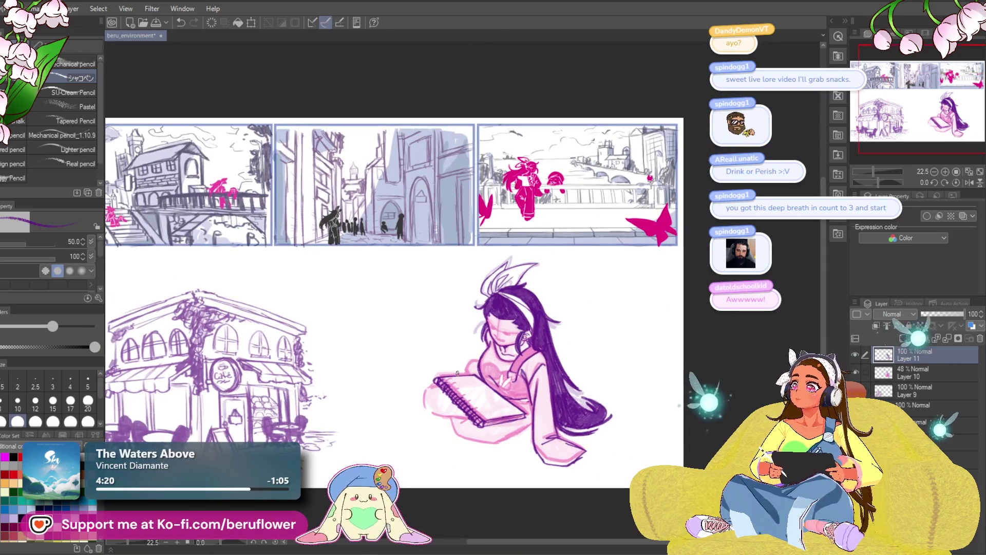
scroll(574, 385, up, 1)
scroll(574, 385, up, 1)
drag(575, 385, 605, 381)
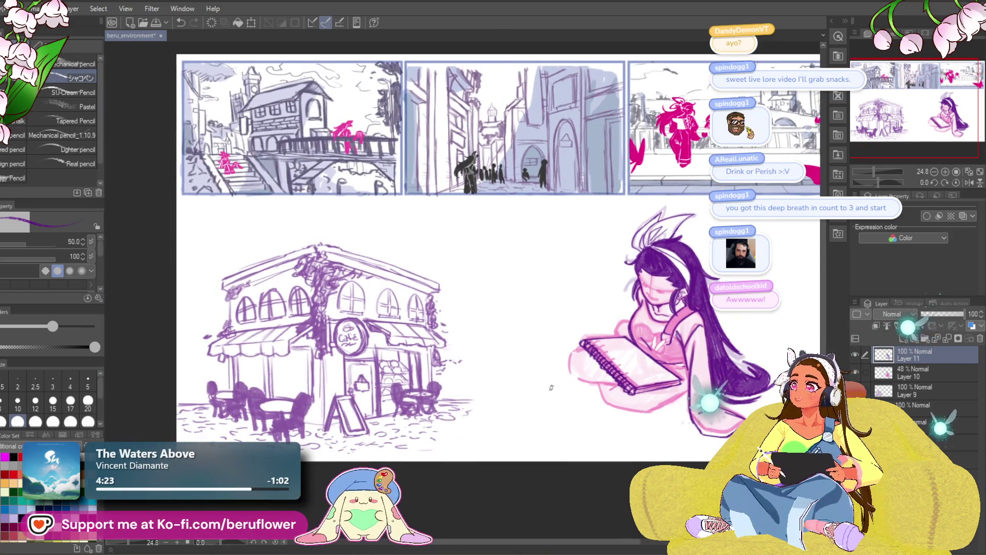
drag(540, 413, 484, 438)
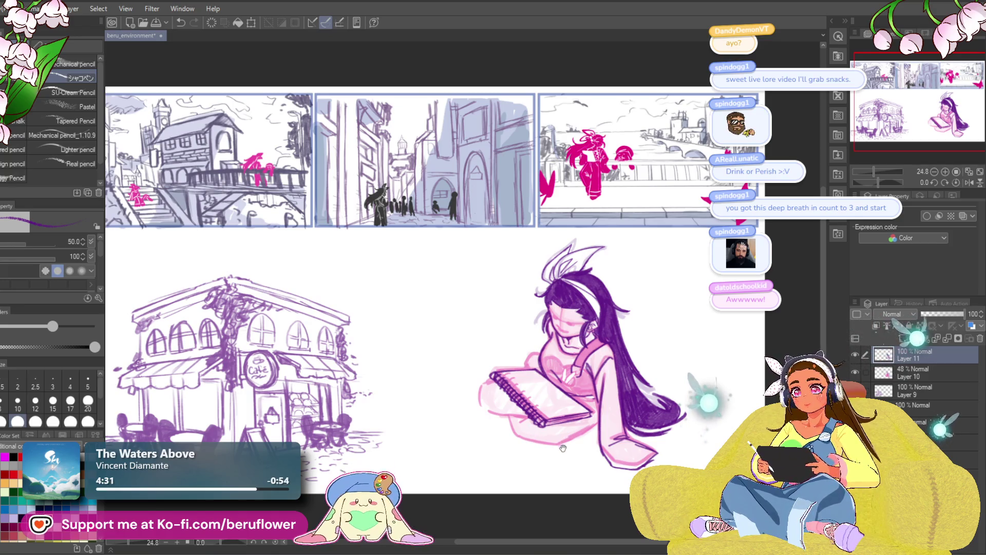
scroll(581, 231, up, 5)
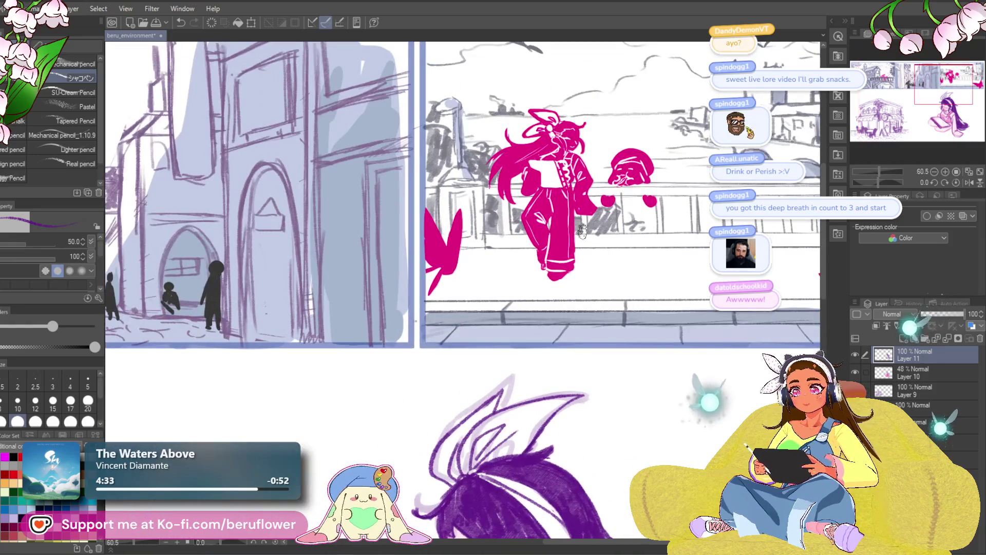
scroll(582, 230, down, 2)
scroll(582, 231, down, 1)
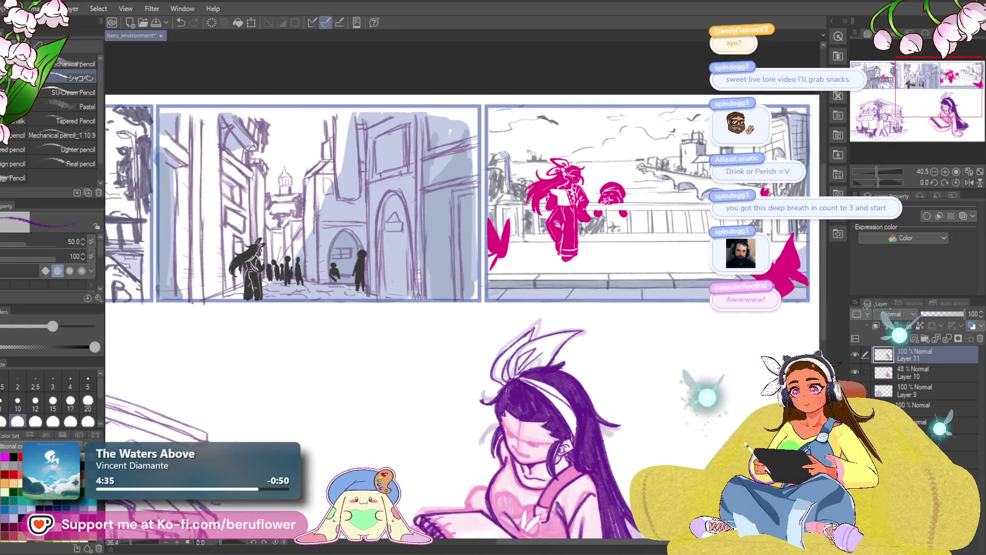
drag(605, 323, 554, 312)
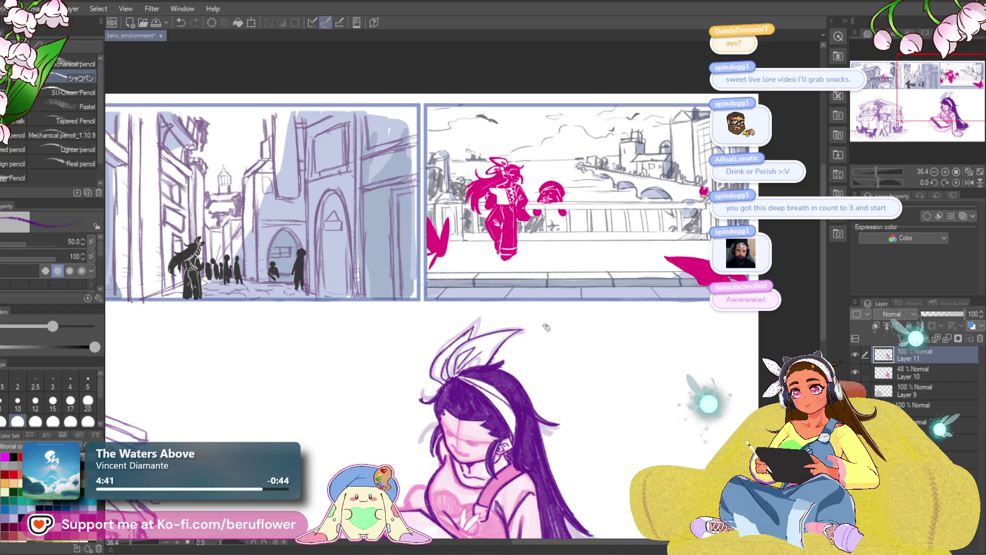
scroll(550, 324, down, 4)
scroll(515, 349, up, 3)
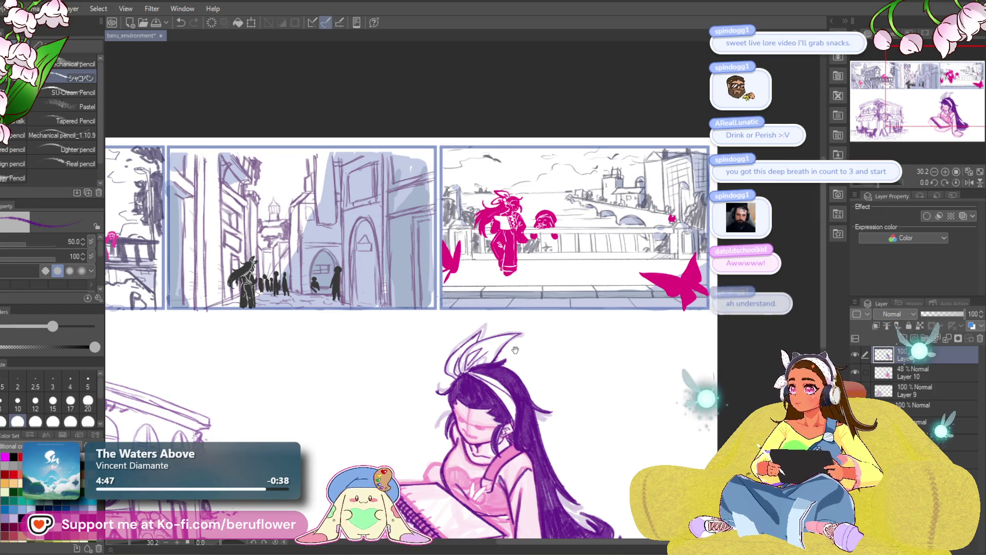
mouse_move(534, 440)
mouse_down()
mouse_move(549, 436)
mouse_move(478, 426)
mouse_move(528, 436)
mouse_move(498, 396)
mouse_up()
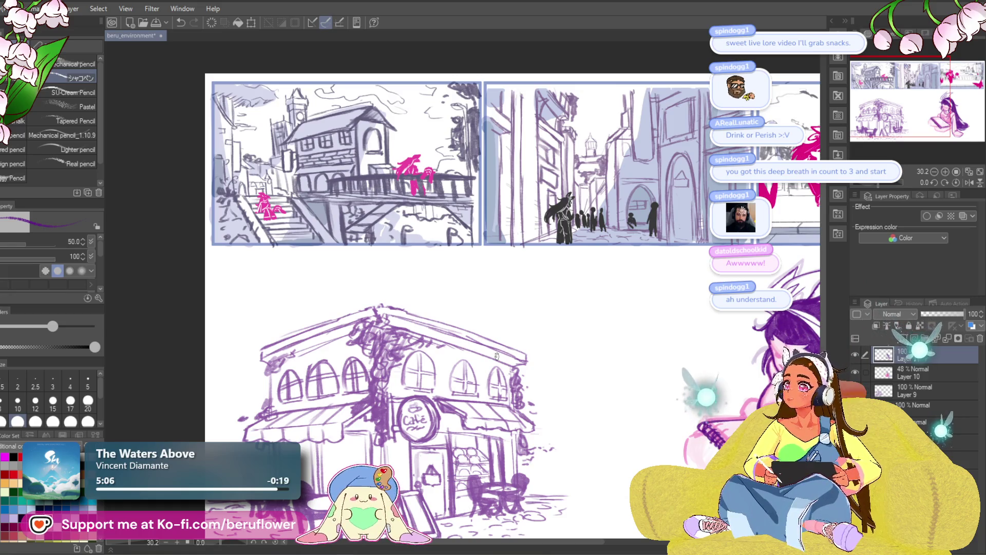
mouse_move(651, 355)
mouse_down()
mouse_move(473, 438)
mouse_move(513, 480)
mouse_up()
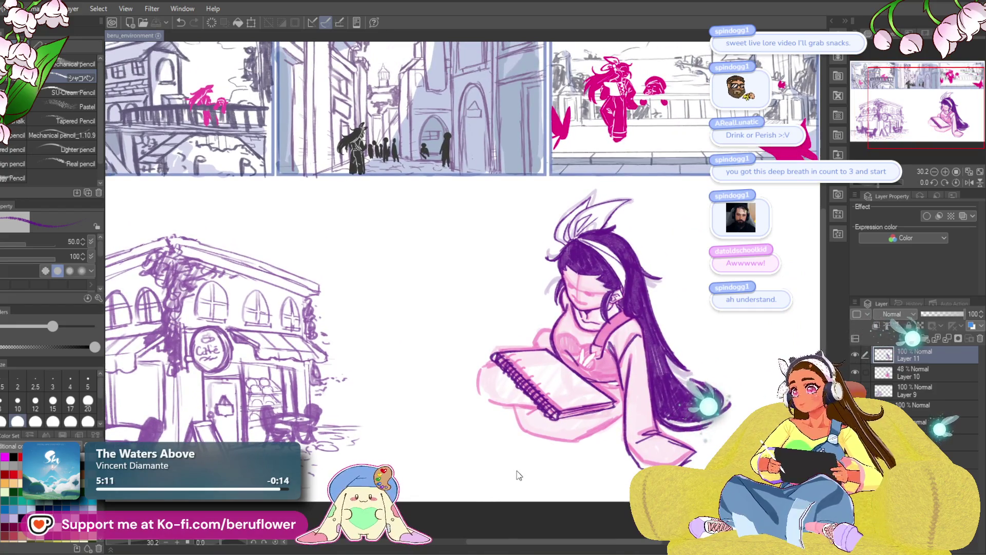
drag(570, 437, 590, 410)
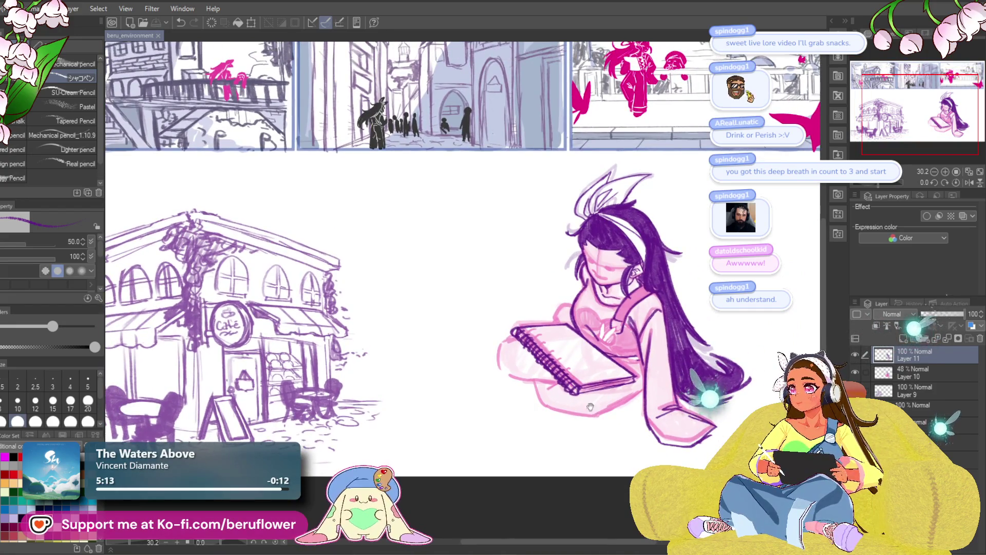
Redraw the curved dark purple line across the girl's chest until it sits right.
scroll(557, 332, up, 5)
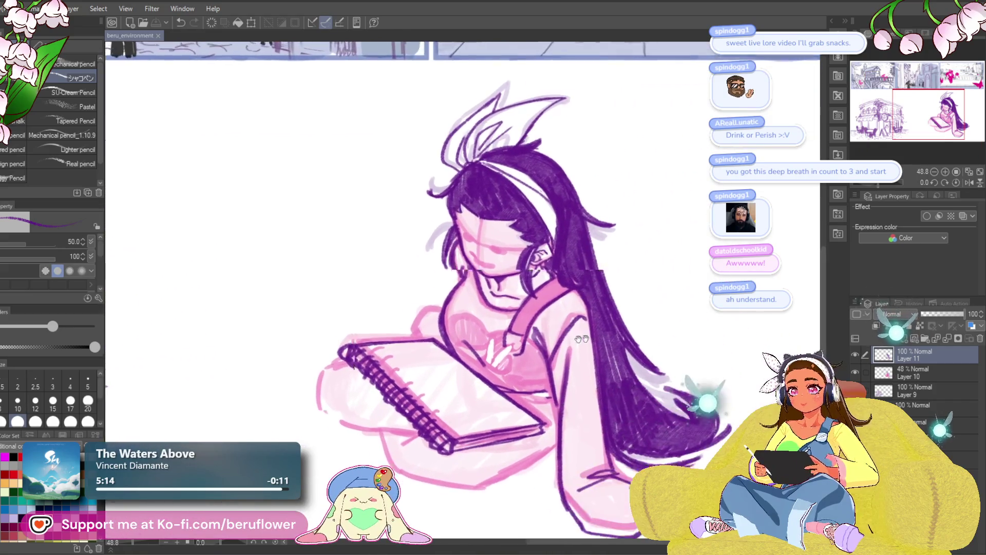
scroll(547, 335, up, 3)
mouse_move(413, 336)
mouse_down()
mouse_move(421, 323)
mouse_move(457, 316)
mouse_move(464, 342)
mouse_move(501, 348)
mouse_up()
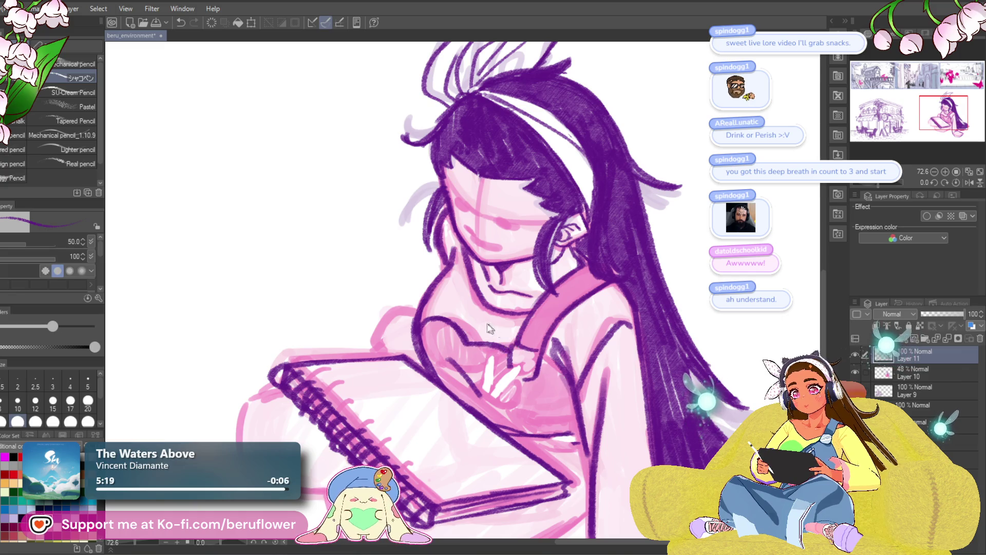
key(ctrl+z)
mouse_move(441, 319)
mouse_down()
mouse_move(503, 350)
mouse_move(567, 333)
mouse_up()
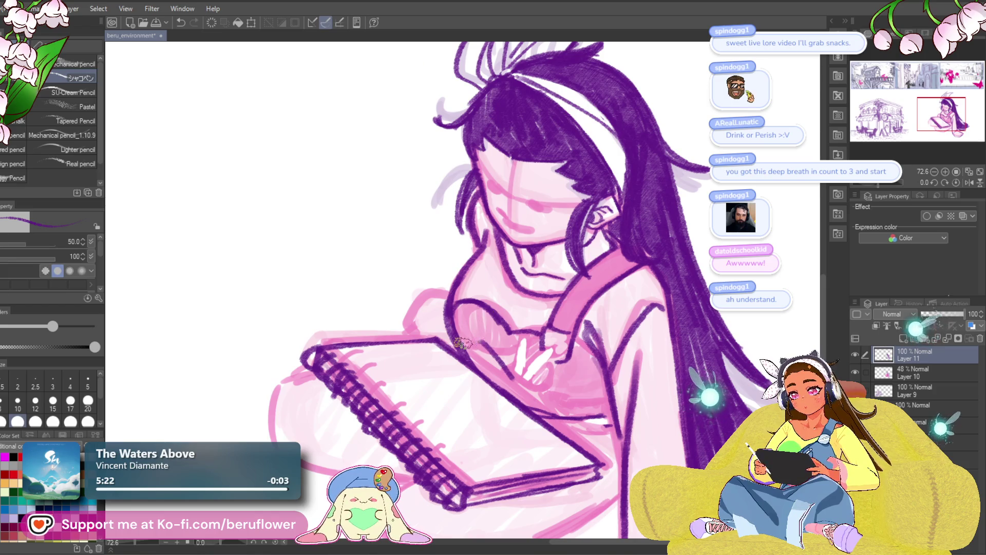
key(ctrl+z)
drag(443, 334, 520, 356)
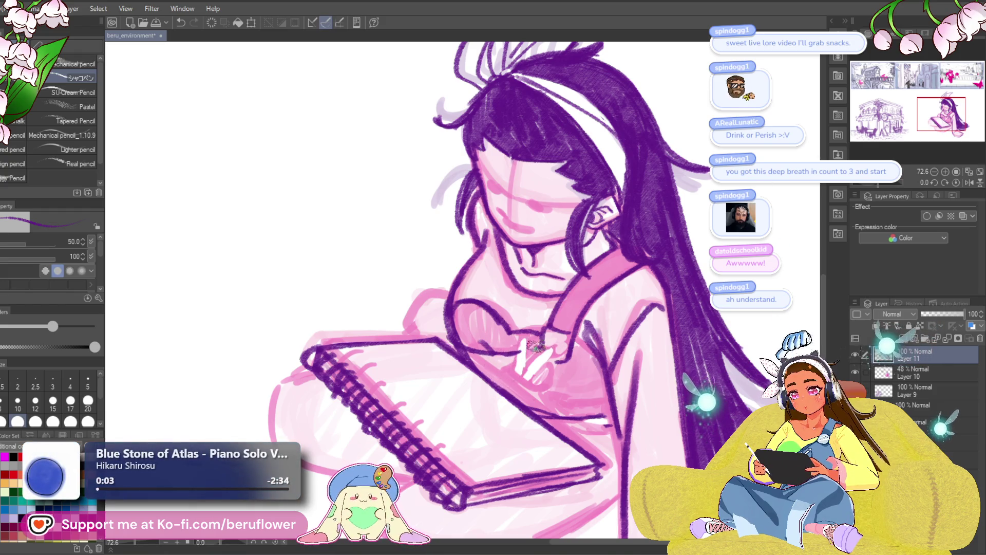
Add short horizontal strokes at the sketchbook's left corner, undoing misplaced ones.
drag(548, 350, 534, 336)
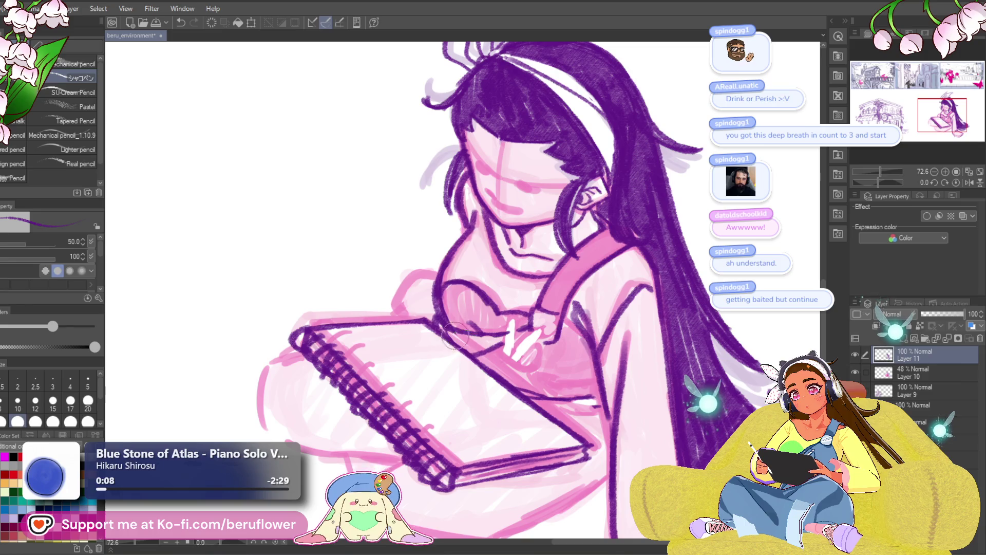
scroll(428, 293, down, 5)
scroll(428, 293, up, 4)
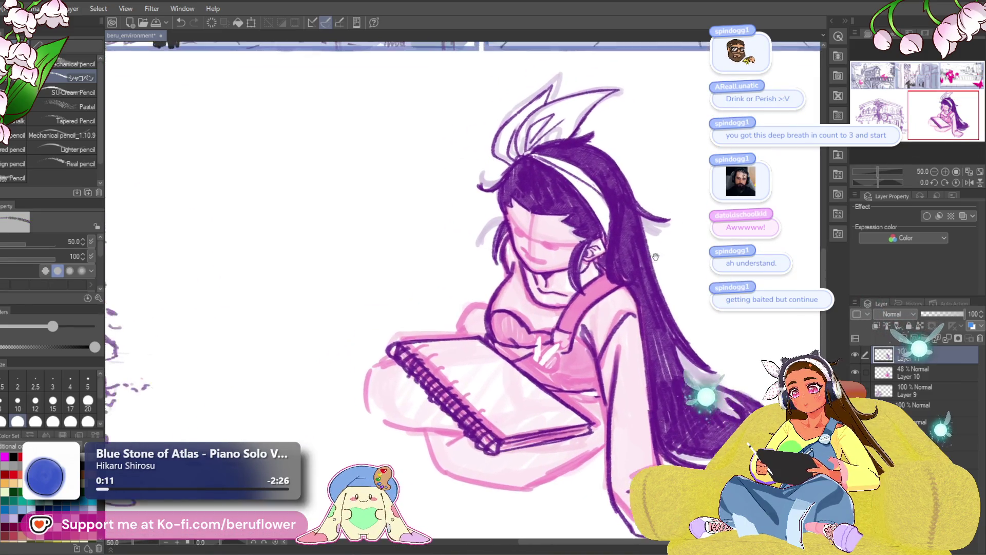
drag(519, 409, 525, 360)
drag(397, 296, 442, 248)
key(ctrl+z)
key(ctrl+z)
drag(399, 318, 370, 321)
drag(370, 368, 362, 329)
key(ctrl+z)
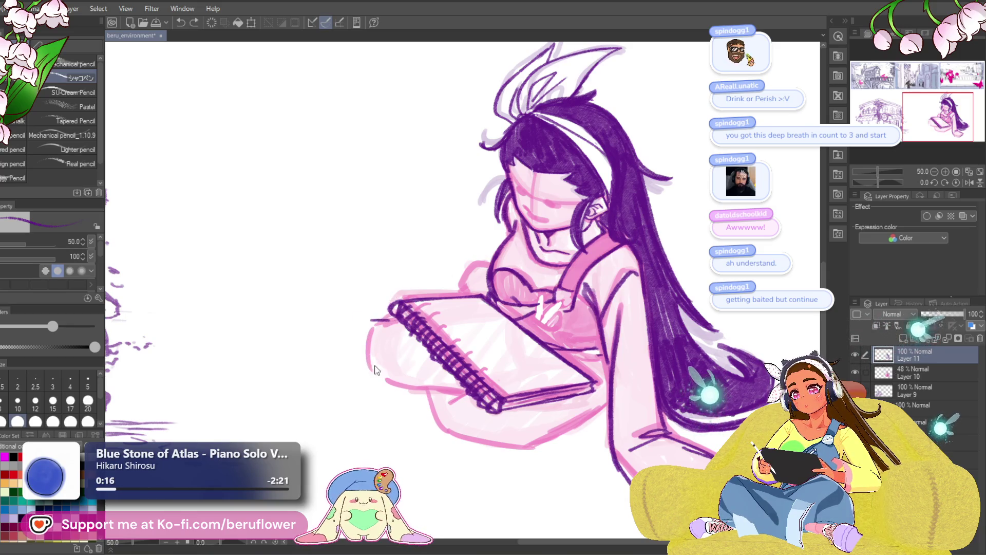
mouse_move(389, 384)
mouse_down()
mouse_move(436, 381)
mouse_move(449, 391)
mouse_move(465, 380)
mouse_move(395, 361)
mouse_move(410, 366)
mouse_up()
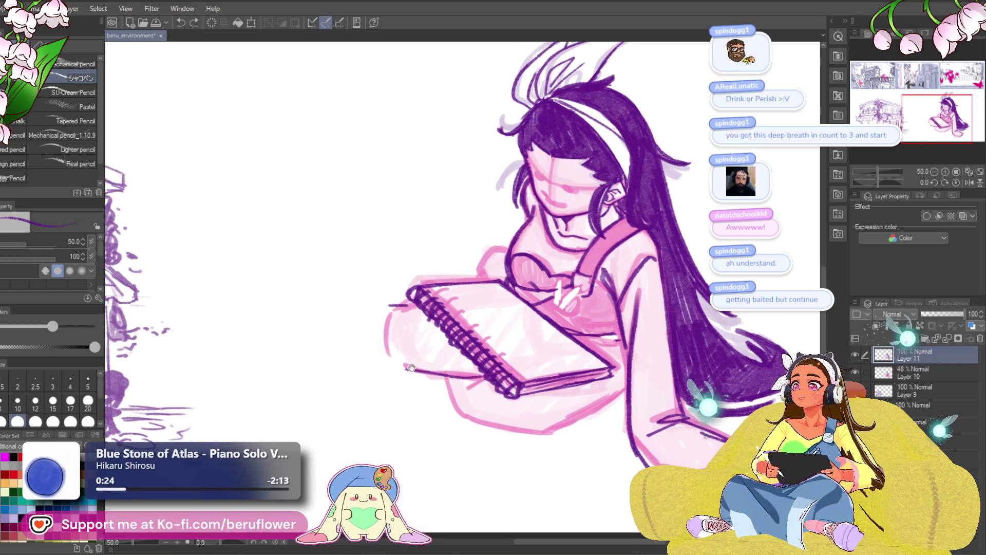
drag(405, 295, 383, 298)
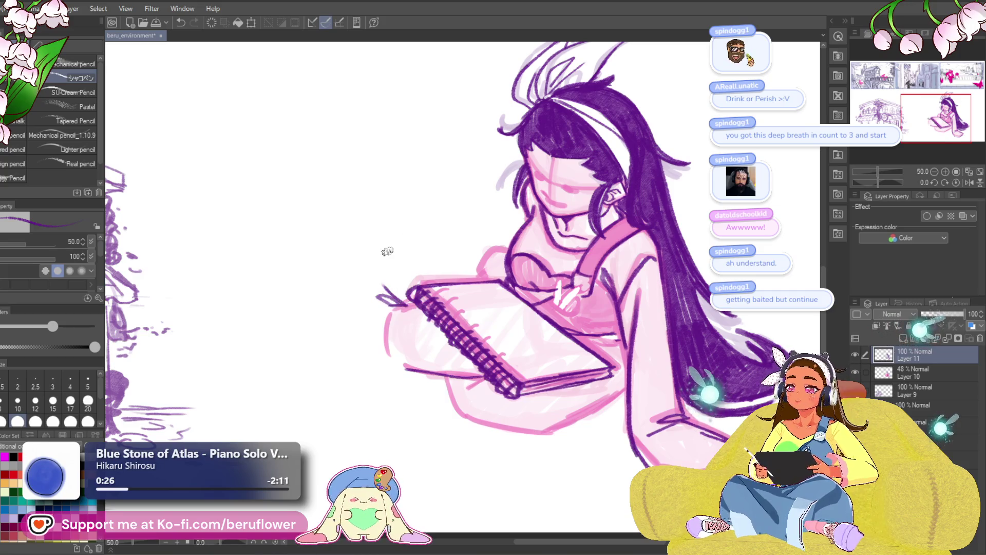
drag(493, 334, 498, 340)
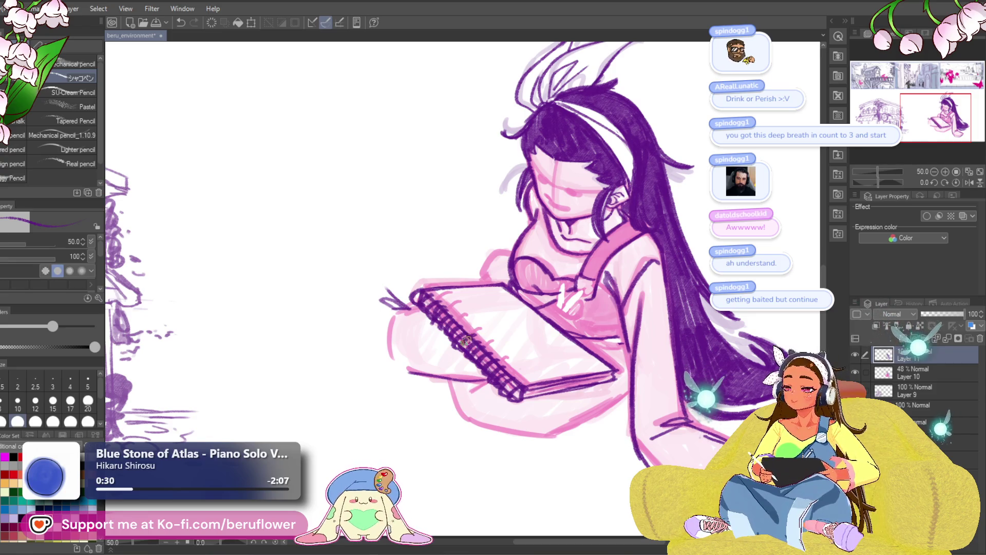
drag(463, 338, 440, 352)
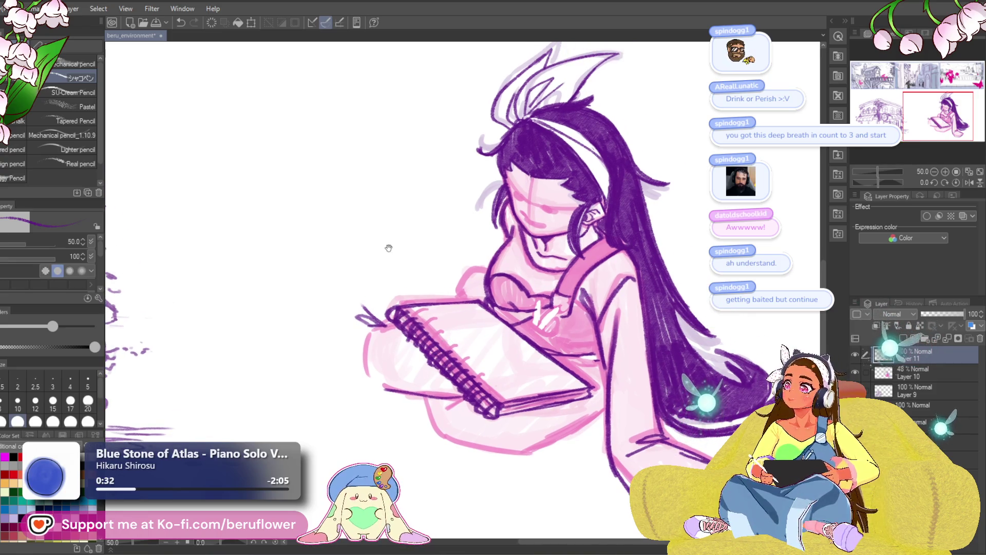
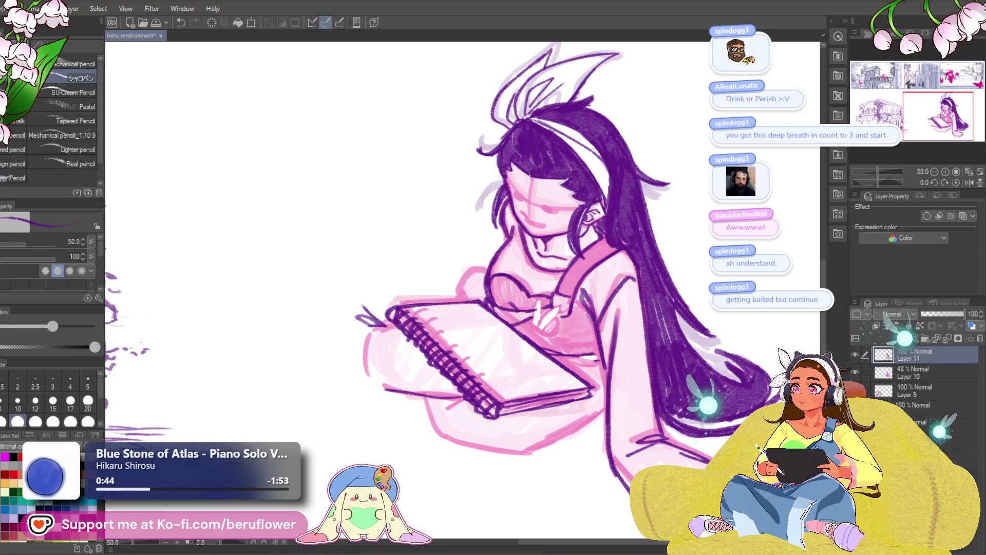
Pan and zoom across the street panels until the left panel and girl sketch are in view.
scroll(603, 272, up, 1)
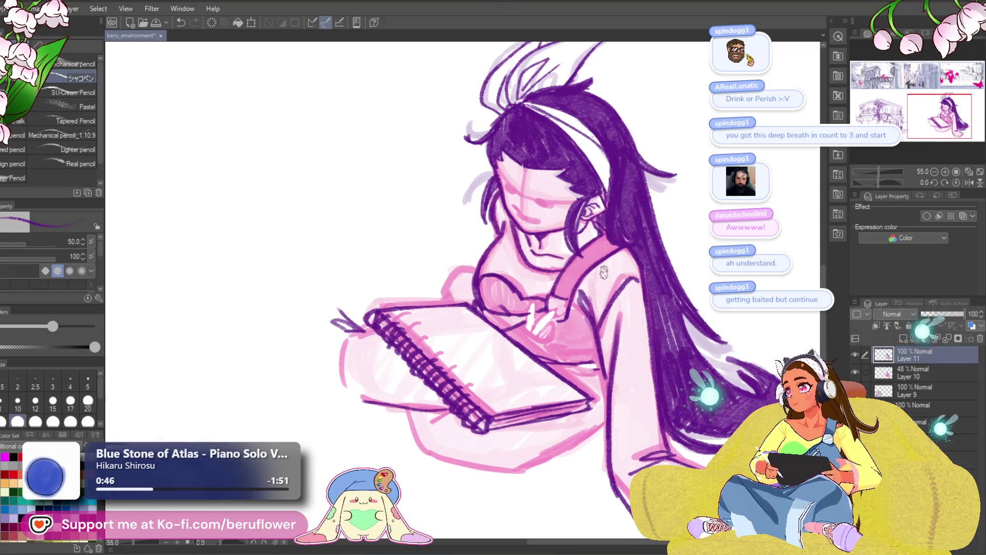
scroll(604, 272, down, 6)
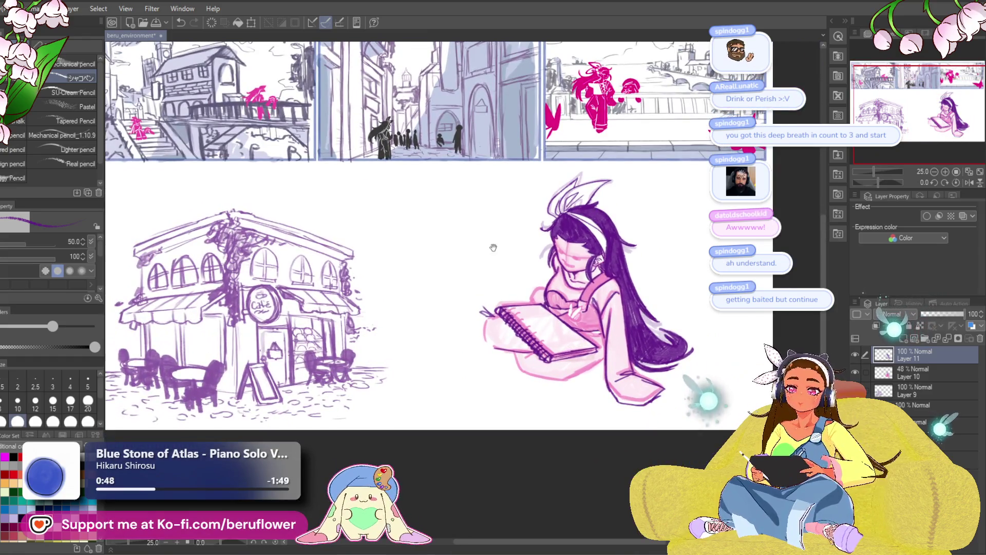
drag(494, 250, 540, 352)
scroll(354, 266, up, 2)
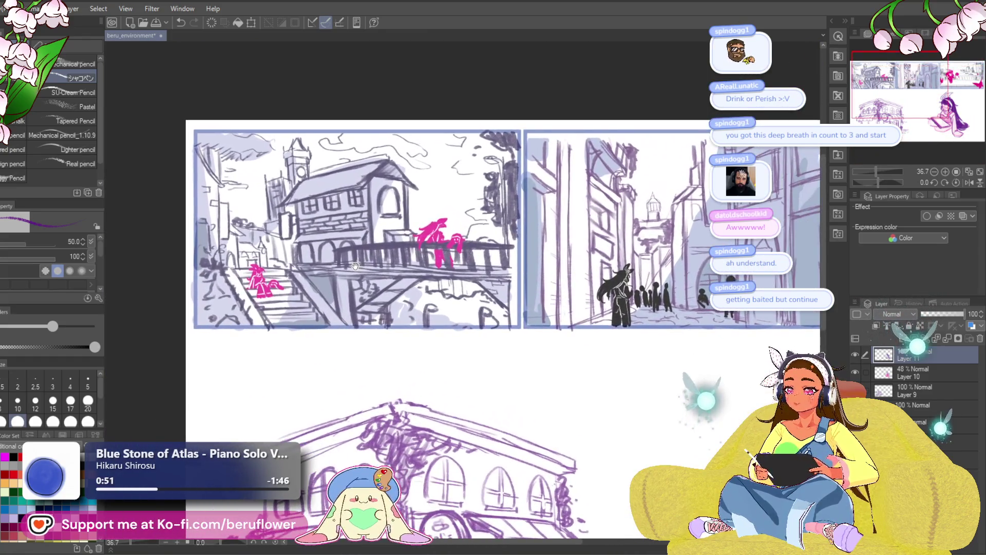
scroll(354, 265, up, 1)
drag(430, 250, 216, 259)
drag(503, 241, 256, 277)
drag(501, 277, 462, 287)
scroll(462, 287, up, 1)
scroll(464, 288, down, 2)
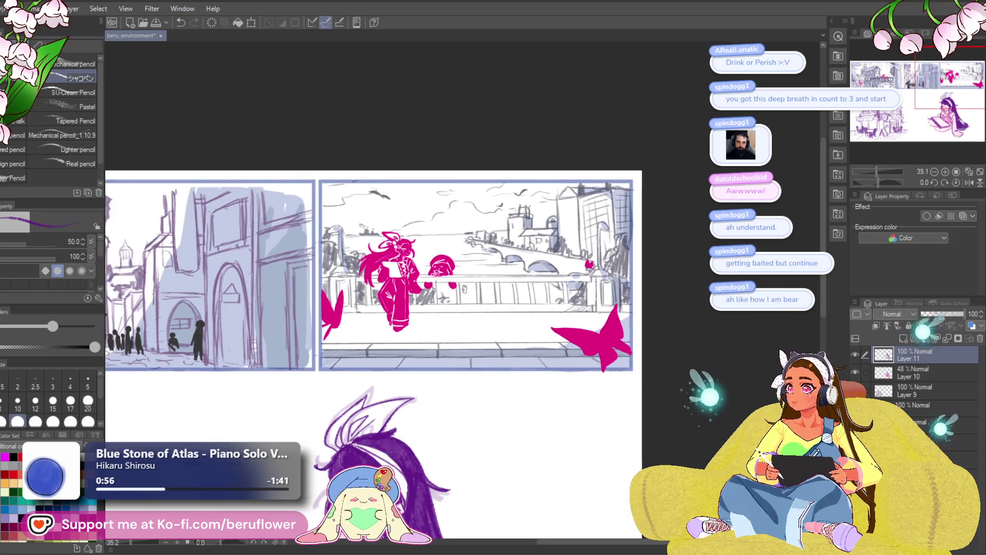
mouse_move(172, 336)
mouse_down()
mouse_move(369, 230)
mouse_move(547, 241)
mouse_move(676, 228)
mouse_move(272, 251)
mouse_move(580, 296)
mouse_move(416, 252)
mouse_move(424, 185)
mouse_up()
scroll(451, 234, up, 2)
scroll(616, 236, down, 1)
scroll(424, 185, down, 4)
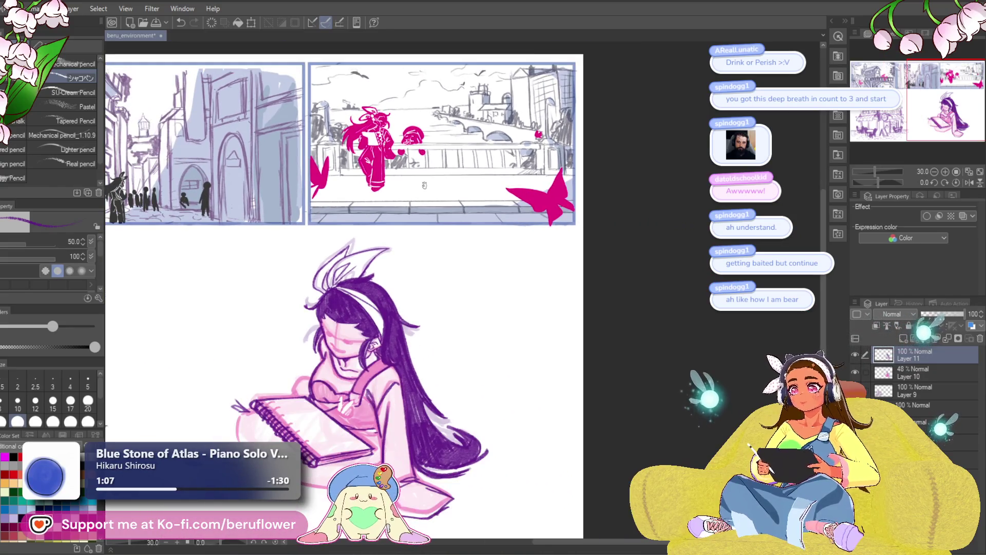
scroll(421, 379, up, 8)
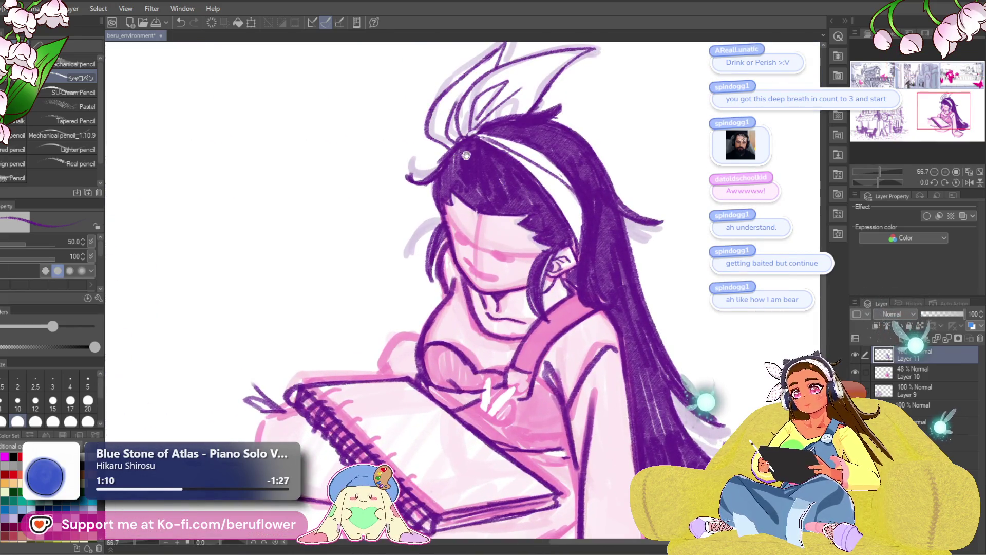
Draw dark purple hair strands down the left side of the face, undoing rejected attempts.
drag(463, 157, 498, 226)
mouse_move(442, 242)
mouse_down()
mouse_move(483, 241)
mouse_move(465, 267)
mouse_move(487, 288)
mouse_move(479, 265)
mouse_move(455, 347)
mouse_up()
scroll(479, 265, down, 5)
scroll(593, 307, up, 5)
key(ctrl+z)
mouse_move(480, 280)
mouse_down()
mouse_move(467, 341)
mouse_move(456, 337)
mouse_up()
key(ctrl+z)
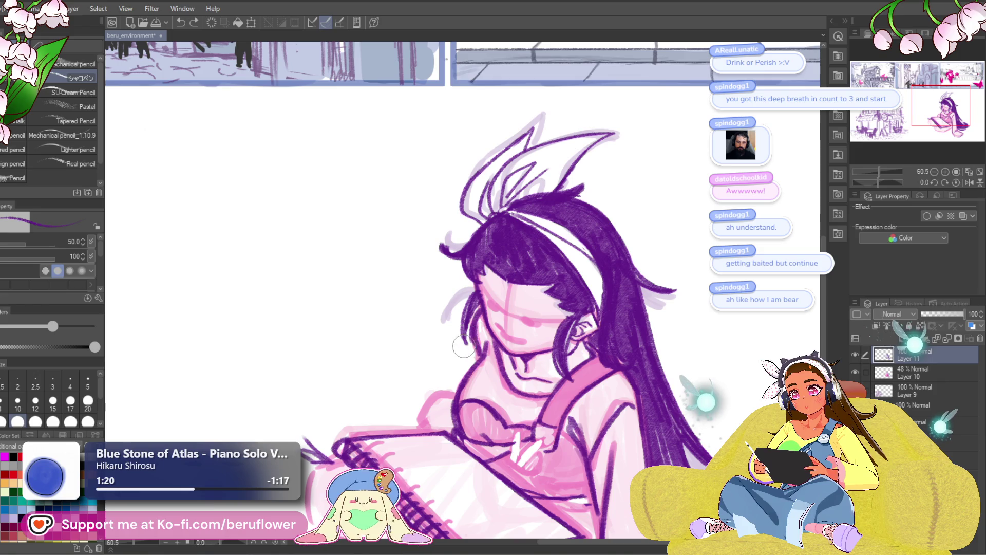
drag(480, 284, 455, 331)
Replace the earlier strands with two darker hair strands beside the face.
drag(503, 249, 492, 218)
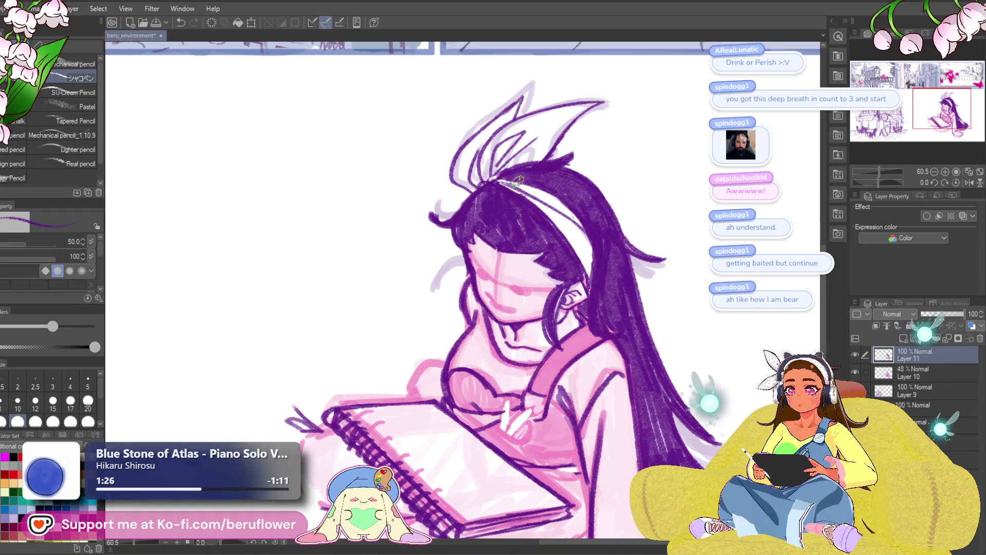
key(ctrl+z)
drag(466, 257, 436, 289)
key(ctrl+z)
drag(467, 257, 437, 303)
drag(464, 259, 437, 304)
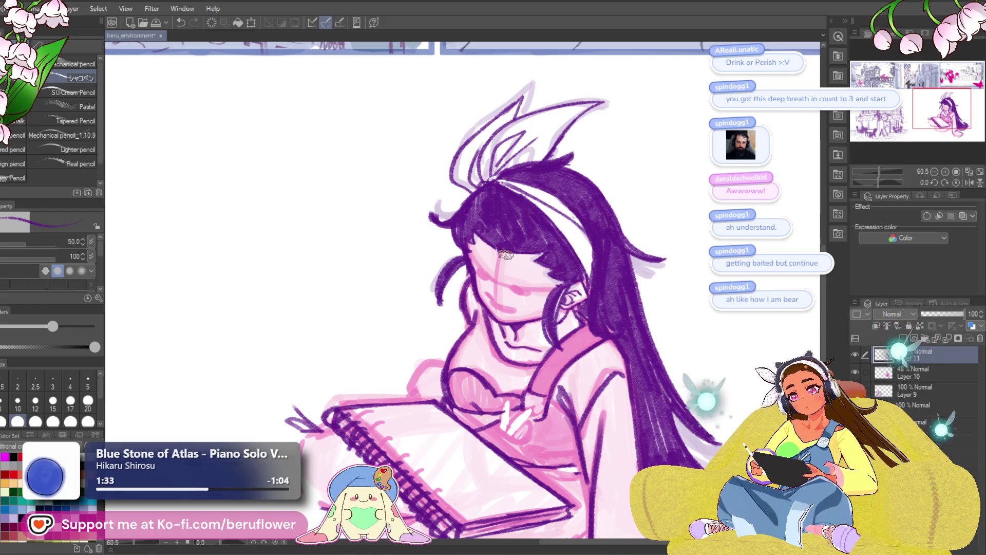
drag(678, 341, 573, 262)
scroll(573, 262, down, 5)
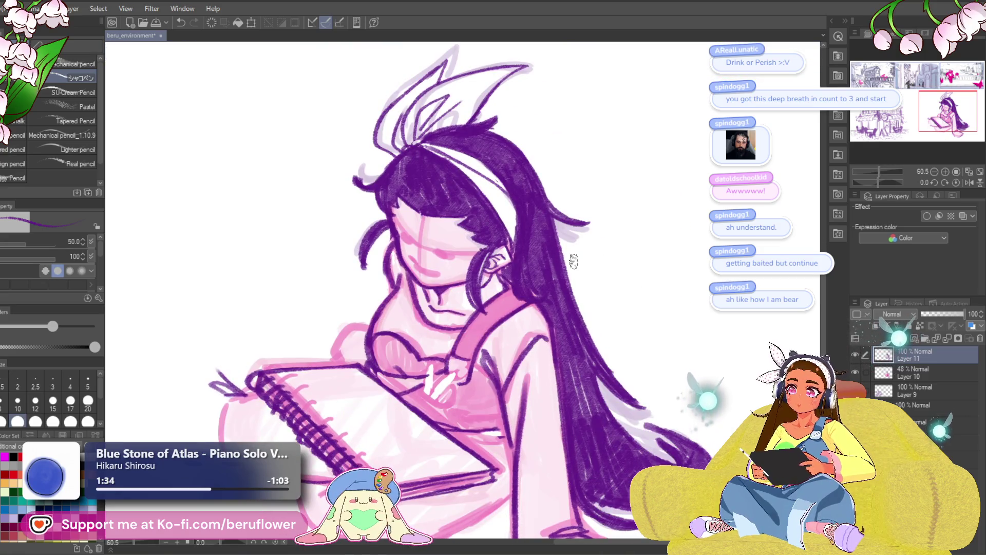
scroll(573, 262, up, 6)
scroll(574, 261, down, 1)
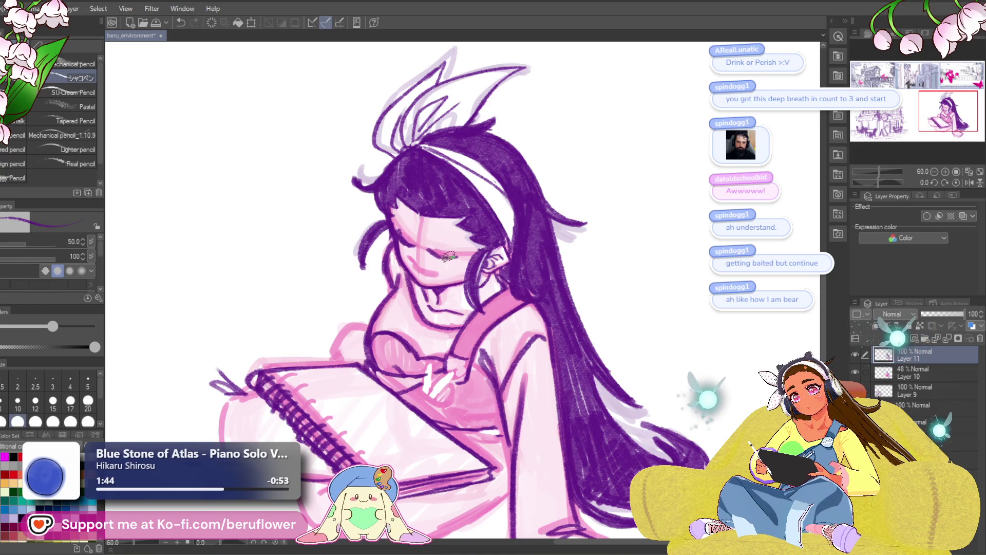
drag(440, 248, 425, 268)
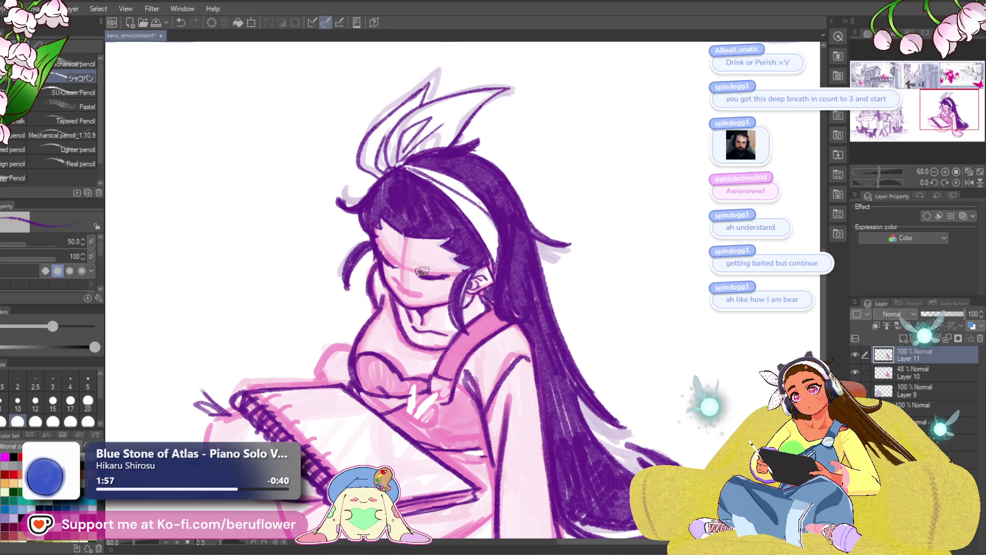
Add small forehead marks and try a darker eyelid line, undoing the rejected strokes.
key(ctrl+z)
click(423, 265)
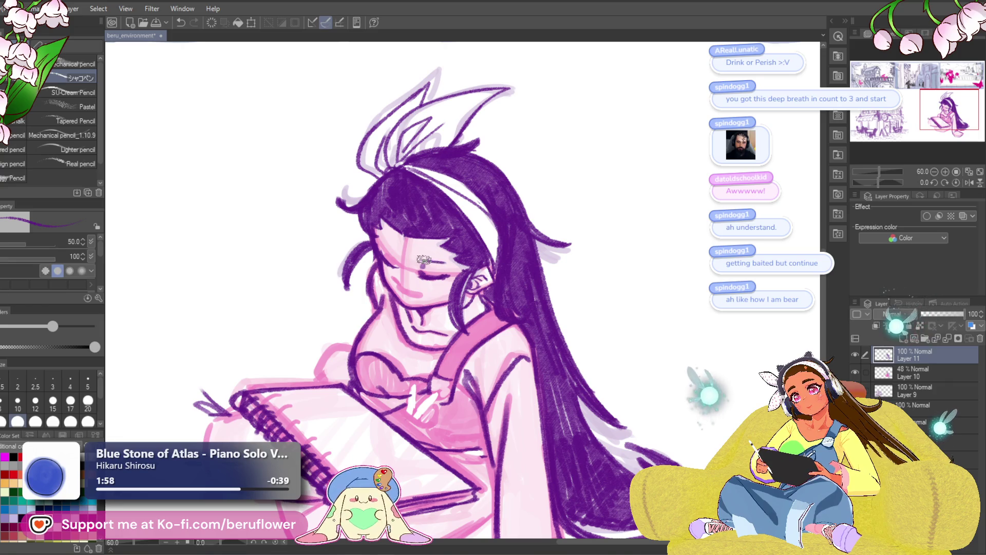
click(423, 260)
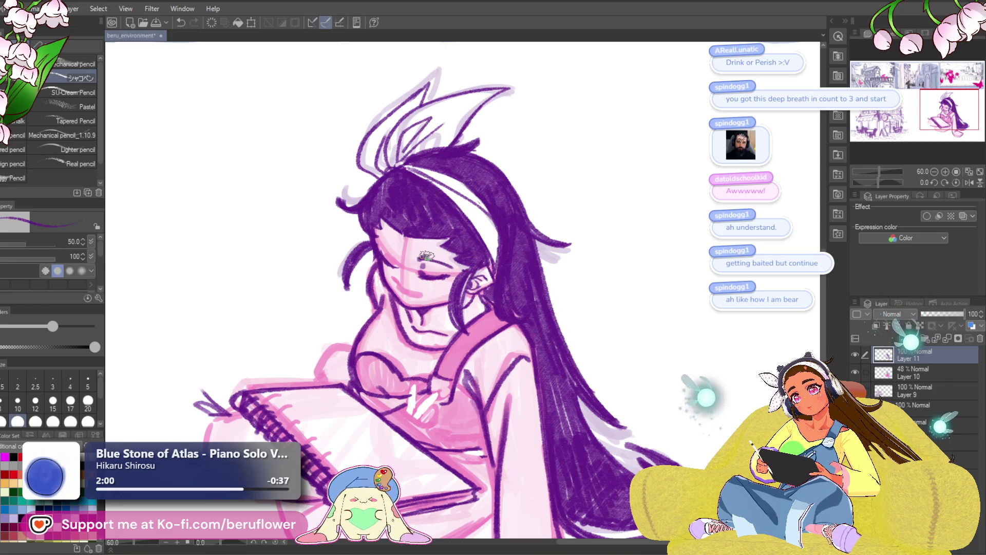
drag(423, 264, 452, 267)
key(ctrl+z)
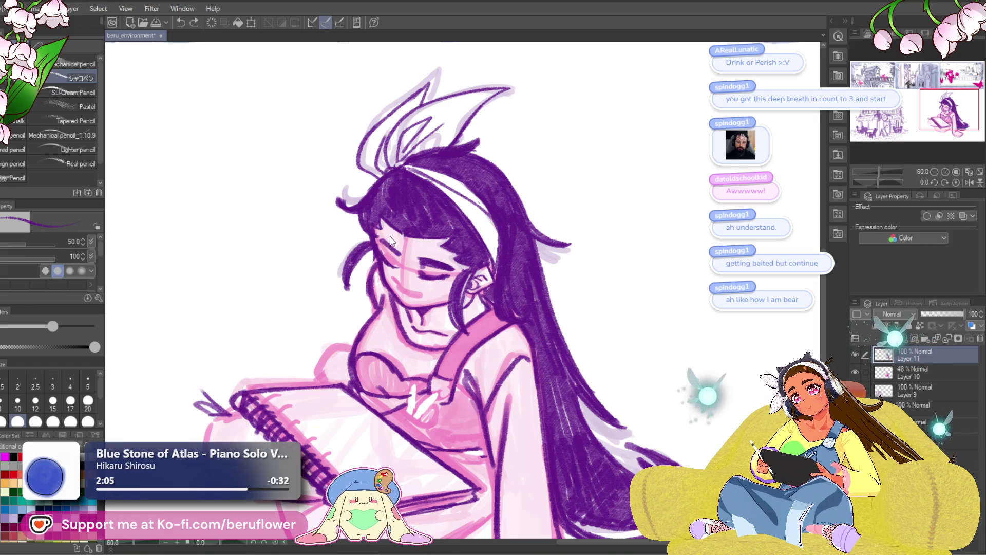
drag(381, 243, 398, 266)
key(ctrl+z)
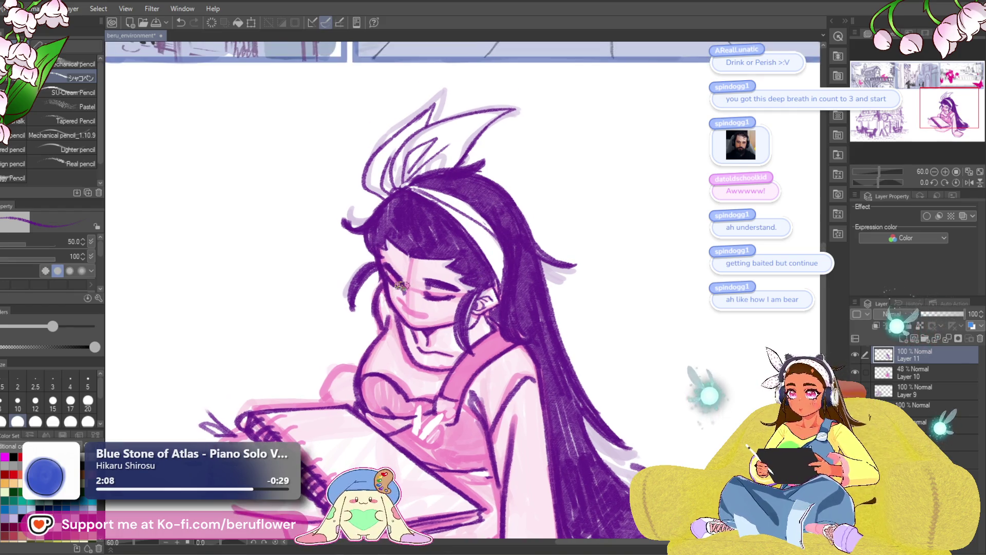
Discard the cheek stroke and draw a darker mouth line below the closed eyes.
mouse_move(401, 288)
mouse_down()
mouse_move(405, 306)
mouse_move(438, 321)
mouse_up()
key(ctrl+z)
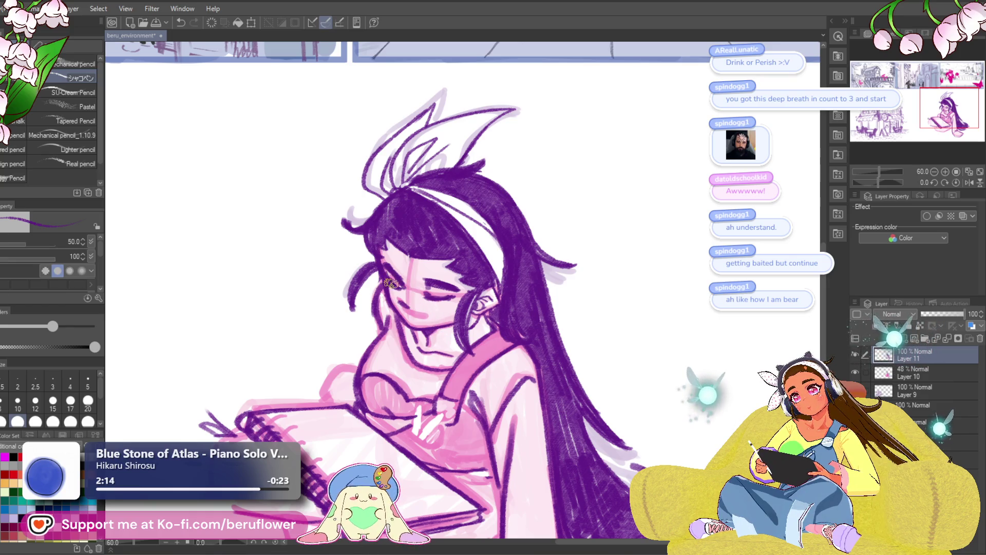
drag(454, 278, 446, 286)
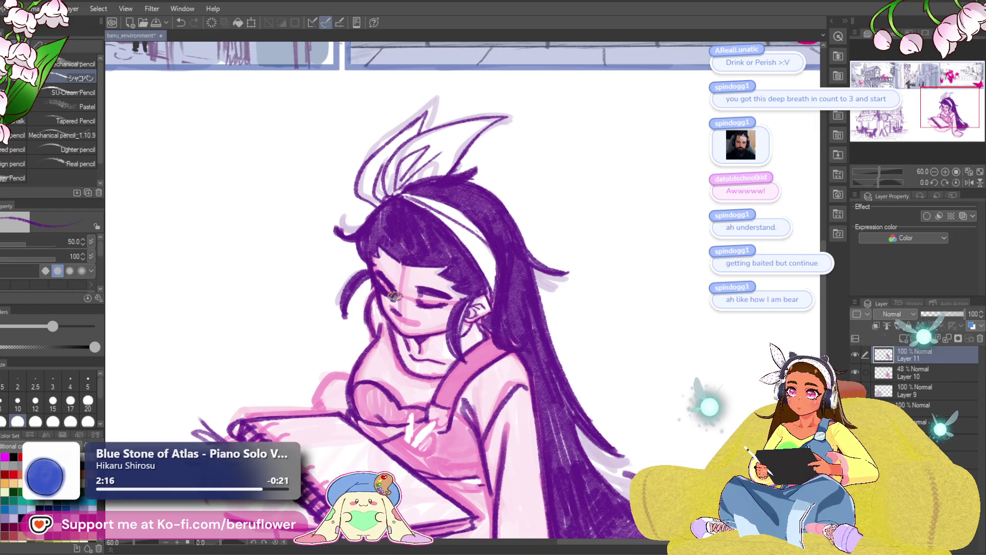
drag(461, 336, 455, 340)
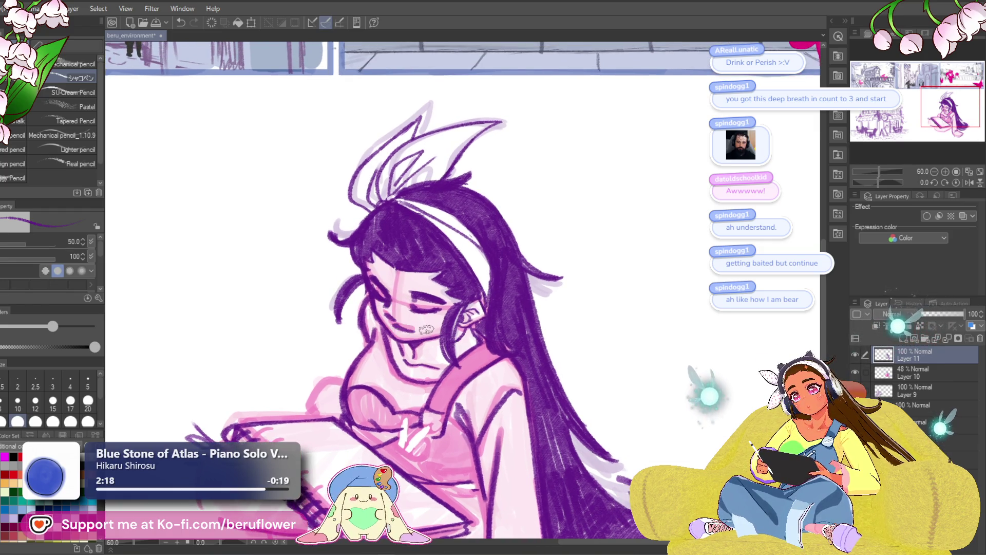
key(ctrl+z)
drag(392, 327, 414, 329)
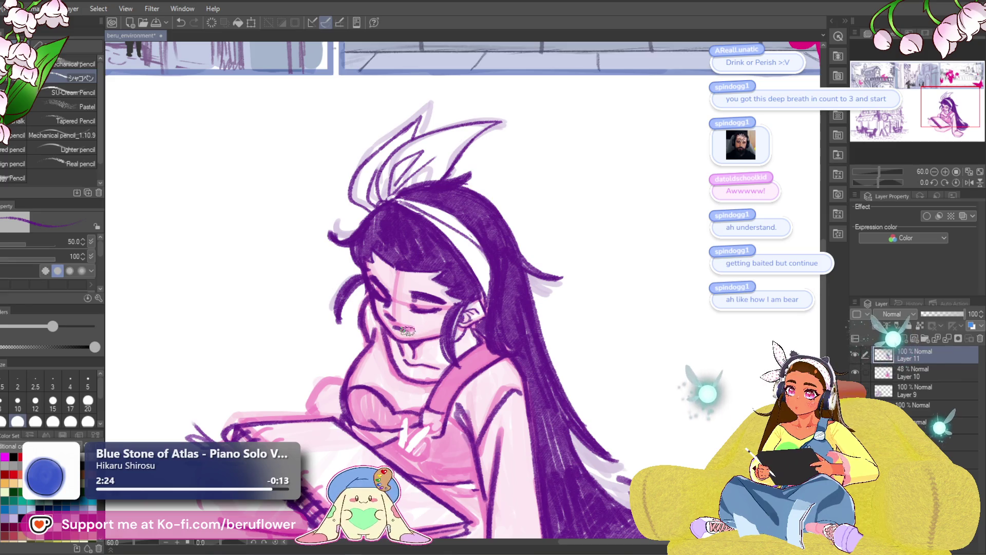
scroll(448, 337, down, 5)
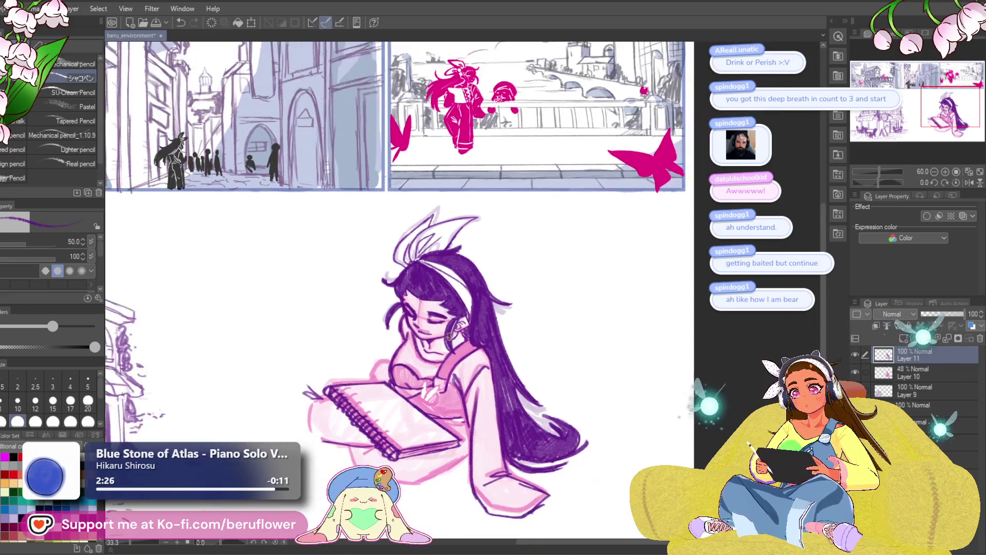
Zoom and pan down to the sketchbook and the girl's lower body.
scroll(449, 337, up, 3)
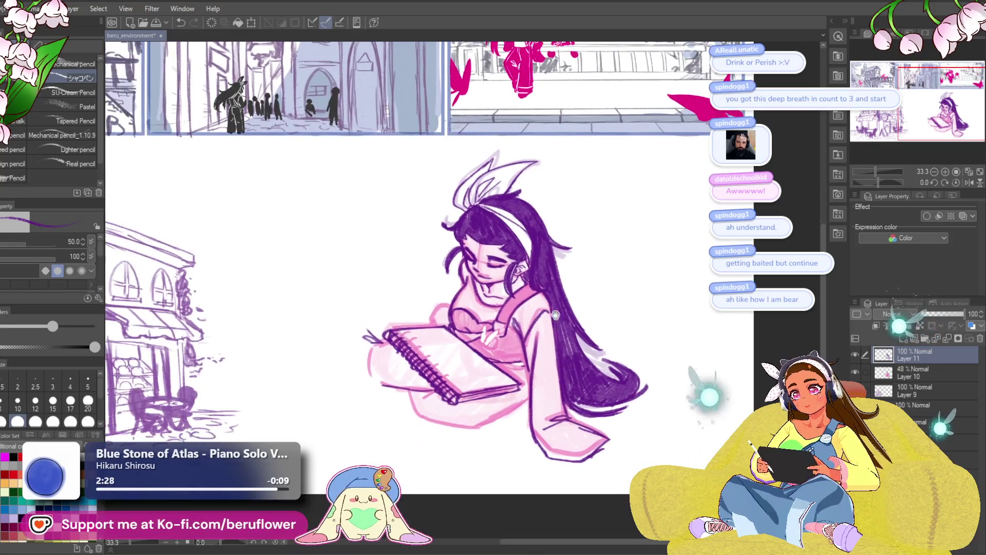
scroll(511, 314, up, 2)
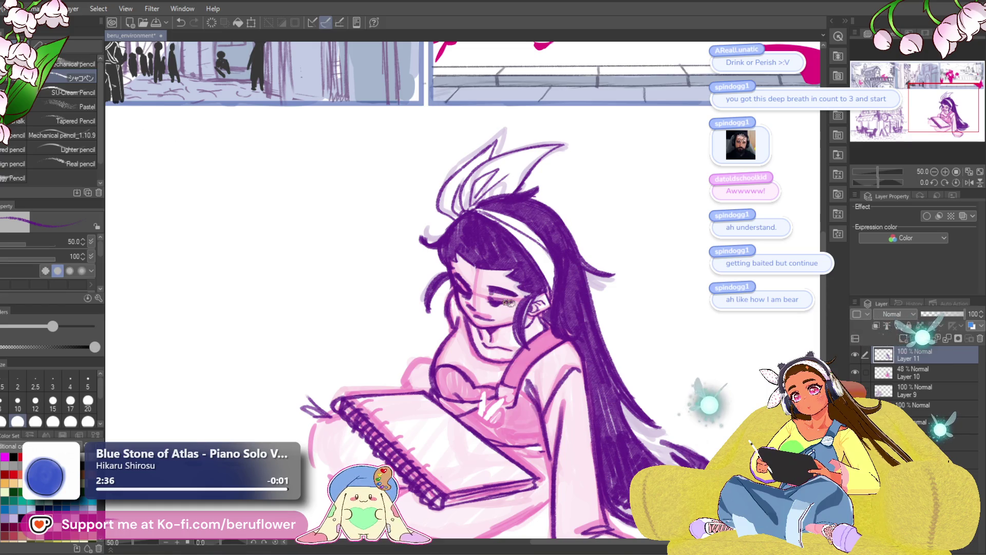
scroll(521, 300, down, 5)
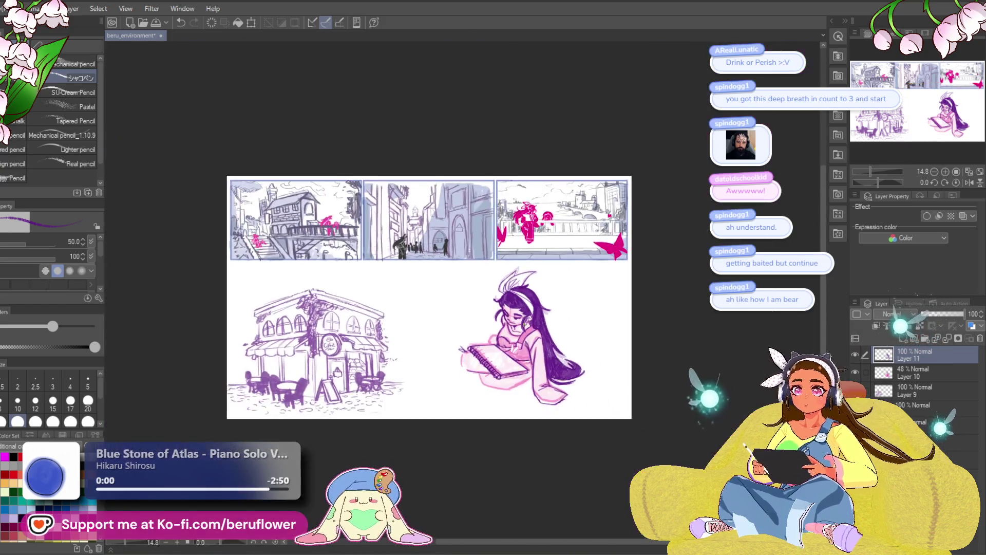
scroll(522, 324, up, 5)
scroll(524, 324, up, 2)
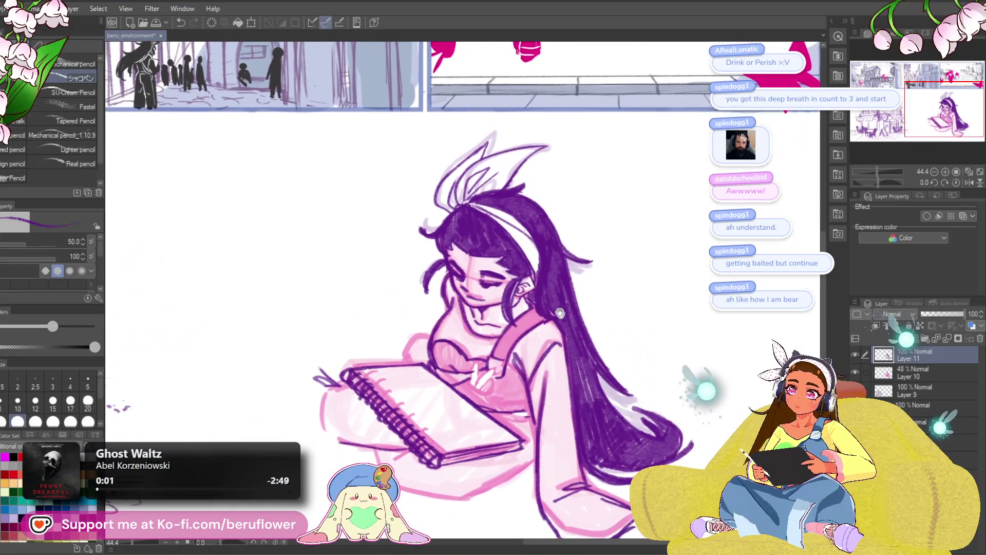
scroll(453, 295, down, 2)
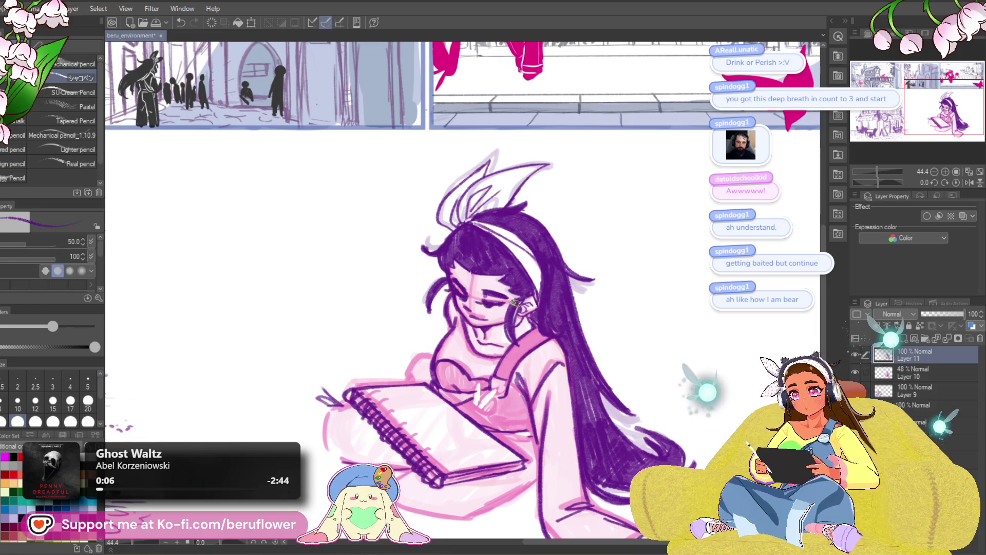
drag(557, 368, 570, 257)
drag(683, 314, 668, 331)
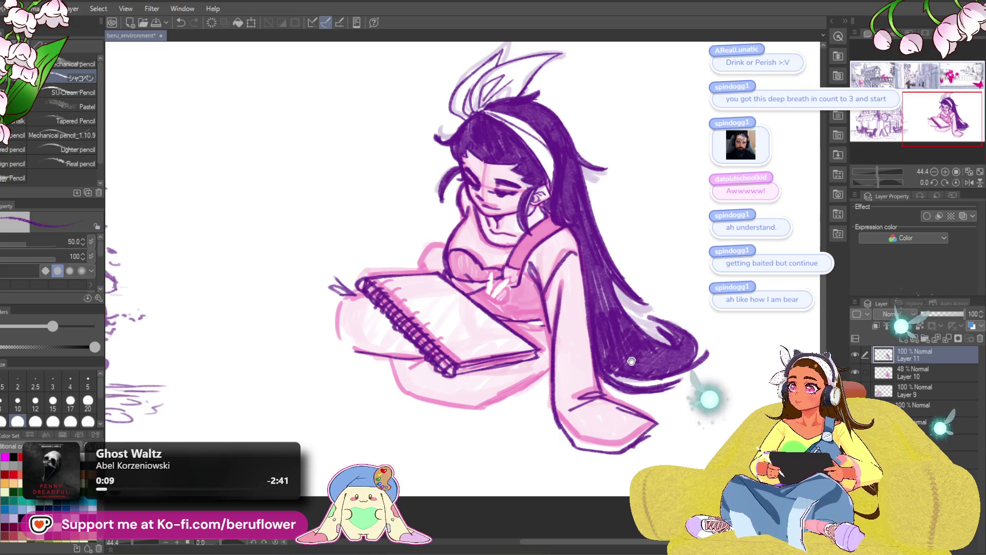
mouse_move(631, 361)
mouse_down()
mouse_move(617, 360)
mouse_move(630, 383)
mouse_up()
Try a new left cover edge for the sketchbook, undo it, and pan up to the street panels.
mouse_move(378, 346)
mouse_down()
mouse_move(349, 338)
mouse_move(337, 285)
mouse_up()
key(ctrl+z)
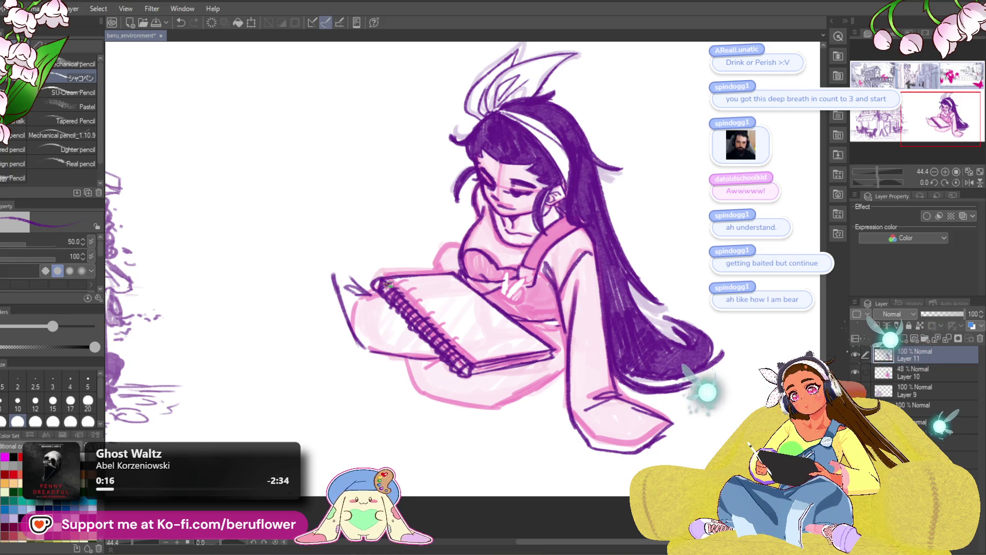
key(ctrl+z)
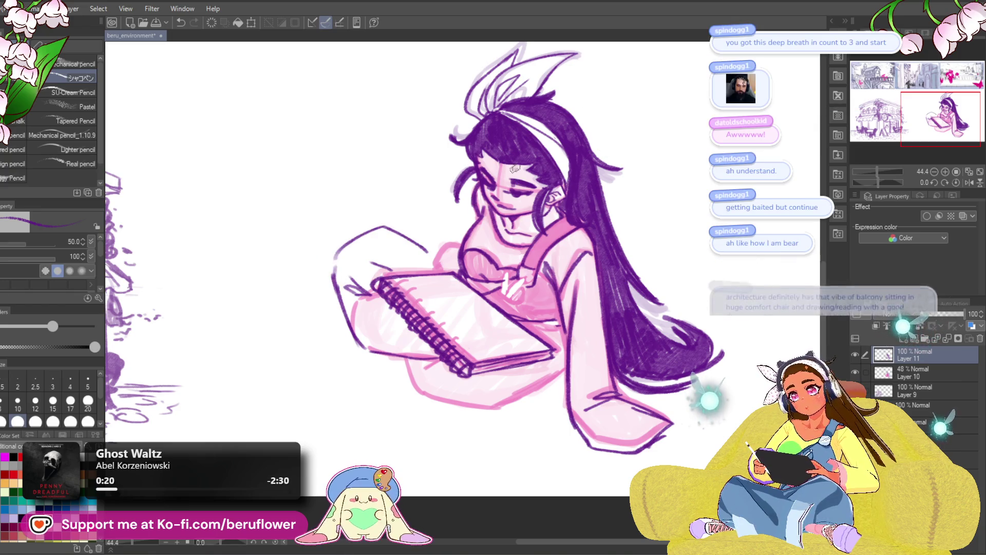
drag(458, 291, 474, 334)
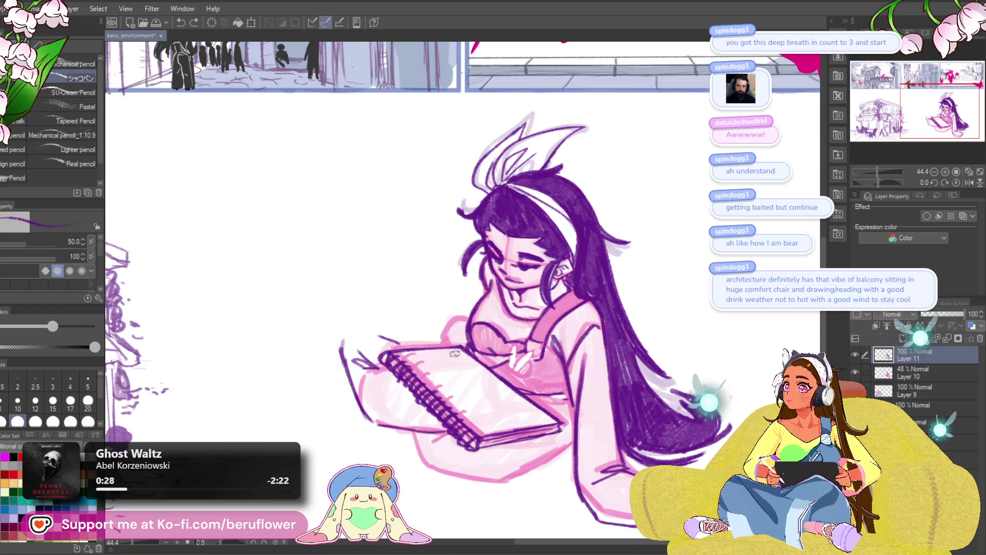
scroll(454, 353, down, 3)
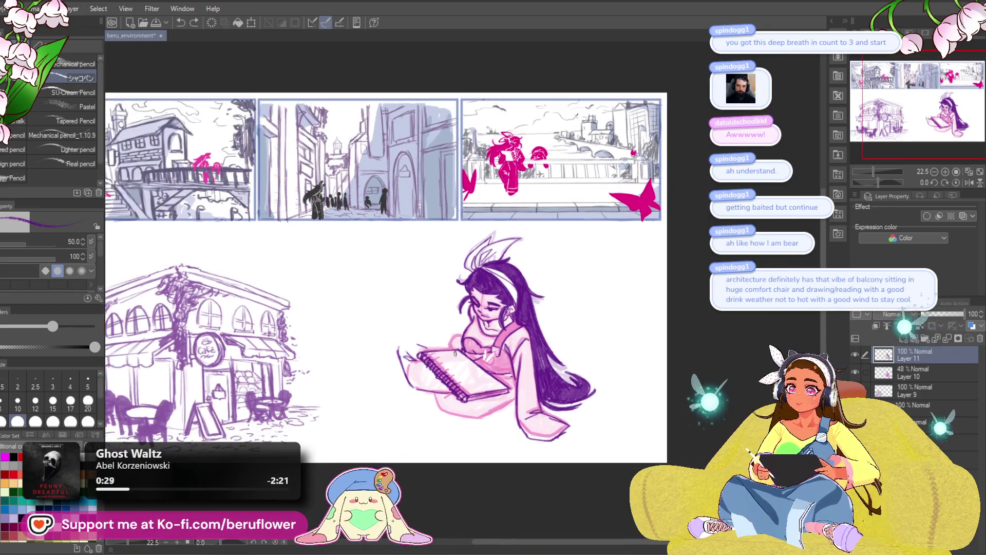
Sketch a line below the girl's legs, redrawing it slightly higher.
scroll(454, 354, up, 1)
scroll(454, 354, up, 2)
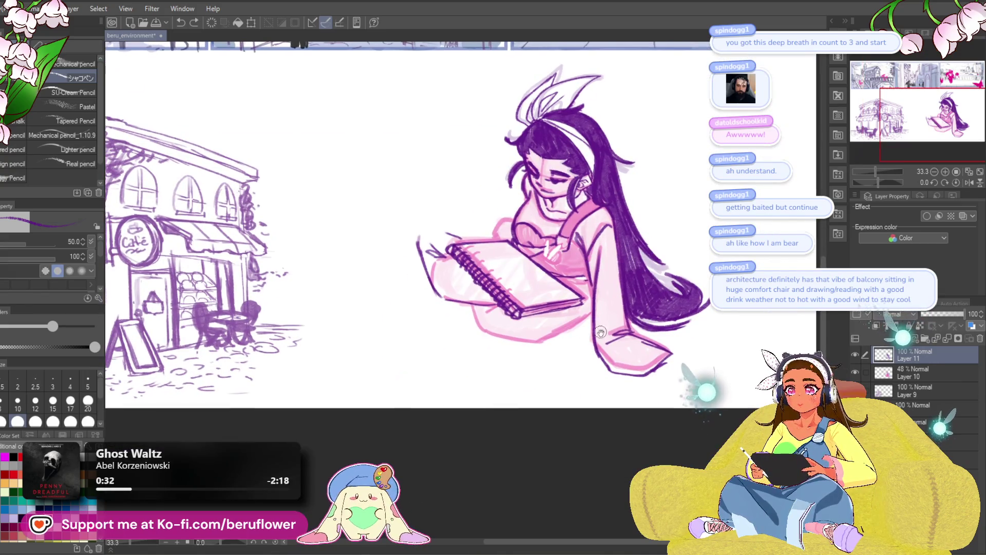
scroll(555, 370, down, 2)
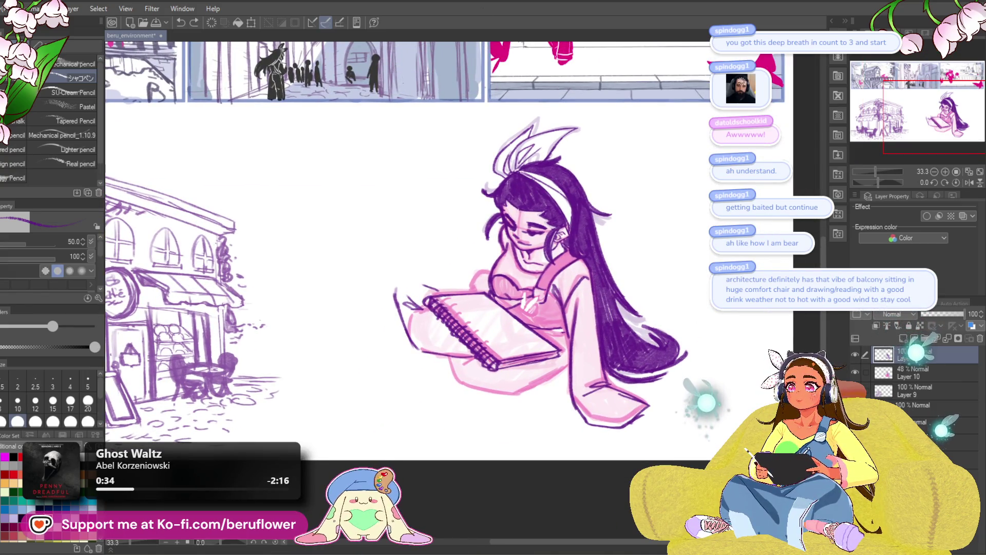
mouse_move(602, 347)
mouse_down()
mouse_move(592, 341)
mouse_move(492, 409)
mouse_up()
key(ctrl+z)
drag(559, 361, 495, 396)
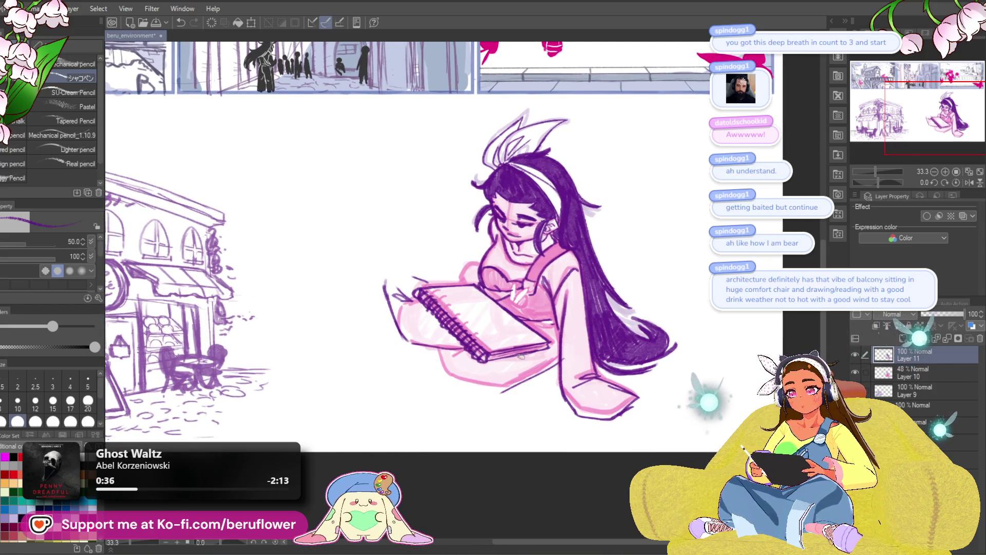
Outline a raised knee curving up beside the sketchbook's left edge, erasing the excess.
drag(384, 298, 384, 266)
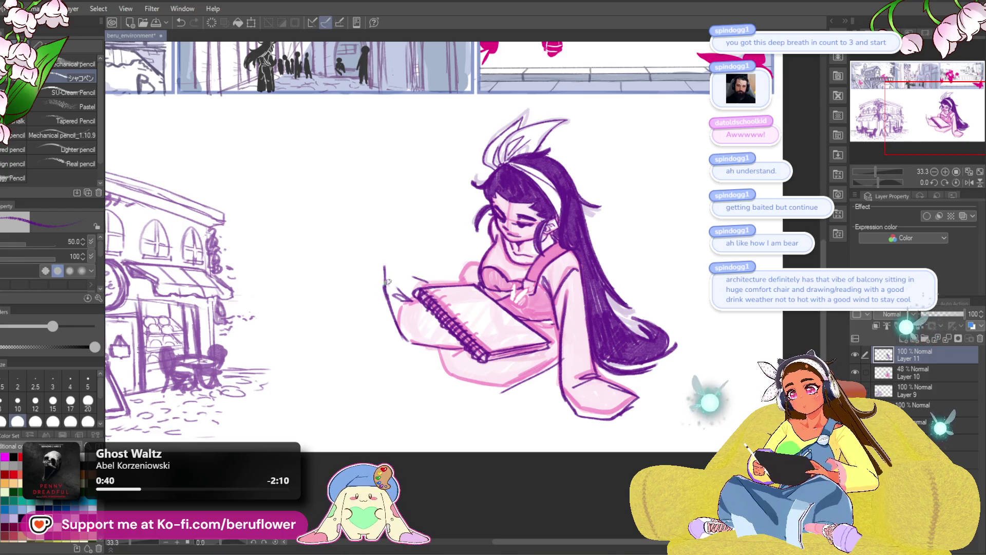
mouse_move(452, 275)
mouse_down()
mouse_move(396, 260)
mouse_move(385, 295)
mouse_move(384, 250)
mouse_up()
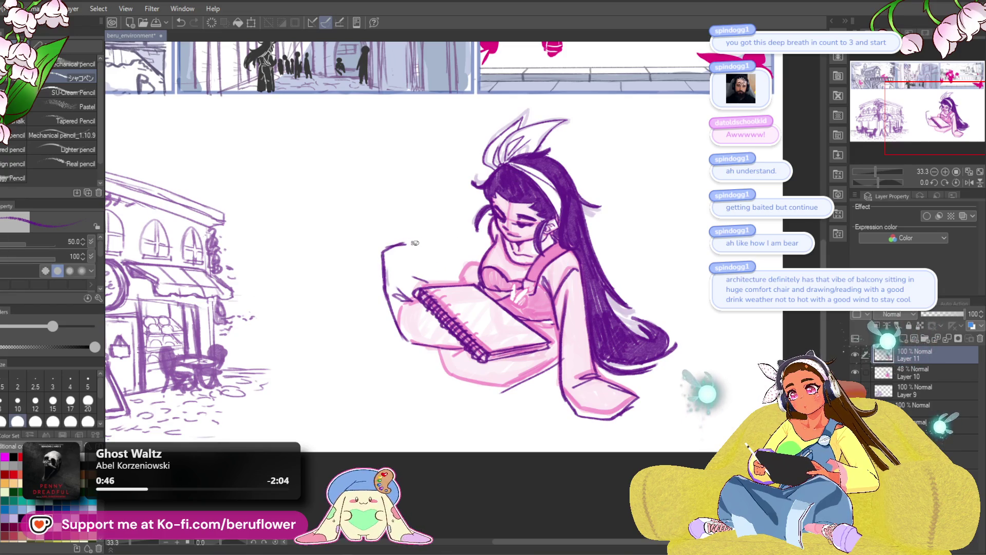
drag(447, 252, 445, 280)
mouse_move(414, 244)
mouse_down()
mouse_move(447, 256)
mouse_move(437, 281)
mouse_move(440, 245)
mouse_up()
drag(378, 259, 410, 228)
scroll(450, 257, down, 3)
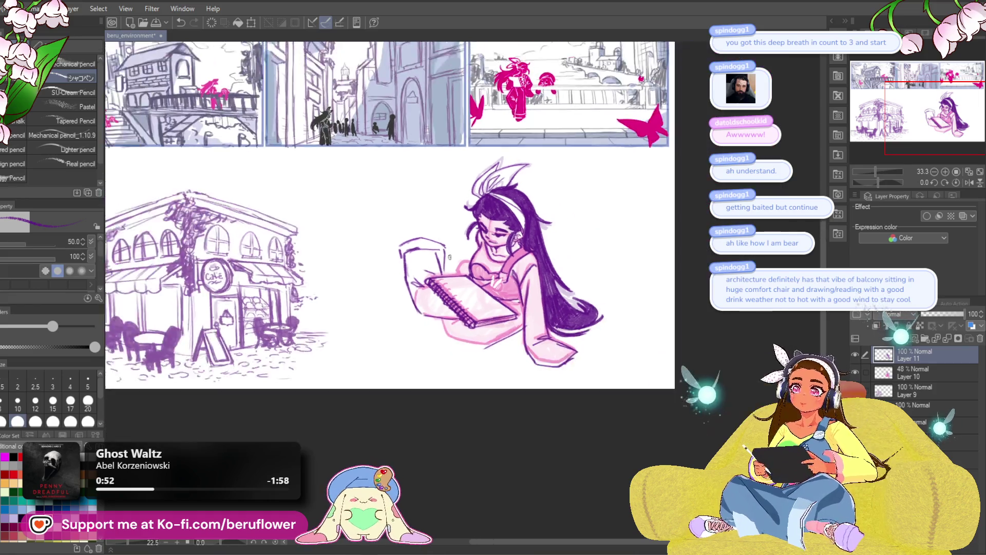
Undo the knee outline strokes and try redrawing the sketchbook's left edge.
scroll(568, 170, up, 3)
key(ctrl+z)
key(ctrl+z)
key(ctrl+z)
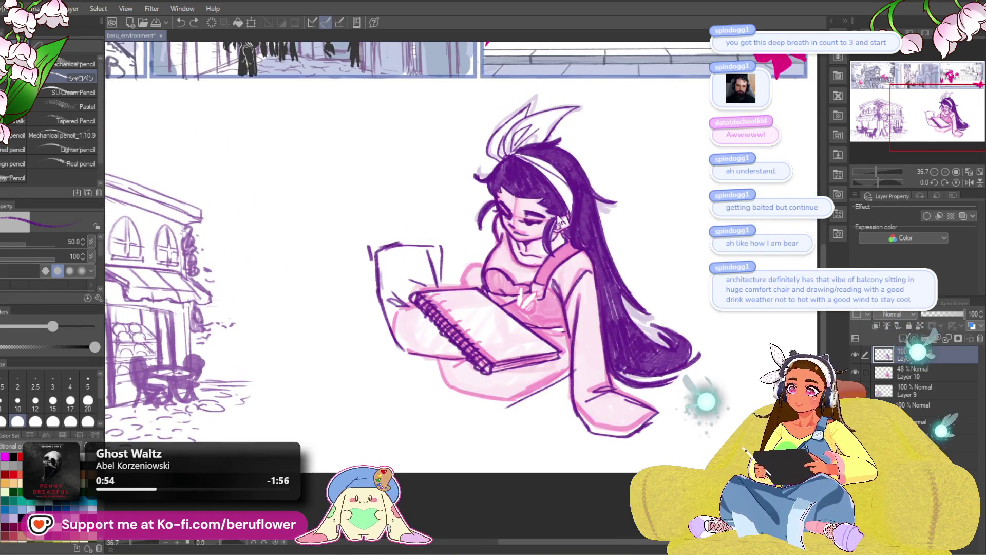
key(ctrl+z)
drag(631, 332, 623, 339)
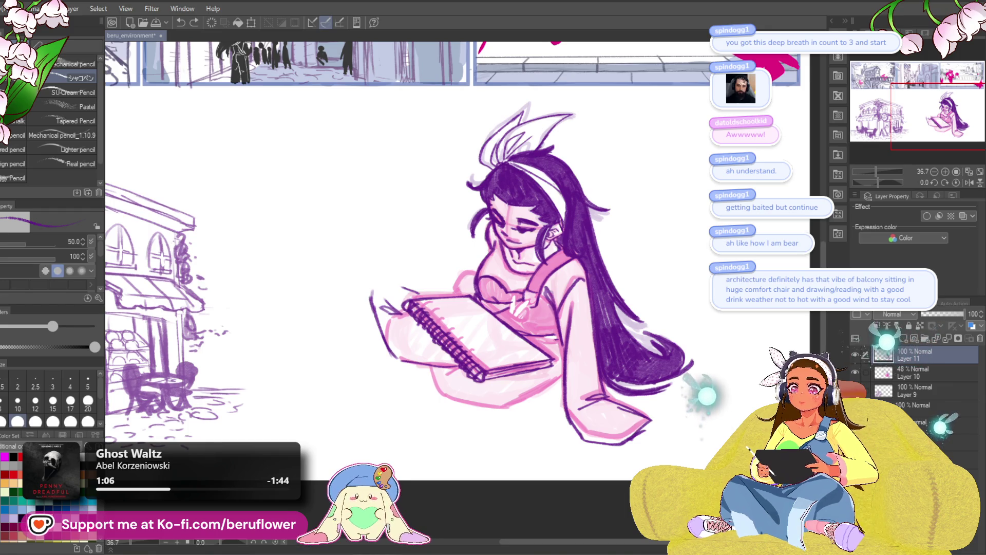
drag(385, 312, 401, 320)
key(ctrl+z)
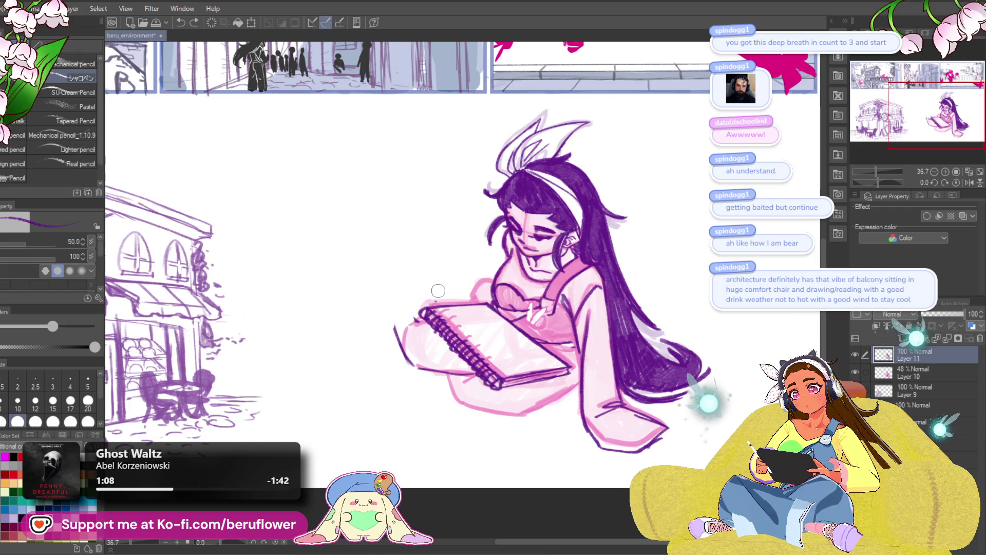
drag(405, 313, 436, 280)
key(ctrl+z)
key(ctrl+z)
key(ctrl+z)
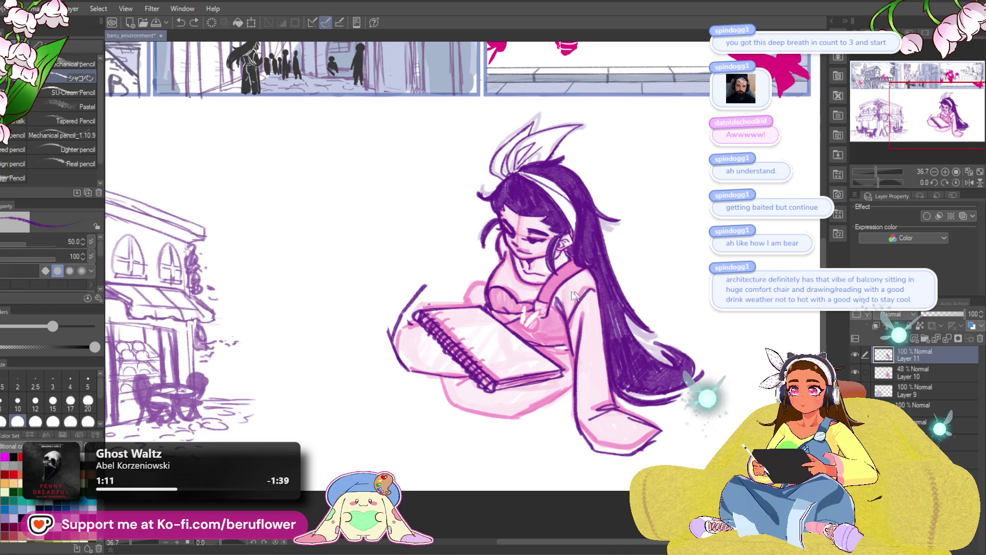
drag(424, 342, 431, 350)
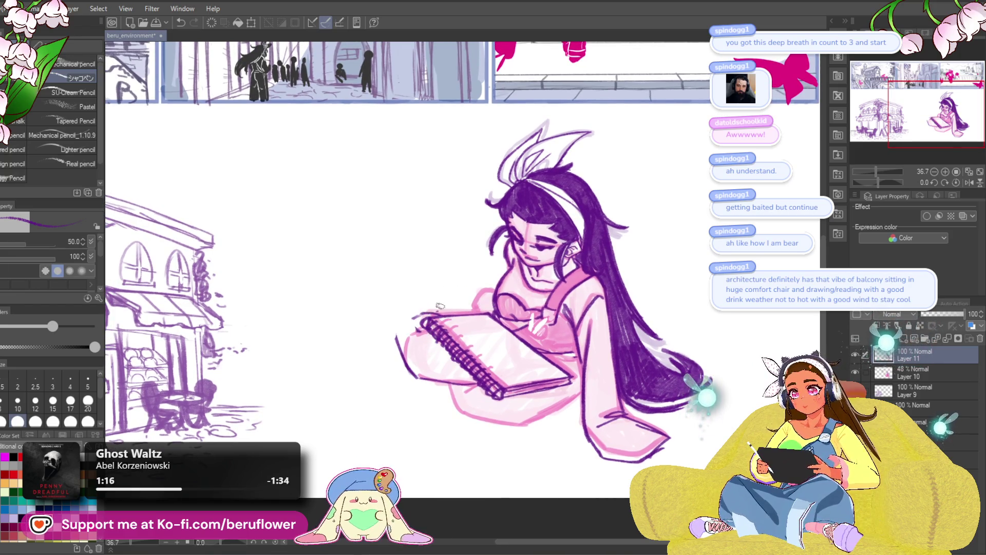
mouse_move(446, 314)
mouse_down()
mouse_move(413, 271)
mouse_move(392, 287)
mouse_move(436, 302)
mouse_move(446, 319)
mouse_up()
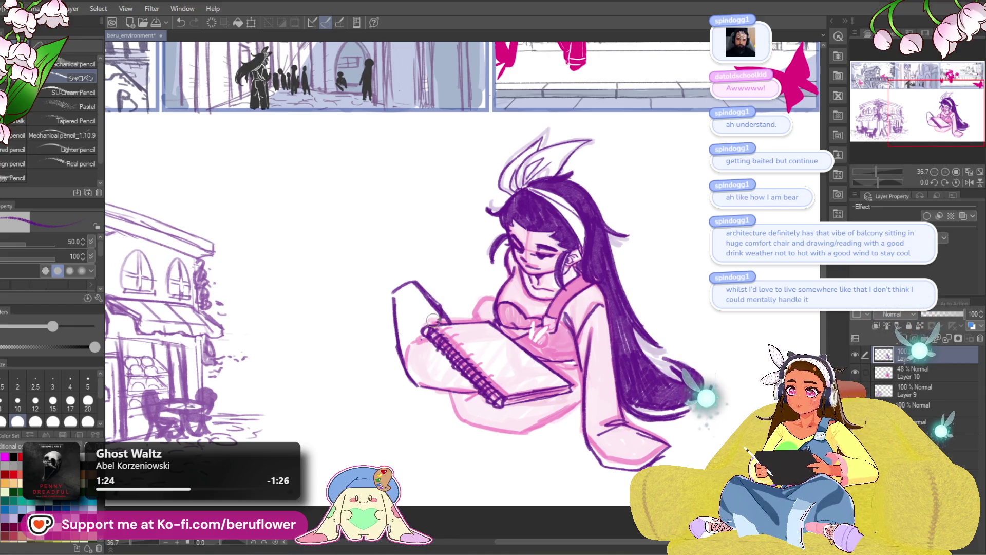
Try a short line on the sketchbook page and a skirt-edge stroke, undoing both.
scroll(440, 268, down, 1)
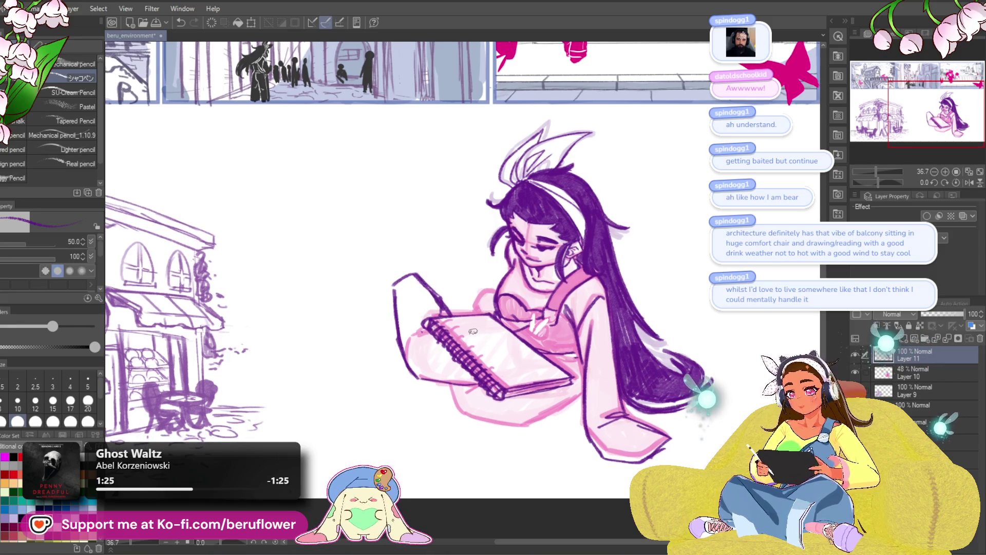
key(ctrl+z)
mouse_move(499, 334)
mouse_down()
mouse_move(511, 367)
mouse_move(508, 350)
mouse_up()
key(ctrl+z)
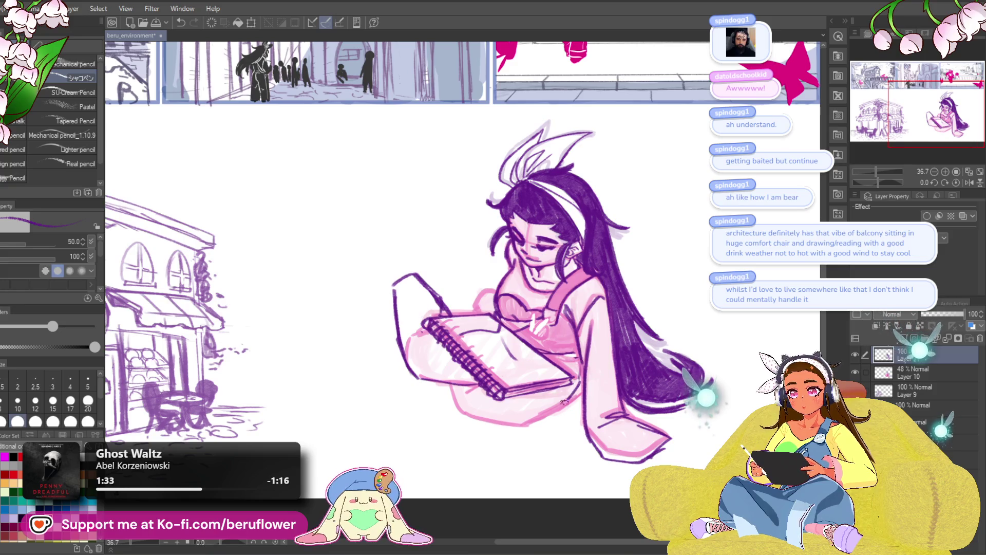
mouse_move(579, 403)
mouse_down()
mouse_move(519, 429)
mouse_move(473, 420)
mouse_move(452, 403)
mouse_up()
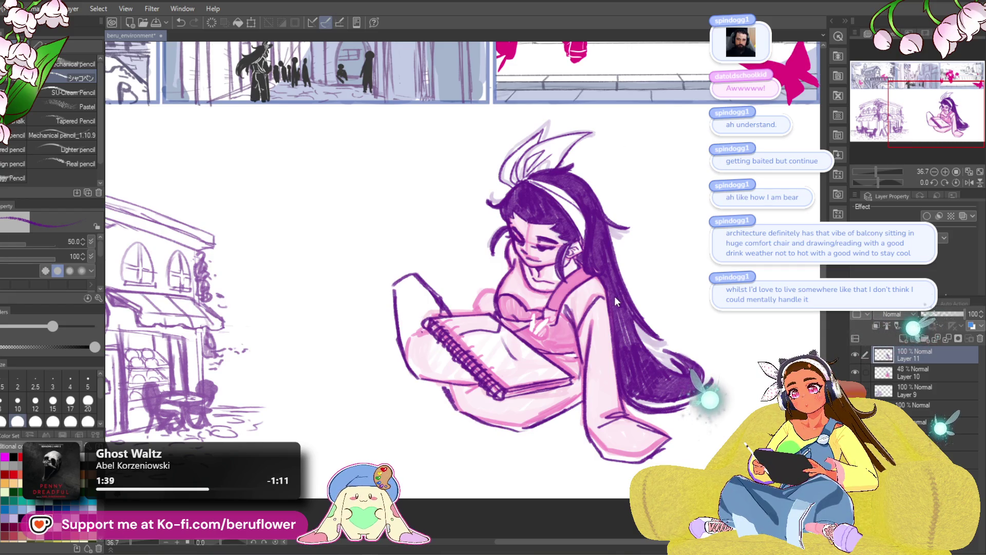
key(ctrl+z)
key(ctrl+z)
key(ctrl+z)
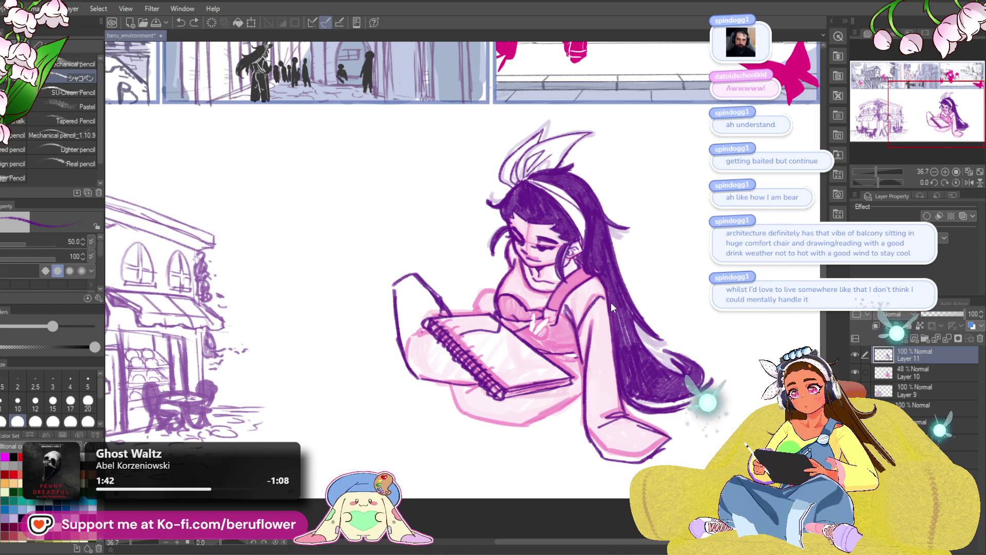
Undo the remaining outline and circle strokes, then draw a pink line along the lower skirt.
key(ctrl+z)
key(ctrl+z)
key(ctrl+z)
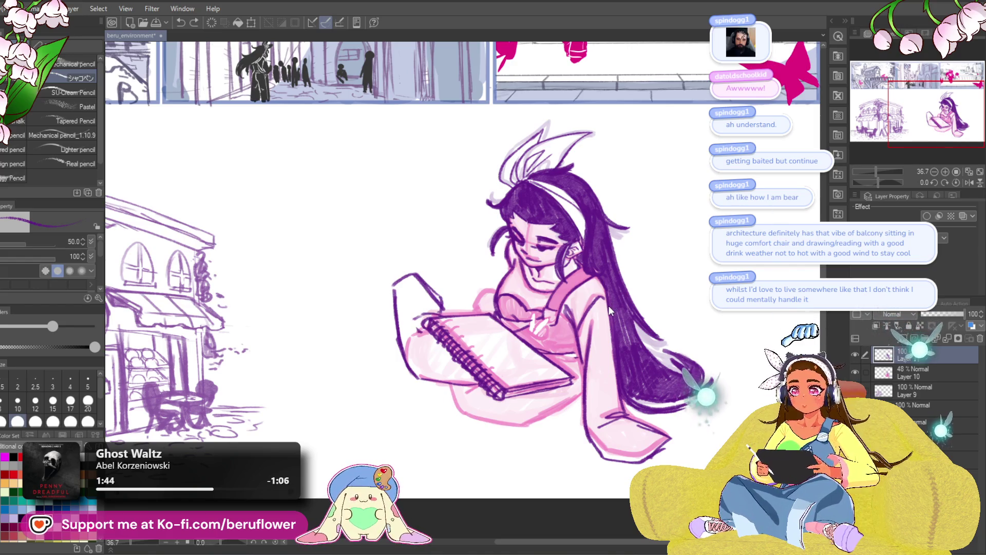
key(ctrl+z)
key(ctrl+z)
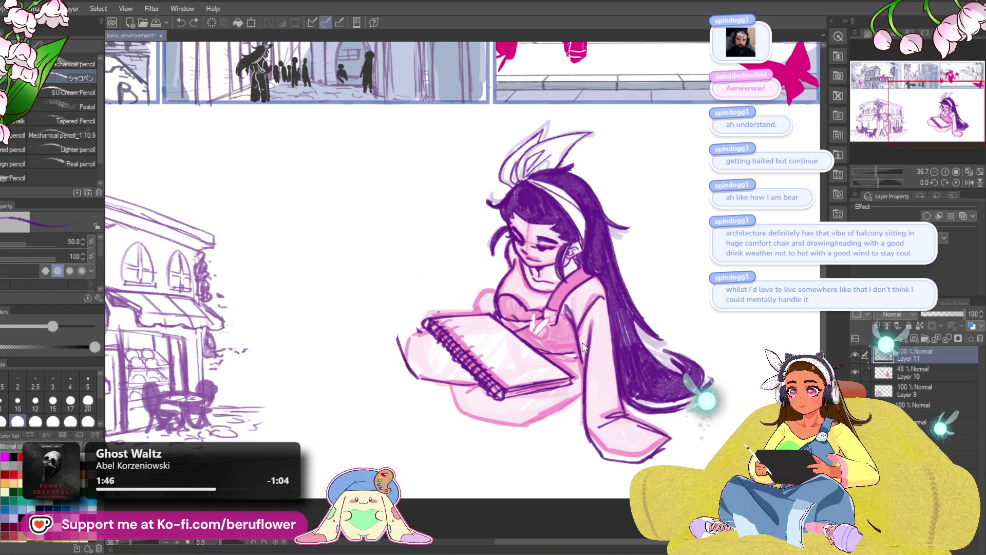
key(ctrl+z)
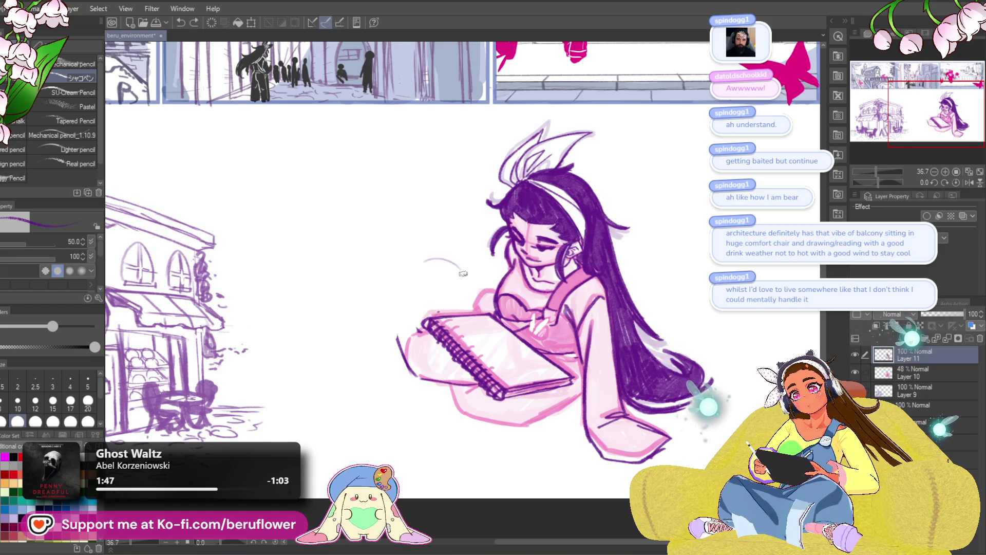
key(ctrl+z)
drag(411, 275, 415, 271)
key(ctrl+z)
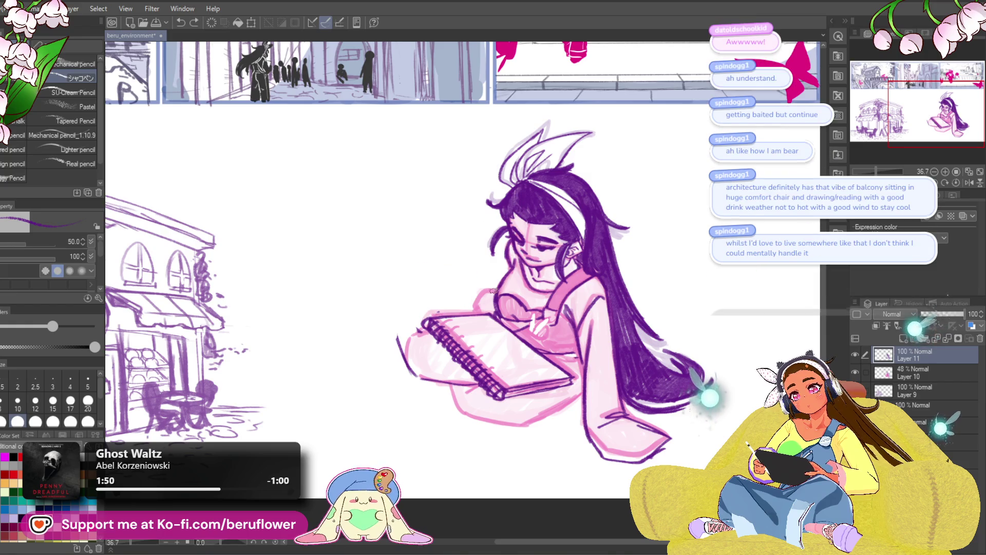
drag(679, 252, 671, 252)
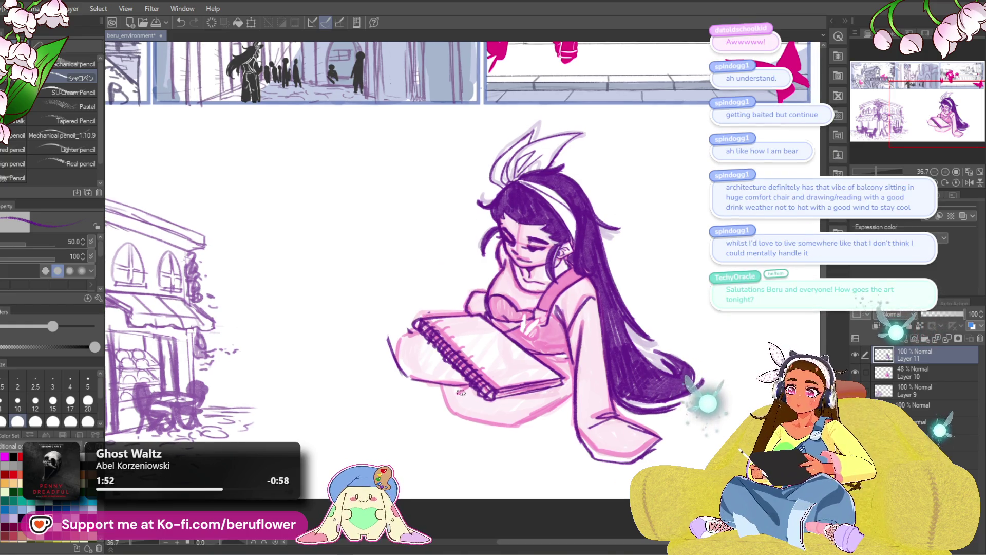
mouse_move(575, 391)
mouse_down()
mouse_move(514, 431)
mouse_move(459, 423)
mouse_move(450, 409)
mouse_up()
Zoom in on the girl and add a short purple stroke on her lap.
scroll(451, 410, down, 3)
scroll(524, 358, up, 1)
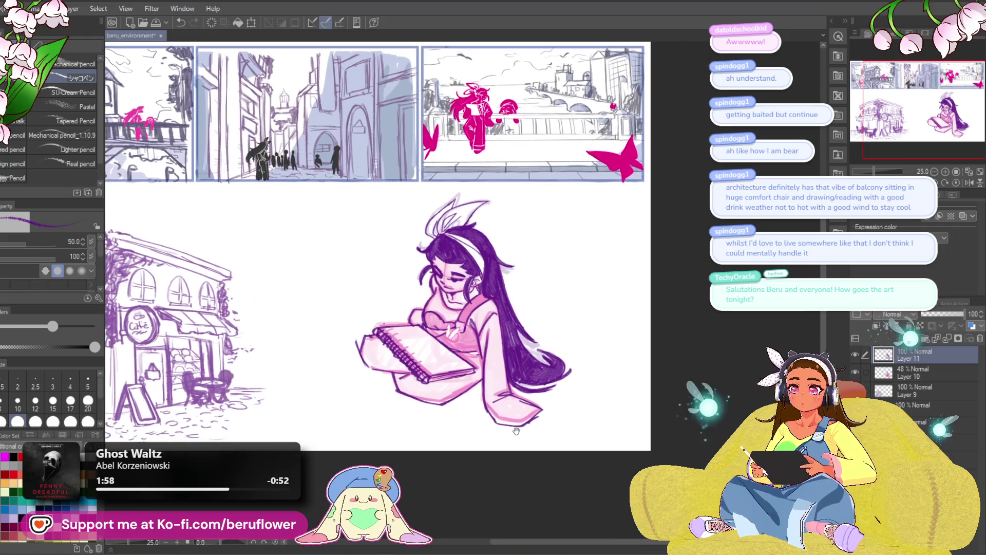
scroll(583, 414, up, 3)
drag(610, 397, 634, 408)
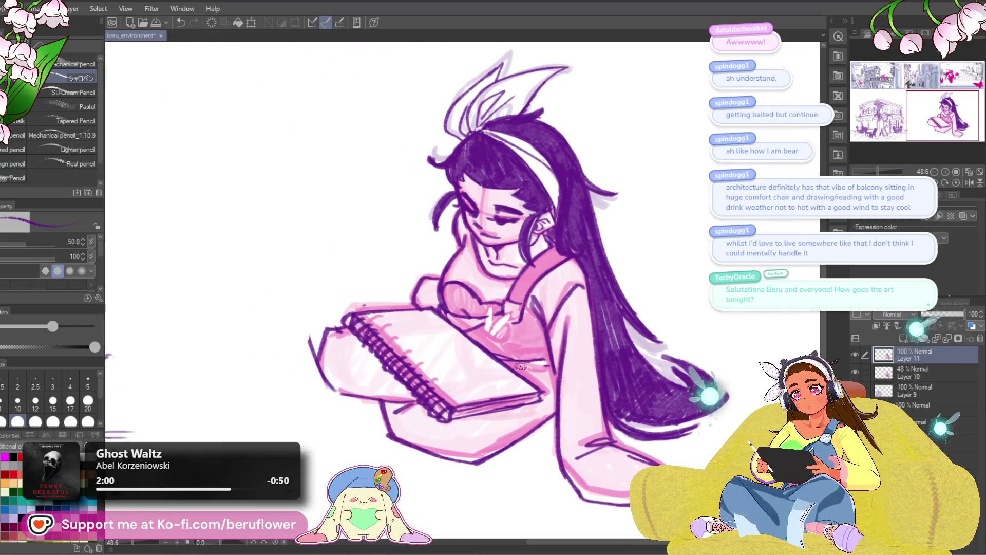
drag(548, 364, 522, 362)
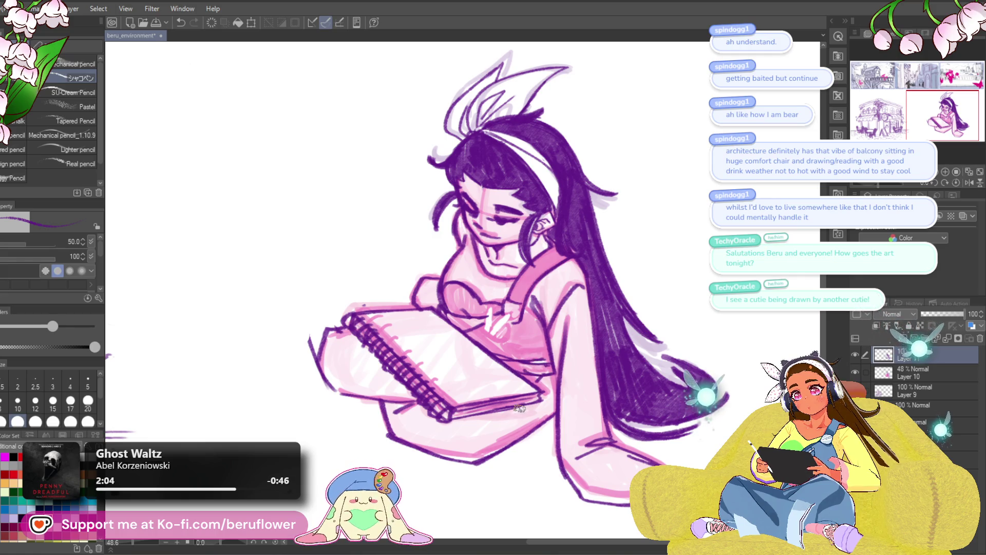
Replace the steep diagonal arm stroke with a flatter forearm line across the sketchbook.
scroll(519, 407, down, 4)
scroll(489, 423, up, 1)
scroll(490, 423, up, 3)
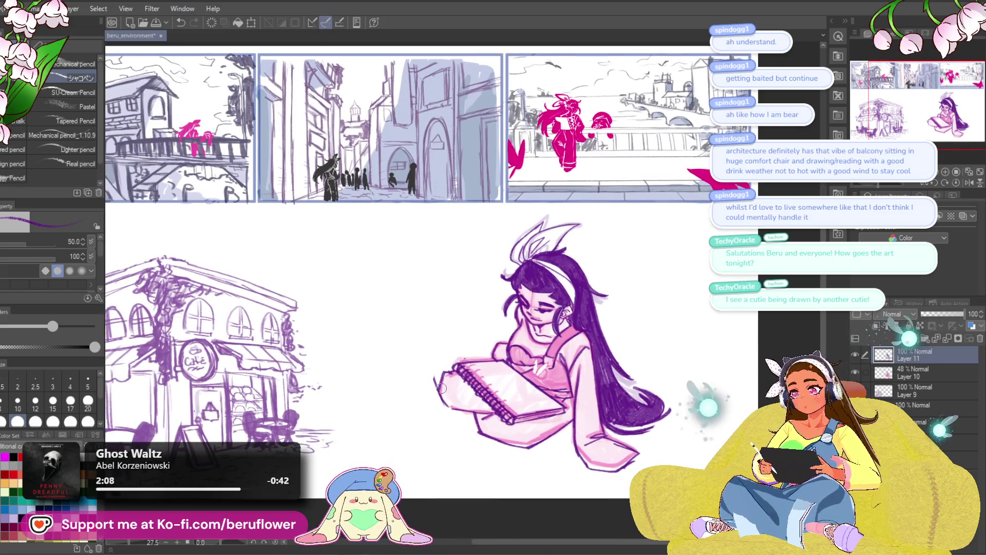
scroll(441, 388, up, 3)
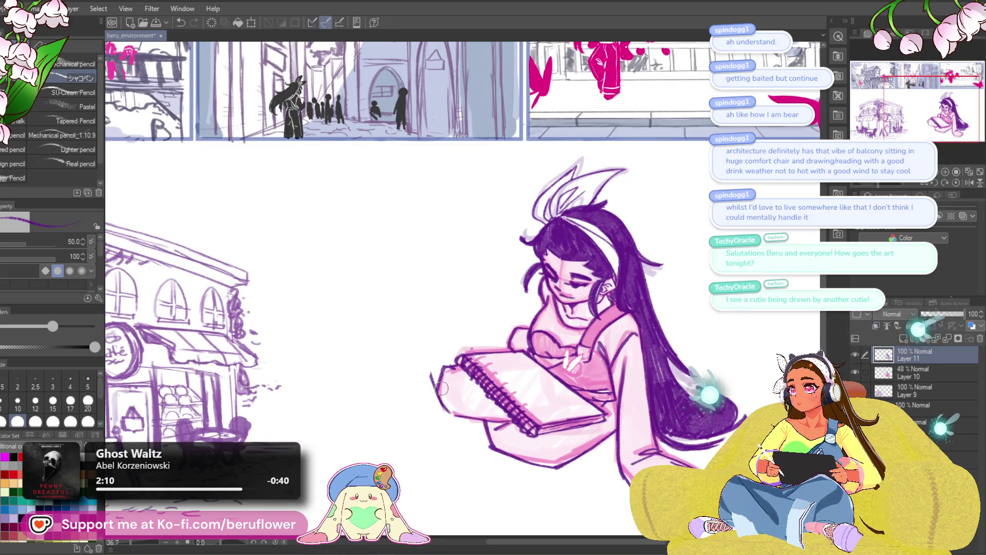
scroll(440, 388, up, 2)
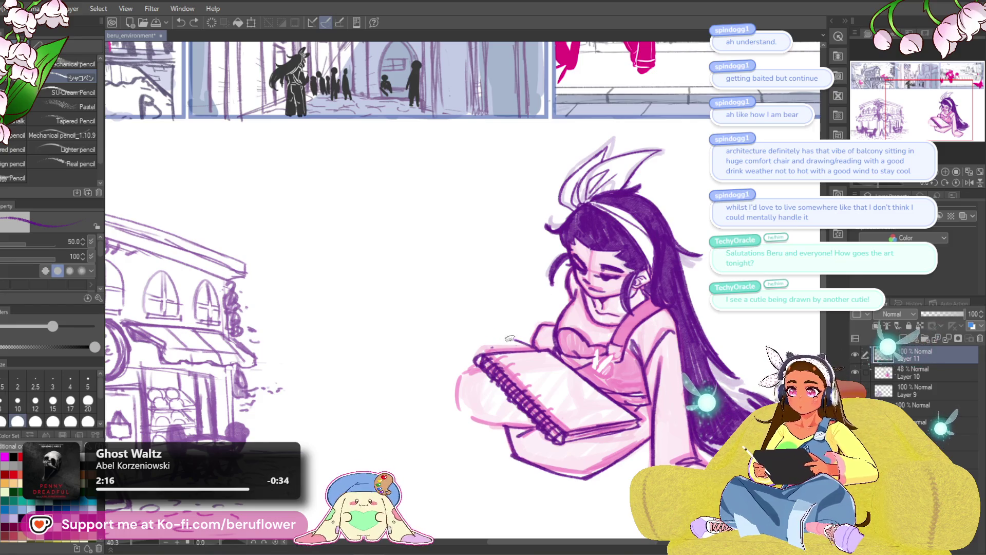
key(ctrl+z)
key(ctrl+z)
mouse_move(535, 345)
mouse_down()
mouse_move(470, 339)
mouse_move(410, 390)
mouse_up()
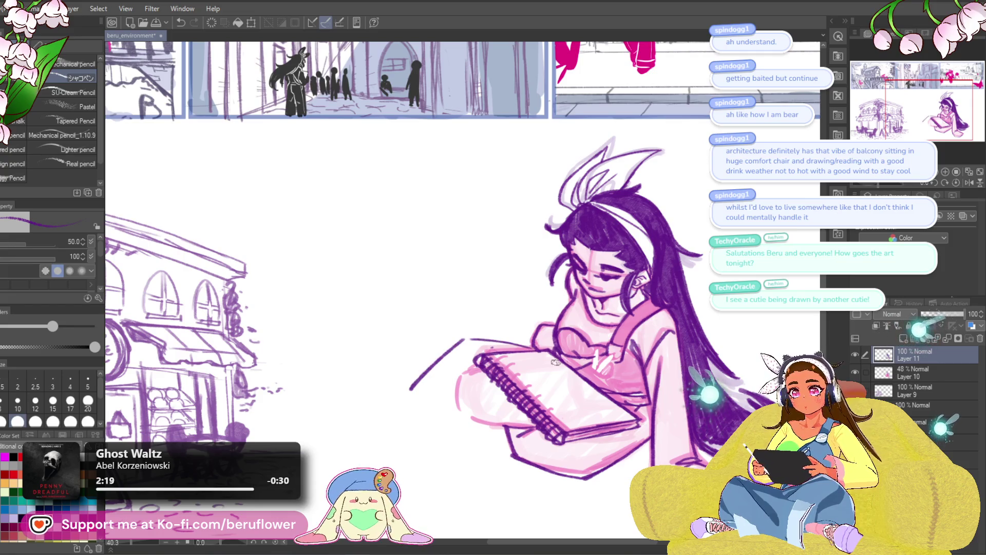
Redraw the arm down from the shoulder and remove the knee and leg strokes.
key(ctrl+z)
key(ctrl+z)
scroll(513, 339, up, 1)
mouse_move(511, 338)
mouse_down()
mouse_move(403, 396)
mouse_move(400, 426)
mouse_move(470, 454)
mouse_up()
drag(502, 414, 497, 436)
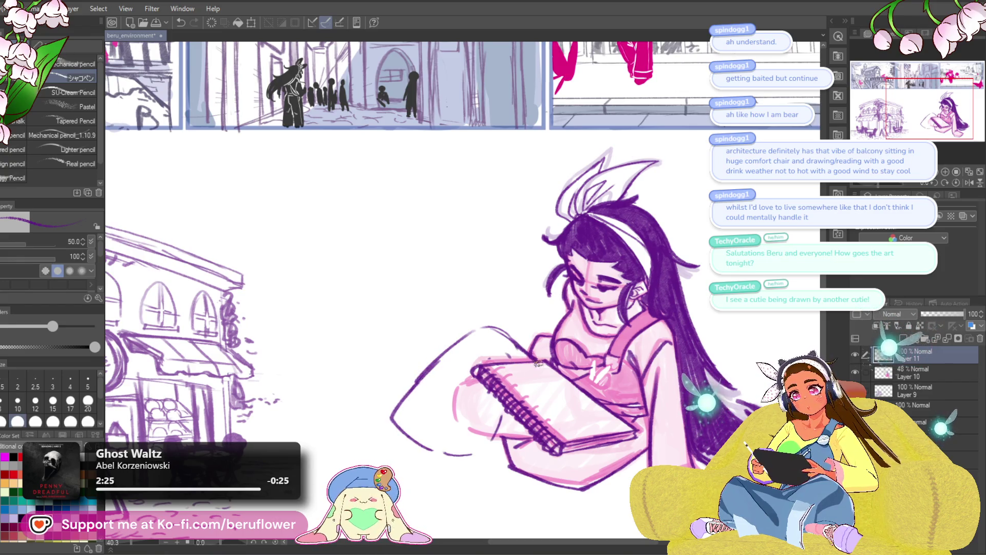
scroll(537, 361, down, 4)
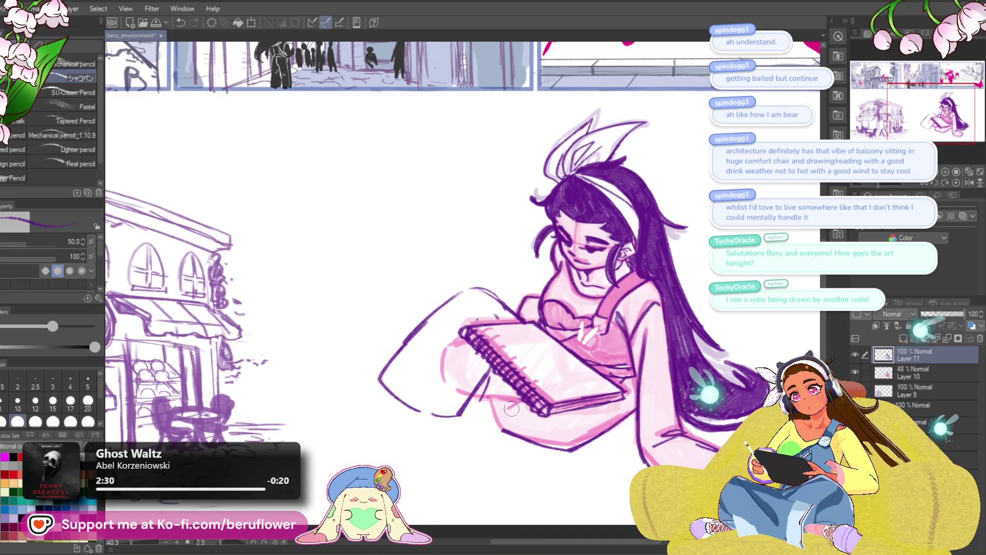
drag(607, 421, 615, 438)
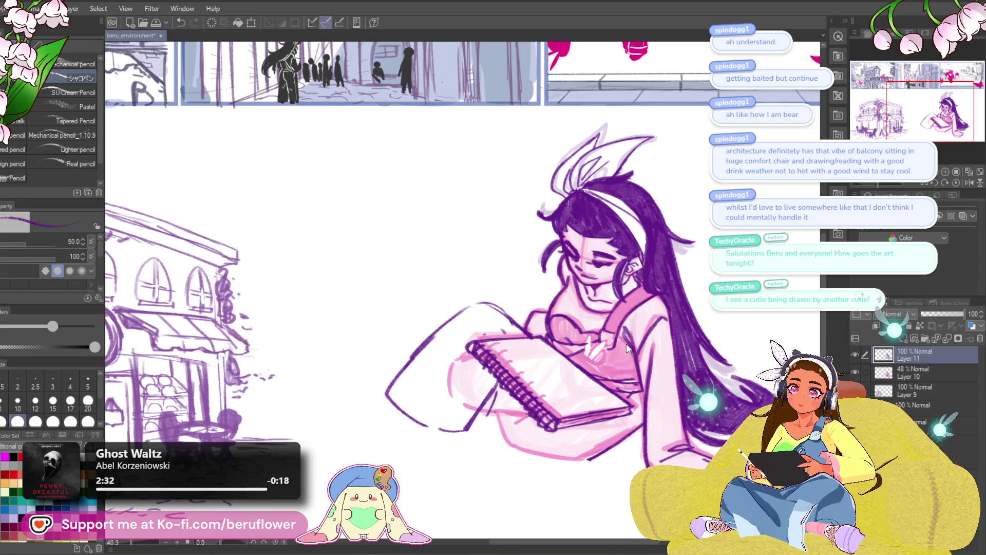
key(ctrl+z)
key(ctrl+z)
key(ctrl+z)
key(ctrl+z)
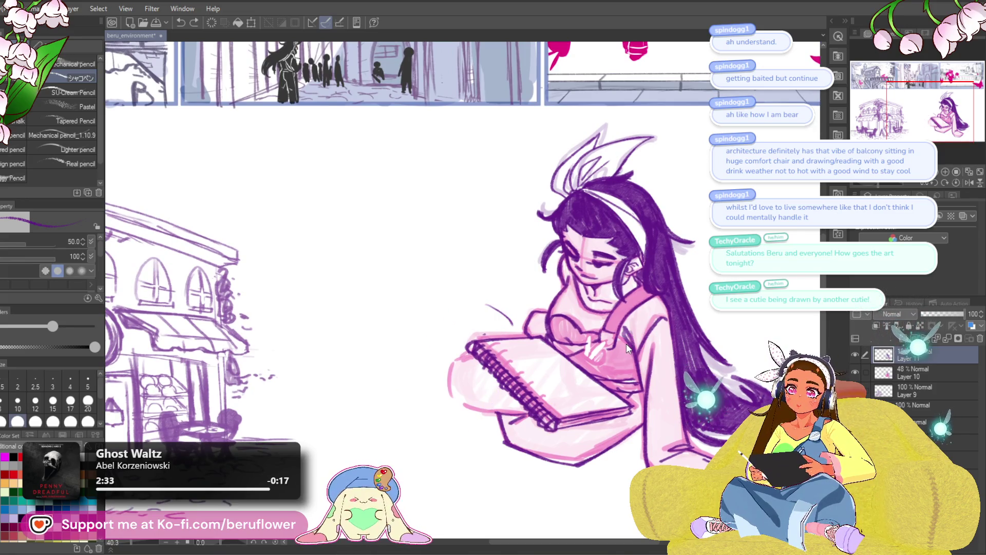
drag(627, 343, 637, 315)
drag(544, 287, 515, 303)
key(ctrl+z)
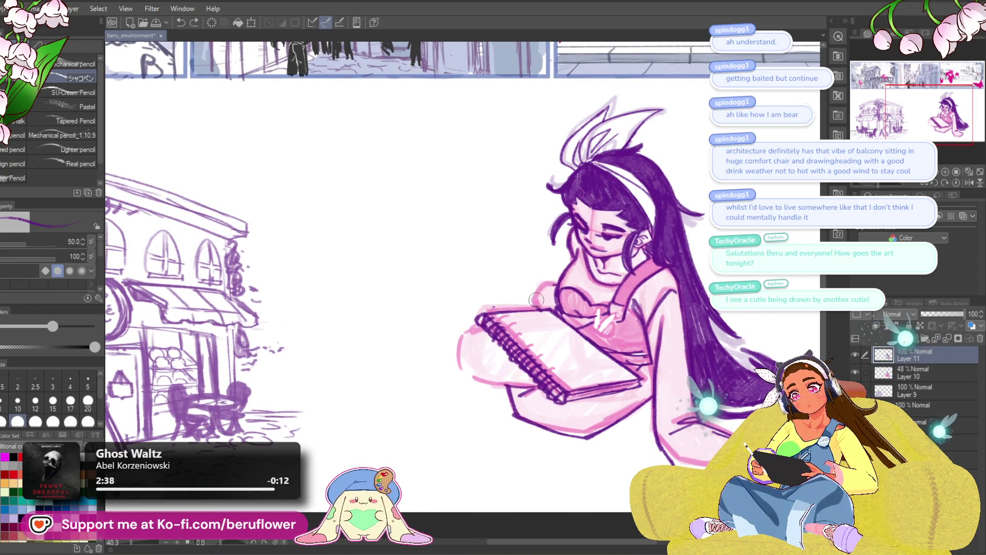
Tilt the canvas slightly and ink a dark line at the sketchbook's lower-left edge.
drag(750, 299, 748, 310)
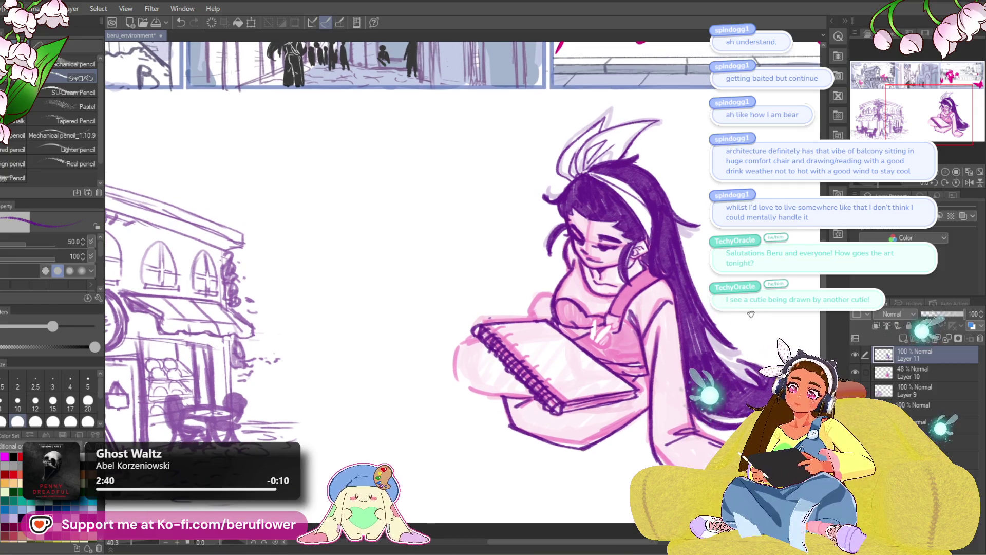
mouse_move(535, 401)
mouse_down()
mouse_move(534, 393)
mouse_move(471, 395)
mouse_up()
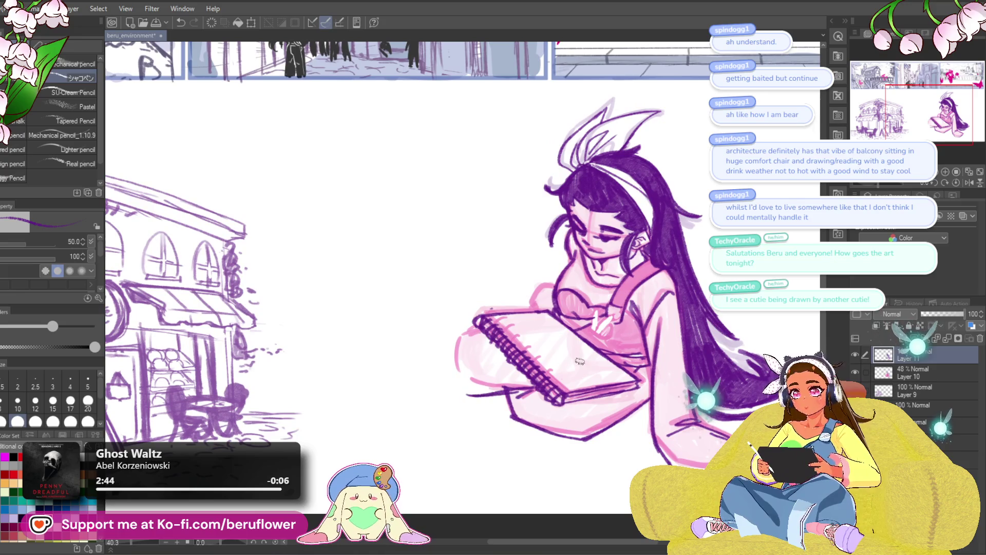
drag(664, 414, 663, 412)
drag(879, 186, 863, 186)
mouse_move(570, 393)
mouse_down()
mouse_move(532, 394)
mouse_move(505, 380)
mouse_up()
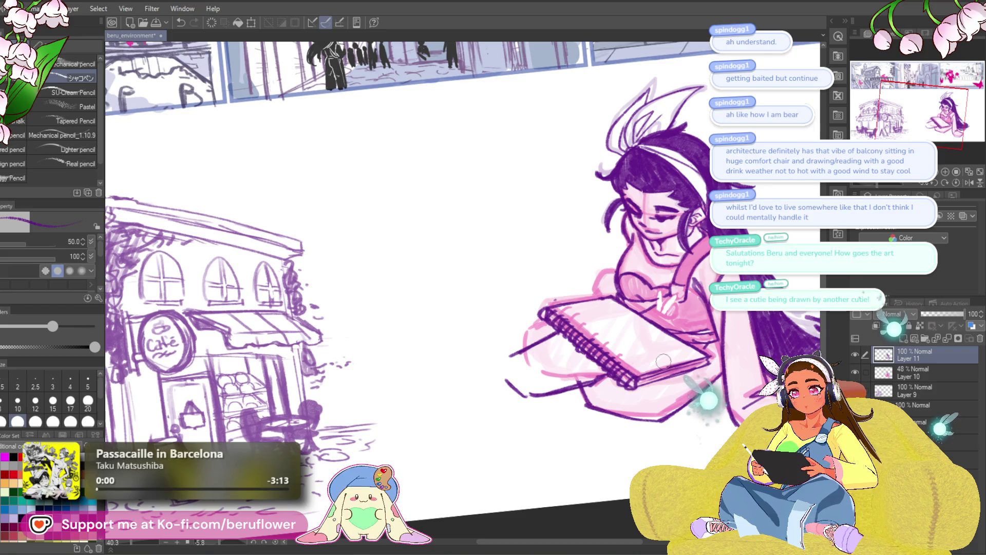
Sketch purple leg lines extending left from under the sketchbook, undoing stray strokes.
drag(692, 302, 680, 306)
mouse_move(534, 341)
mouse_down()
mouse_move(490, 354)
mouse_move(462, 329)
mouse_up()
key(ctrl+z)
mouse_move(514, 399)
mouse_down()
mouse_move(444, 366)
mouse_move(475, 372)
mouse_up()
key(ctrl+z)
drag(525, 399, 468, 363)
mouse_move(698, 263)
mouse_down()
mouse_move(680, 248)
mouse_move(659, 199)
mouse_up()
drag(486, 373, 423, 329)
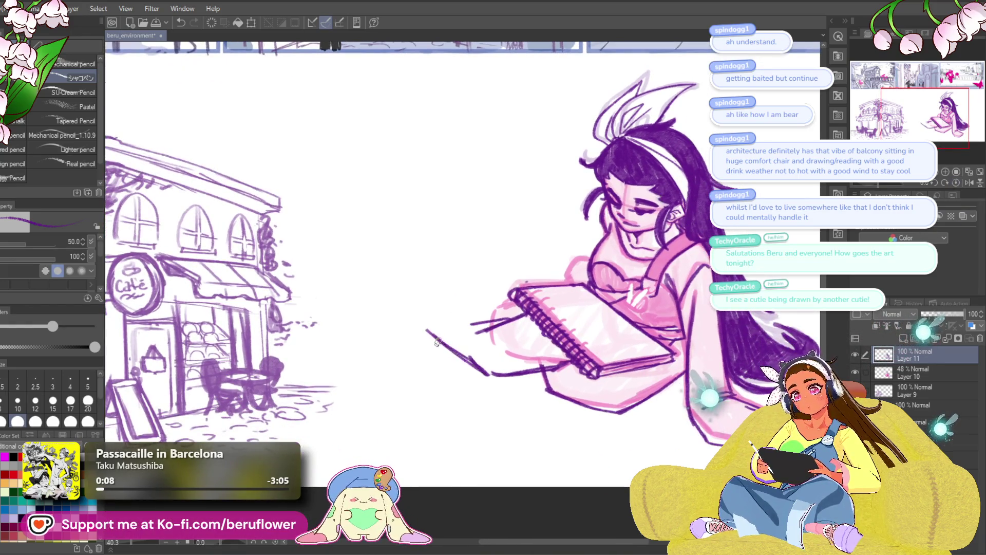
drag(614, 241, 617, 244)
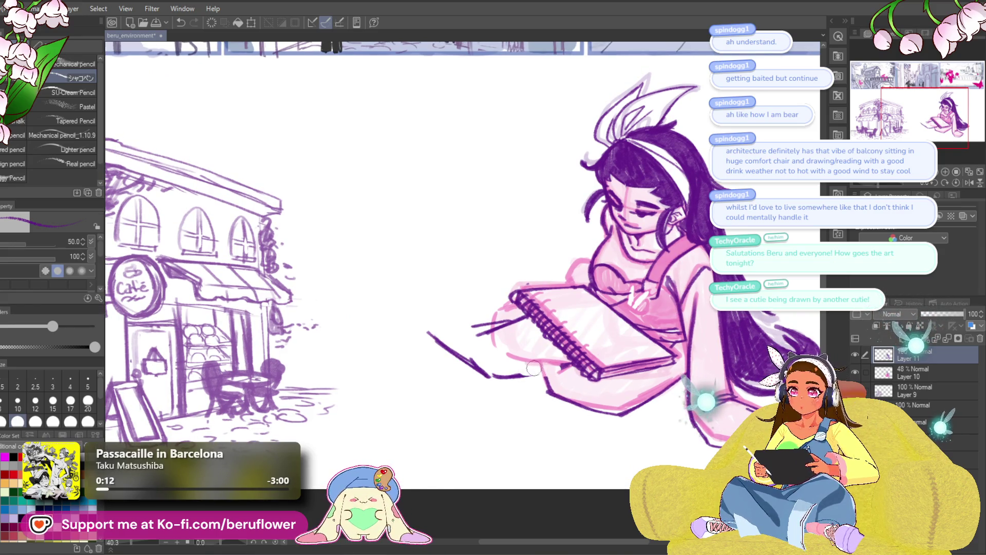
Draw the sketchbook's lower edge in purple and erase the faint pink marks beneath it.
mouse_move(487, 372)
mouse_down()
mouse_move(546, 381)
mouse_move(576, 372)
mouse_up()
drag(698, 343, 652, 376)
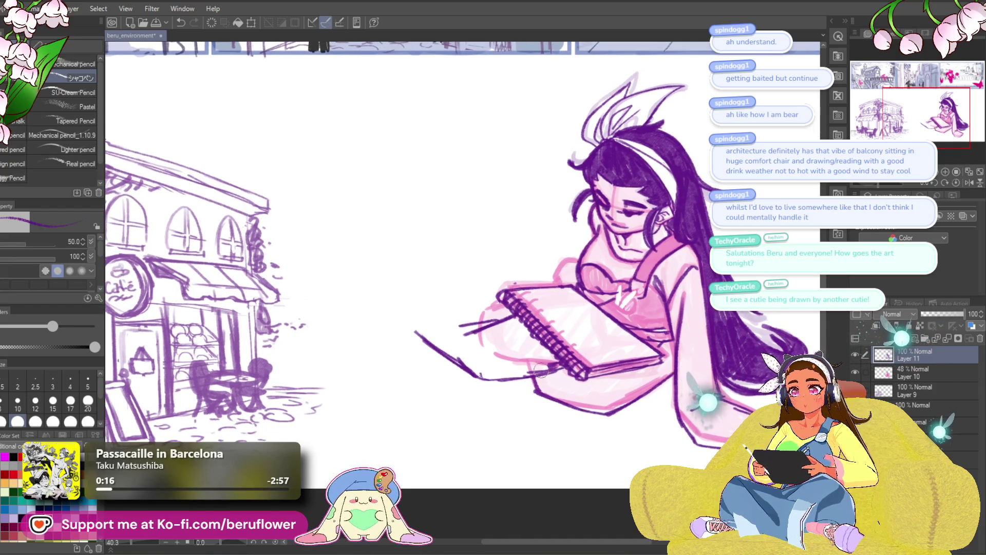
drag(552, 371, 631, 404)
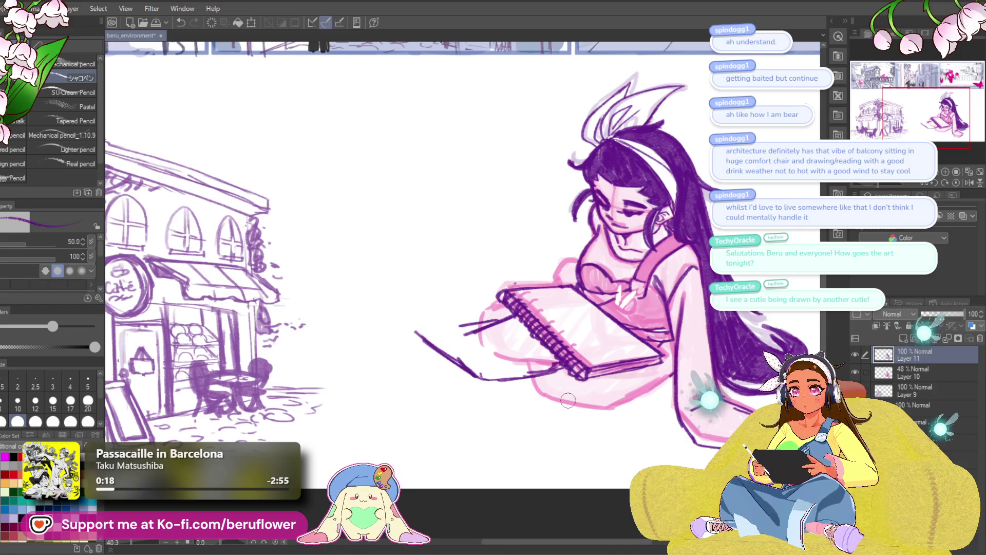
mouse_move(646, 367)
mouse_down()
mouse_move(656, 352)
mouse_move(606, 388)
mouse_move(517, 375)
mouse_up()
key(ctrl+z)
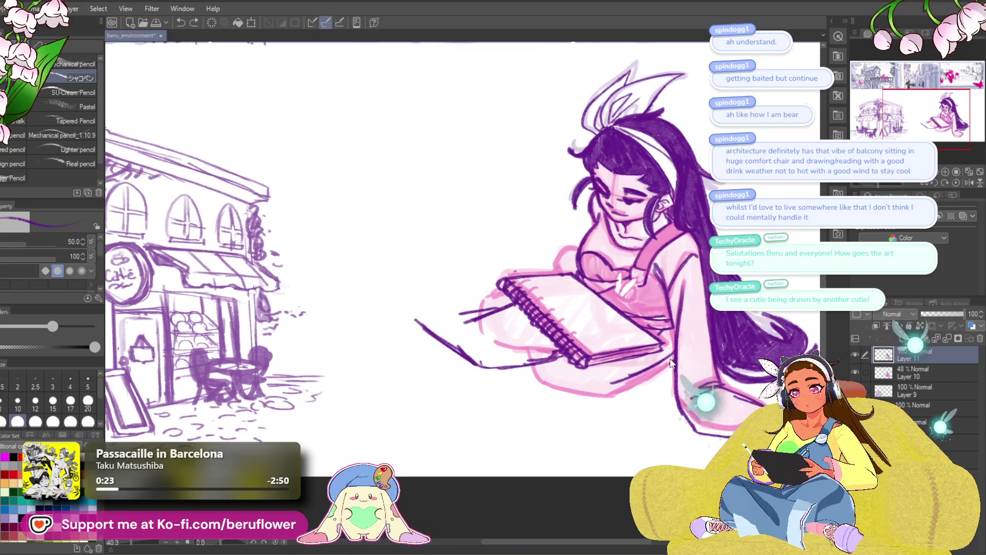
drag(636, 376, 604, 386)
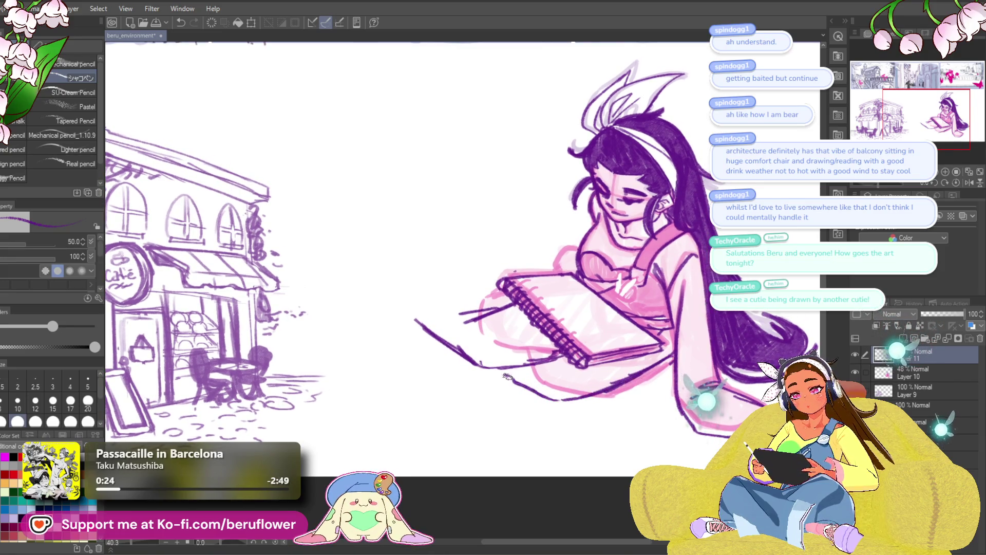
drag(725, 348, 727, 354)
Add short strokes along the sketchbook's lower-left edge and outline the leg to its left edge.
mouse_move(565, 403)
mouse_down()
mouse_move(506, 375)
mouse_move(511, 383)
mouse_up()
drag(565, 354, 592, 369)
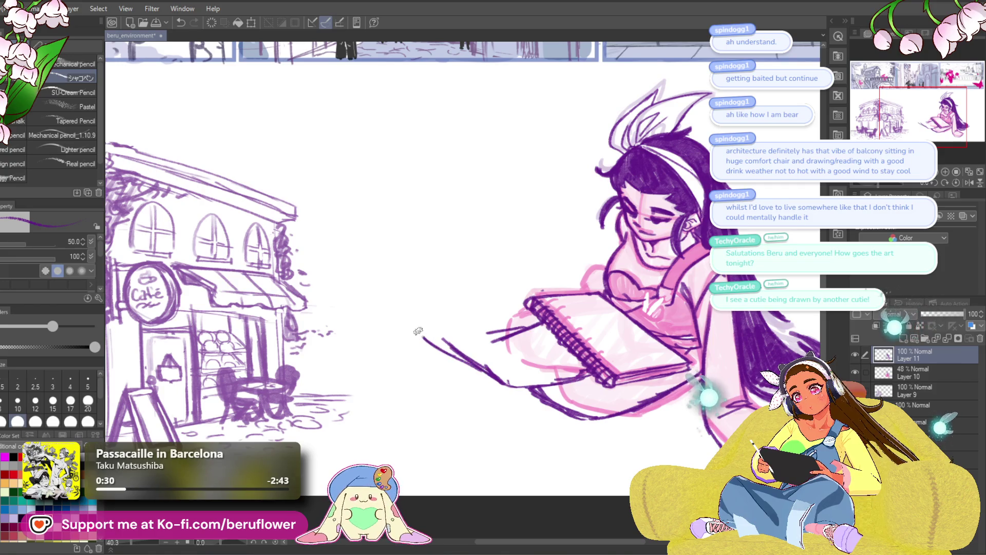
mouse_move(418, 330)
mouse_down()
mouse_move(494, 310)
mouse_move(532, 332)
mouse_up()
drag(787, 319, 723, 280)
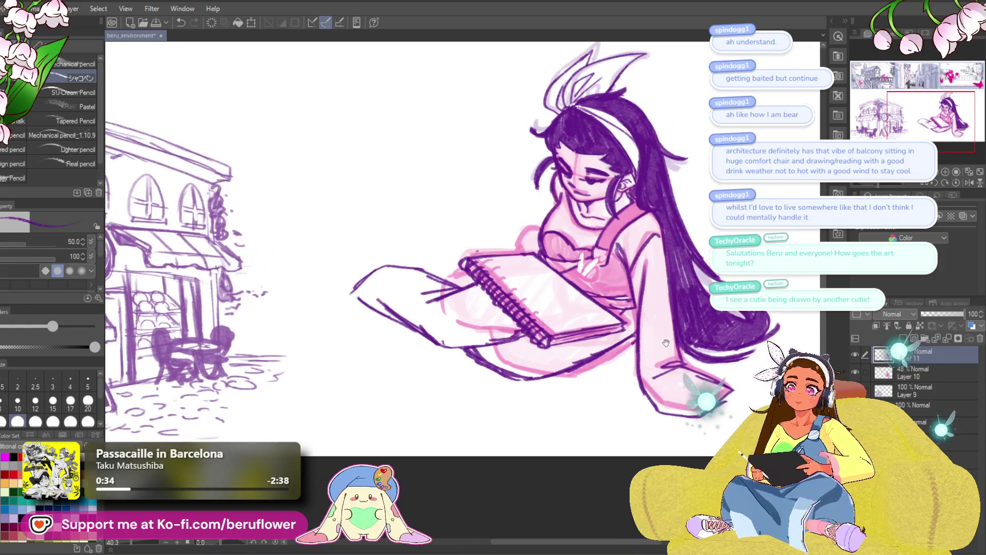
mouse_move(586, 413)
mouse_down()
mouse_move(550, 433)
mouse_move(460, 440)
mouse_up()
scroll(460, 441, down, 3)
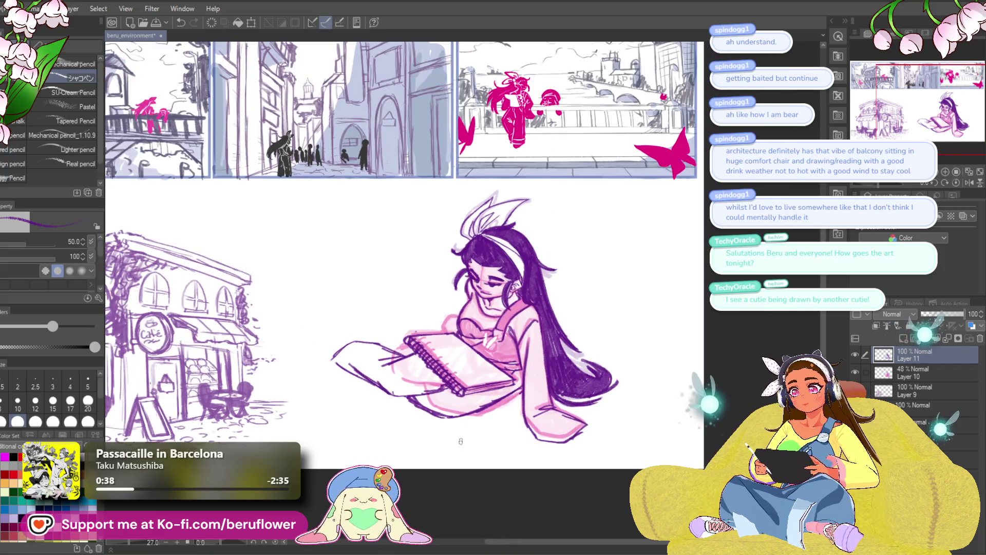
Lasso-select the seated girl's figure.
key(m)
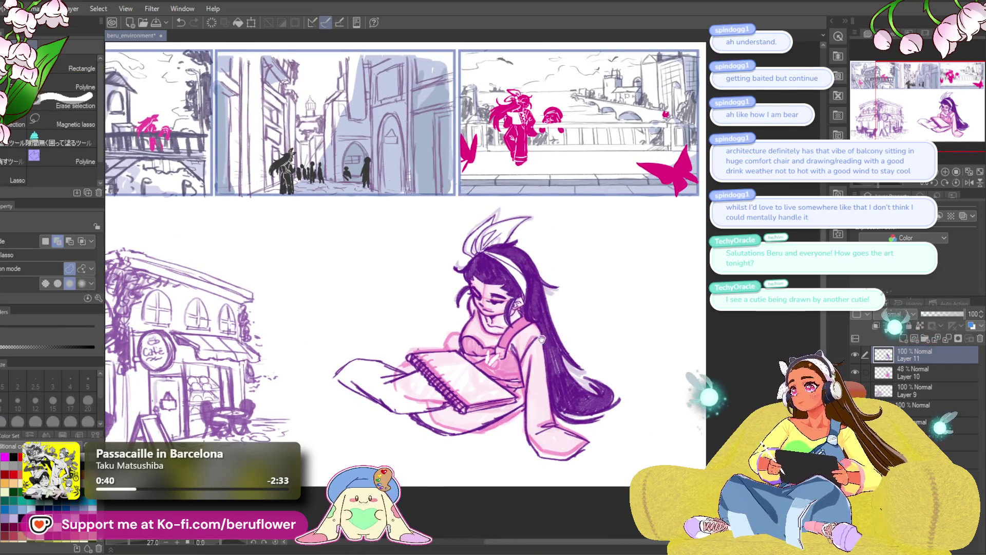
drag(526, 331, 559, 305)
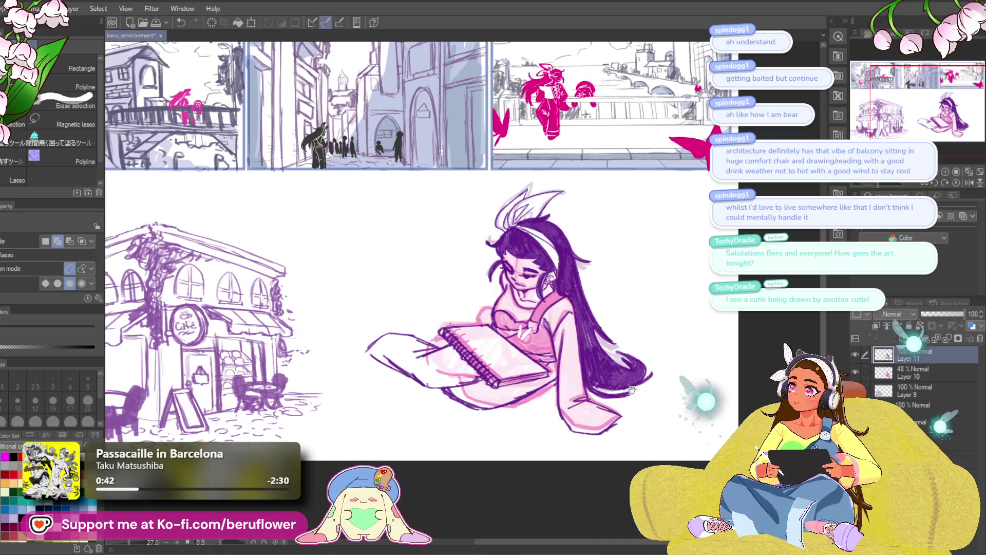
drag(494, 449, 488, 459)
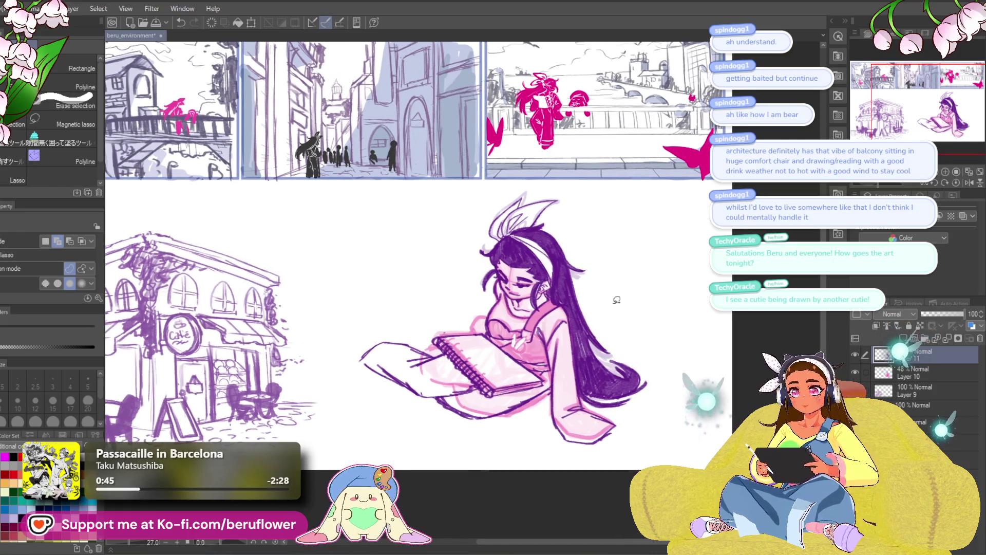
mouse_move(640, 327)
mouse_down()
mouse_move(633, 333)
mouse_move(692, 366)
mouse_up()
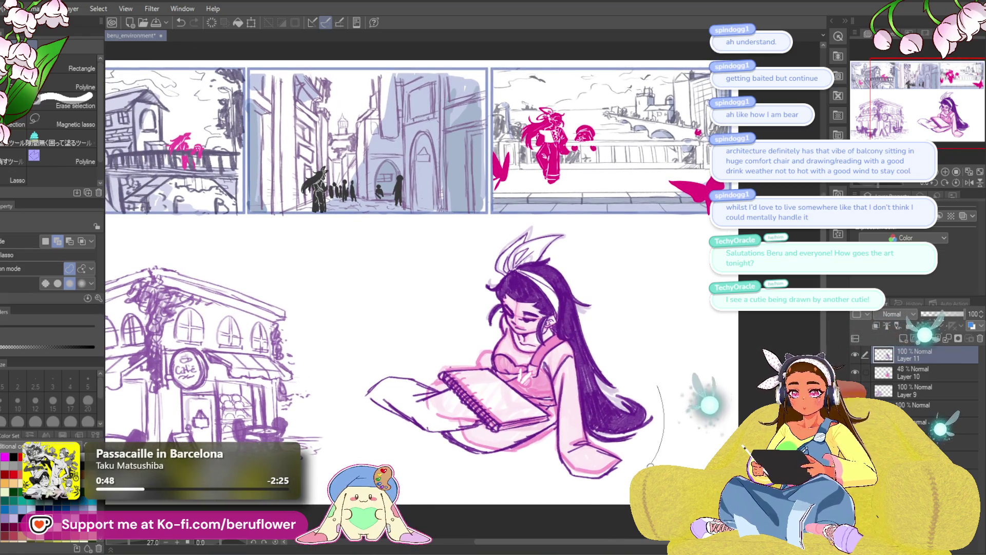
mouse_move(579, 501)
mouse_down()
mouse_move(624, 360)
mouse_move(569, 400)
mouse_move(462, 328)
mouse_move(576, 206)
mouse_up()
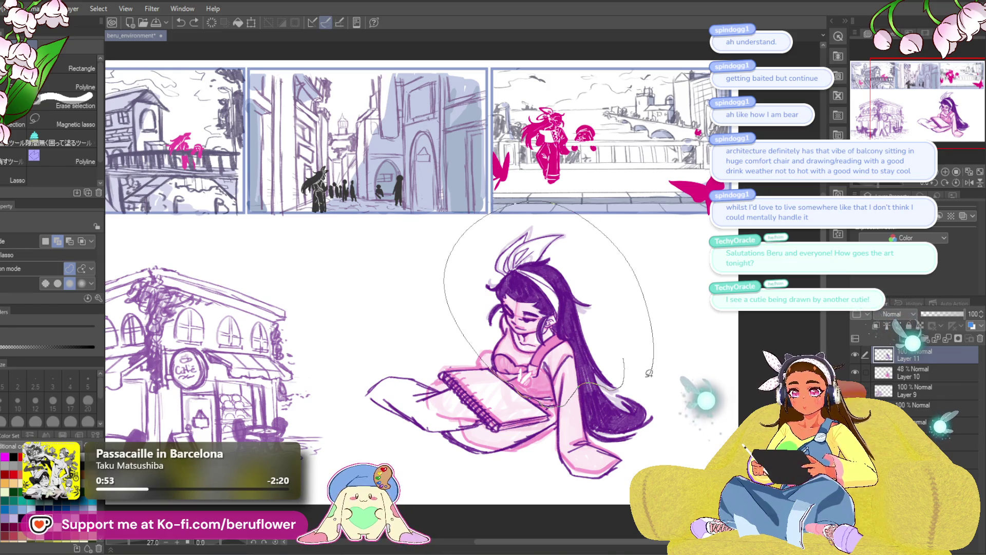
drag(649, 374, 651, 370)
Move the selected figure up slightly, widen it left and right, and apply the transform.
key(ctrl+t)
drag(546, 250, 545, 238)
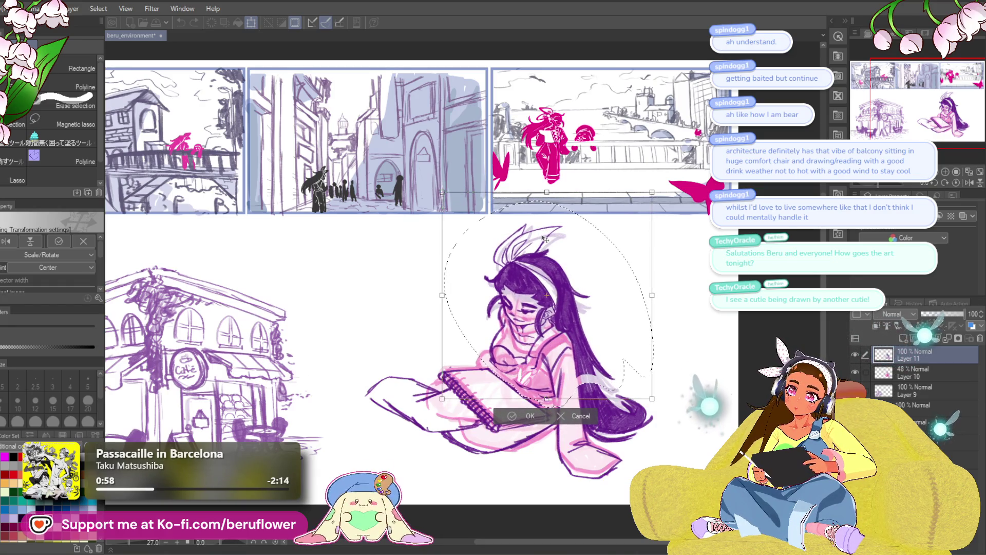
drag(443, 193, 439, 189)
drag(653, 194, 663, 193)
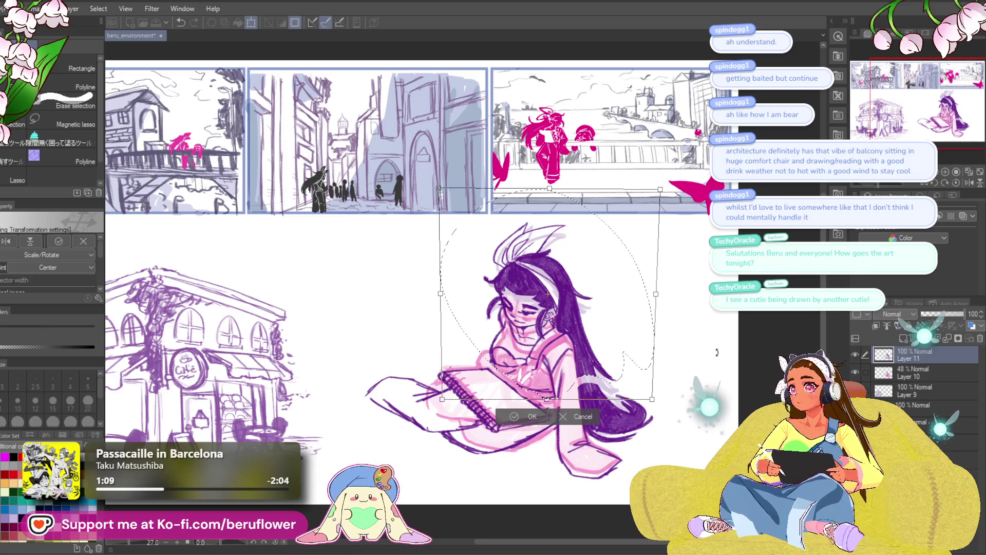
key(Return)
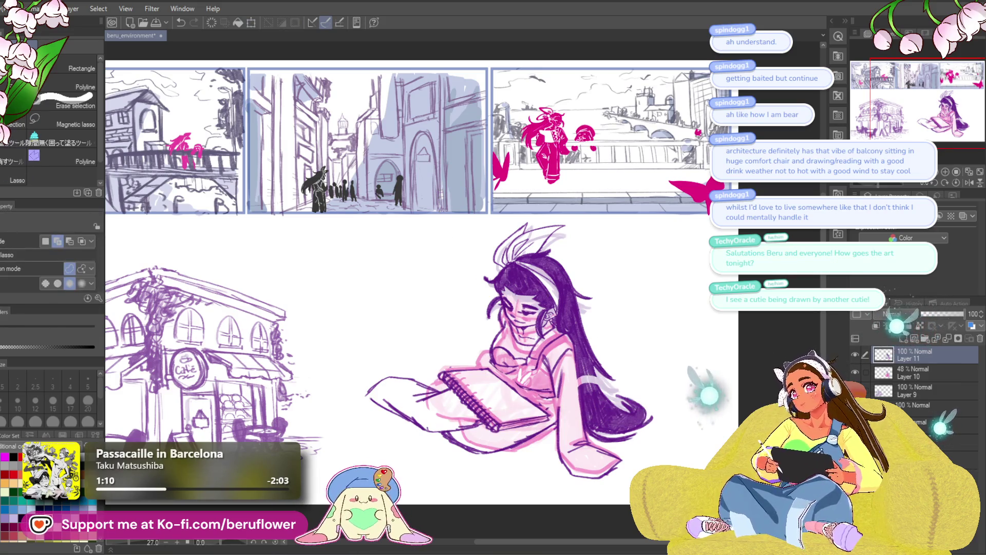
key(p)
drag(564, 360, 486, 312)
Shade the light band in the girl's hair and add purple strokes on her chest.
scroll(487, 311, up, 2)
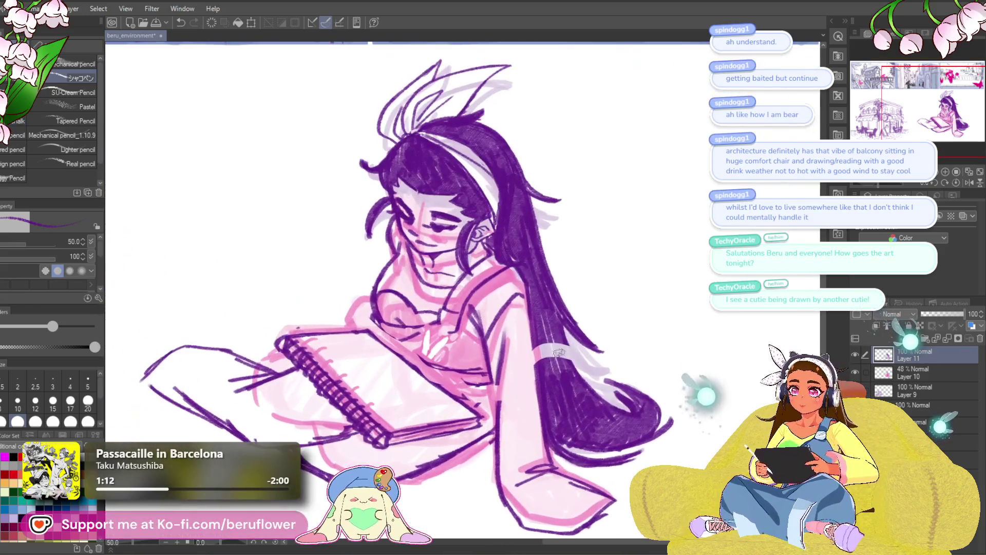
mouse_move(568, 337)
mouse_down()
mouse_move(544, 381)
mouse_move(560, 315)
mouse_move(598, 396)
mouse_up()
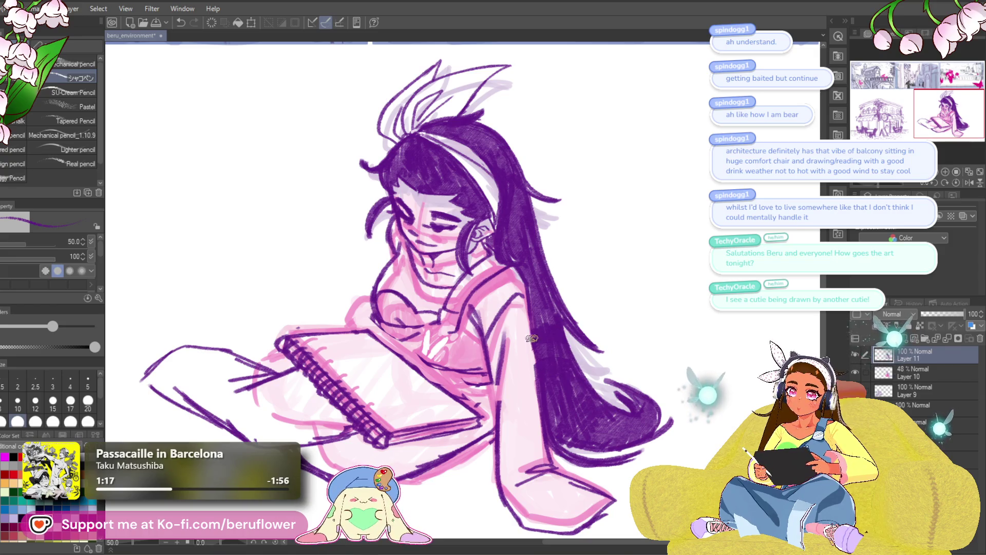
drag(497, 378, 505, 389)
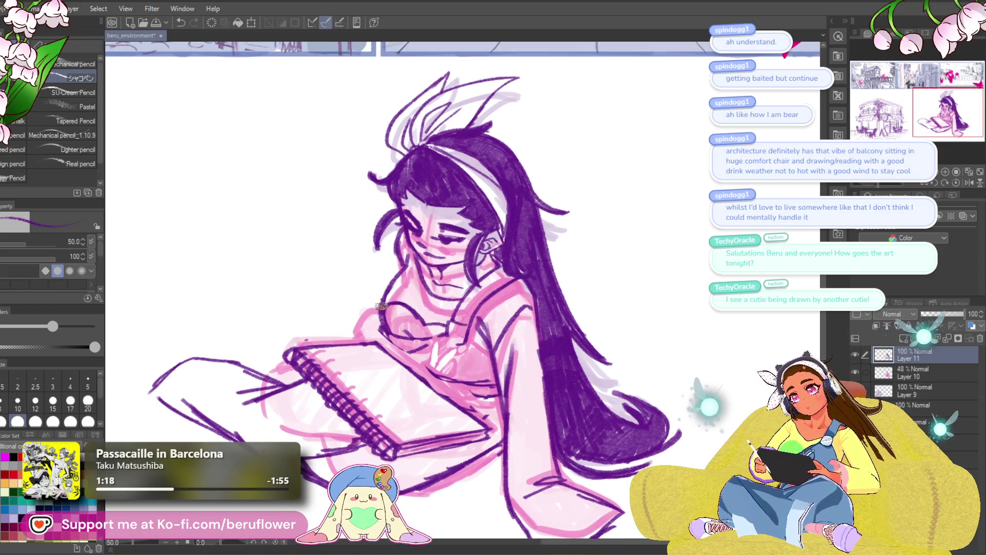
mouse_move(449, 334)
mouse_down()
mouse_move(398, 356)
mouse_move(377, 334)
mouse_move(372, 342)
mouse_up()
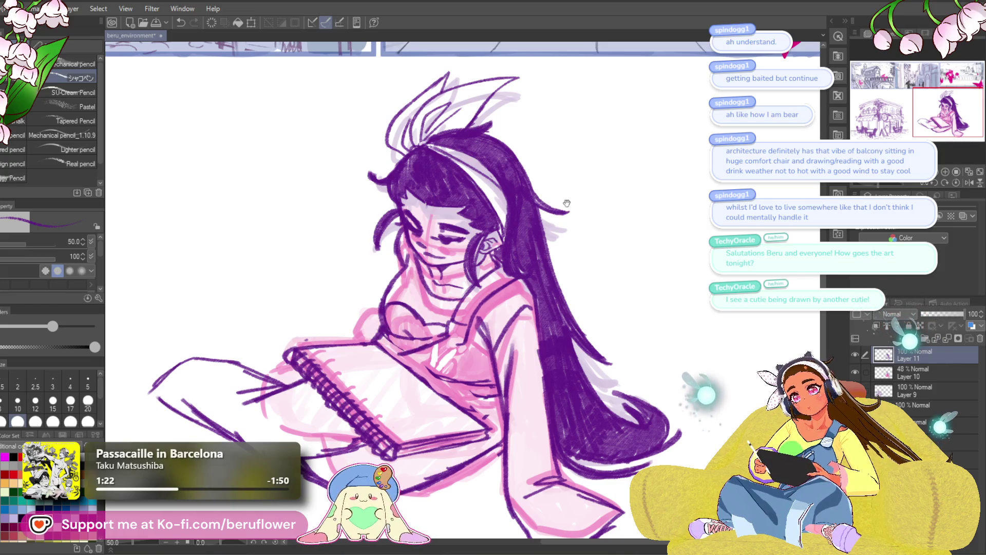
drag(551, 194, 542, 192)
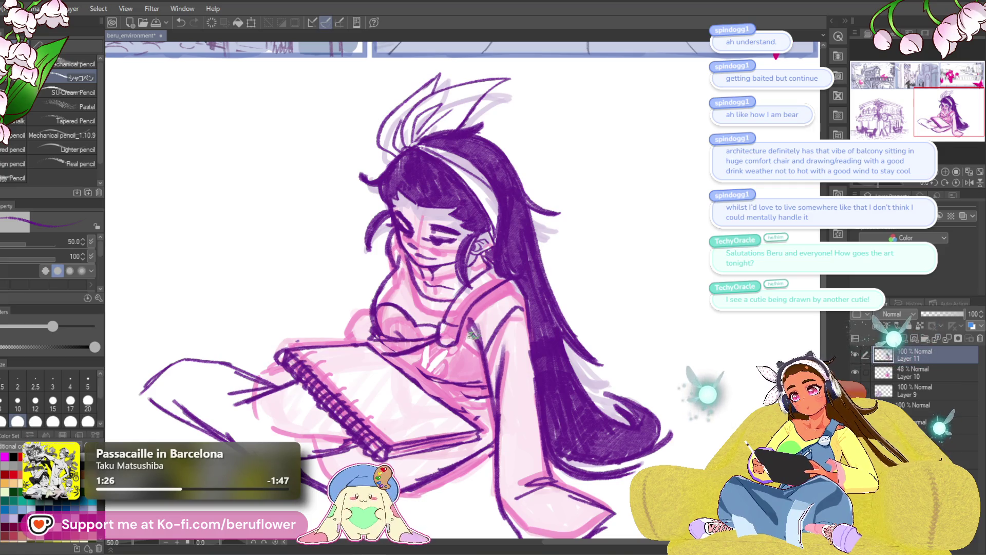
drag(404, 363, 418, 371)
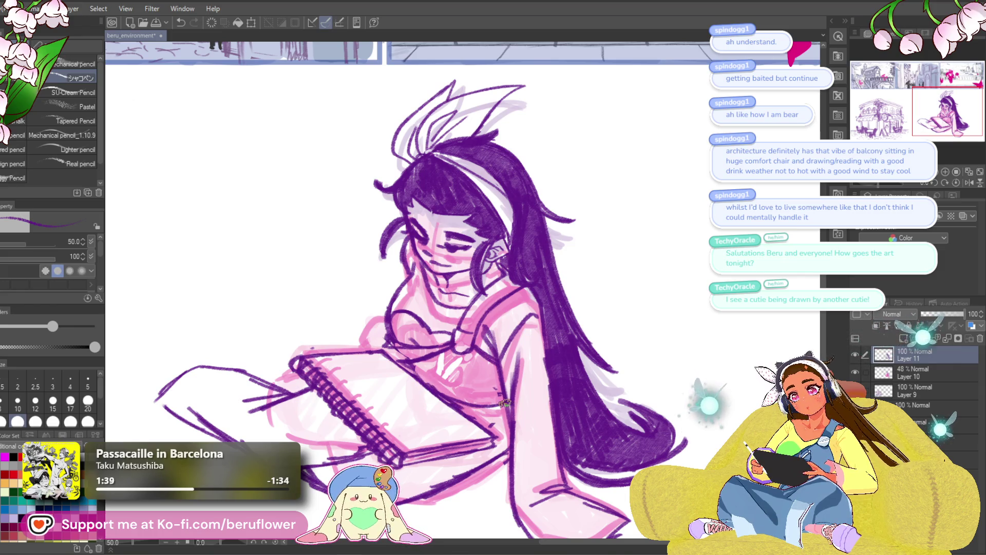
Redraw the sketchbook's left and top edges.
scroll(539, 383, down, 3)
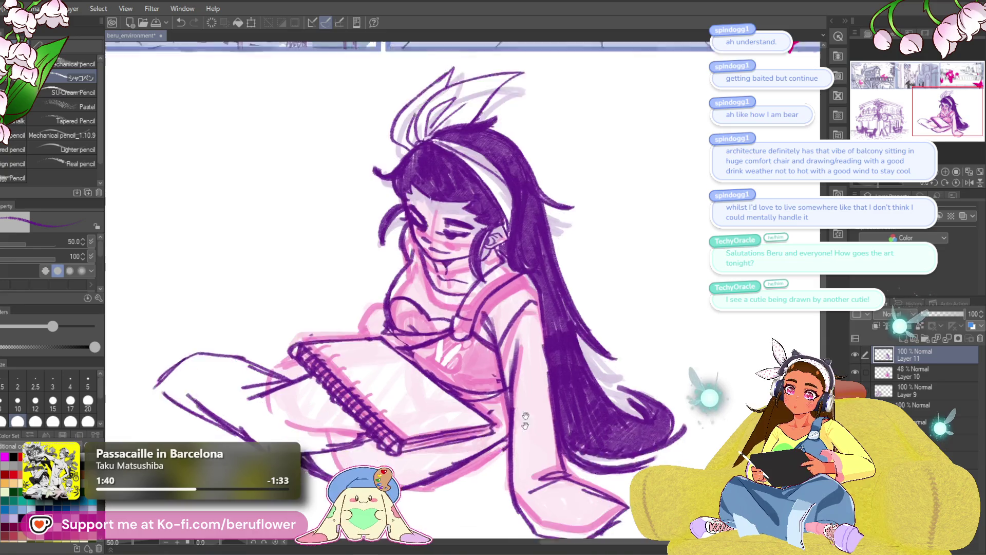
drag(502, 324, 534, 334)
drag(288, 308, 375, 298)
mouse_move(313, 278)
mouse_down()
mouse_move(336, 298)
mouse_move(363, 295)
mouse_up()
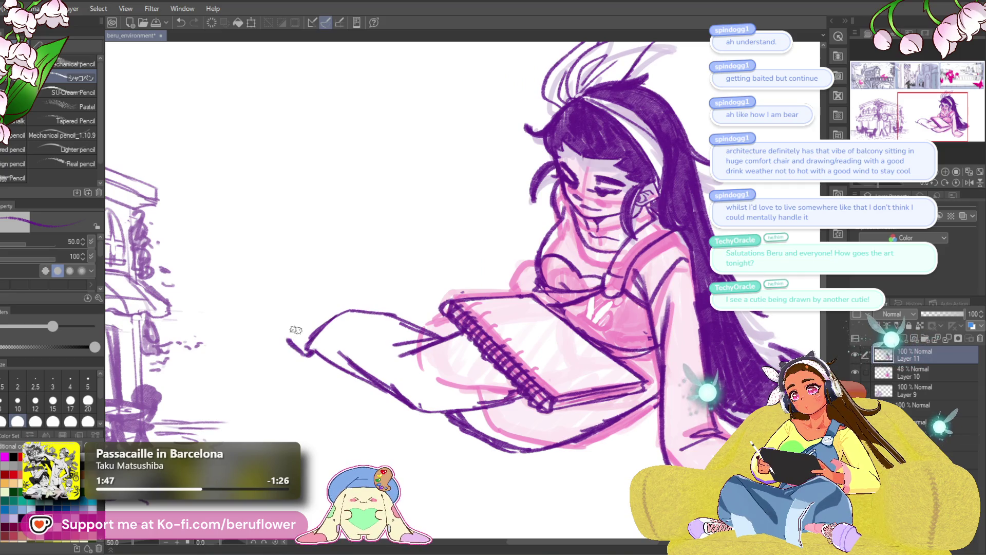
key(ctrl+z)
drag(296, 348, 312, 297)
key(ctrl+z)
mouse_move(284, 332)
mouse_down()
mouse_move(316, 297)
mouse_move(383, 299)
mouse_move(403, 317)
mouse_up()
Redraw the left end of the sleeve slightly higher.
key(ctrl+0)
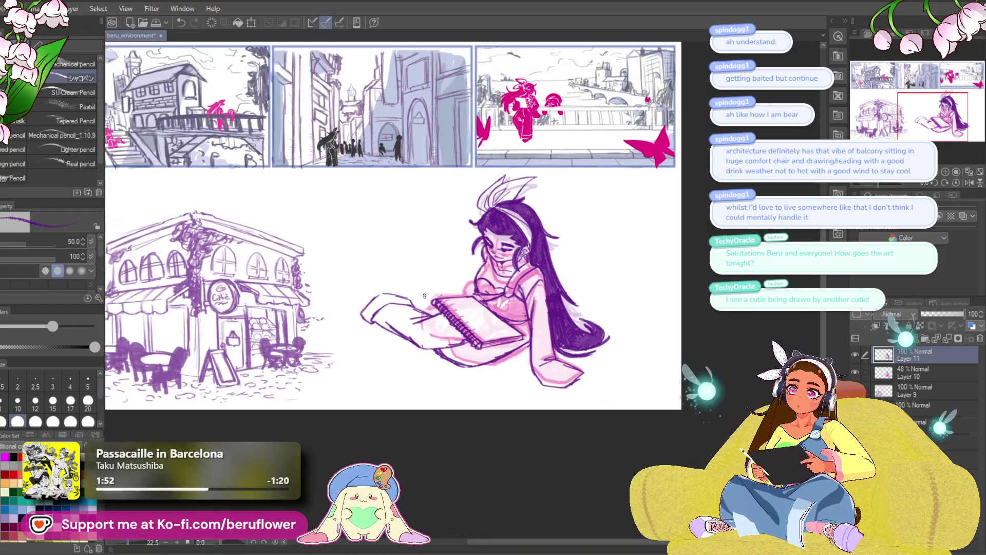
scroll(424, 296, up, 2)
scroll(424, 296, up, 2)
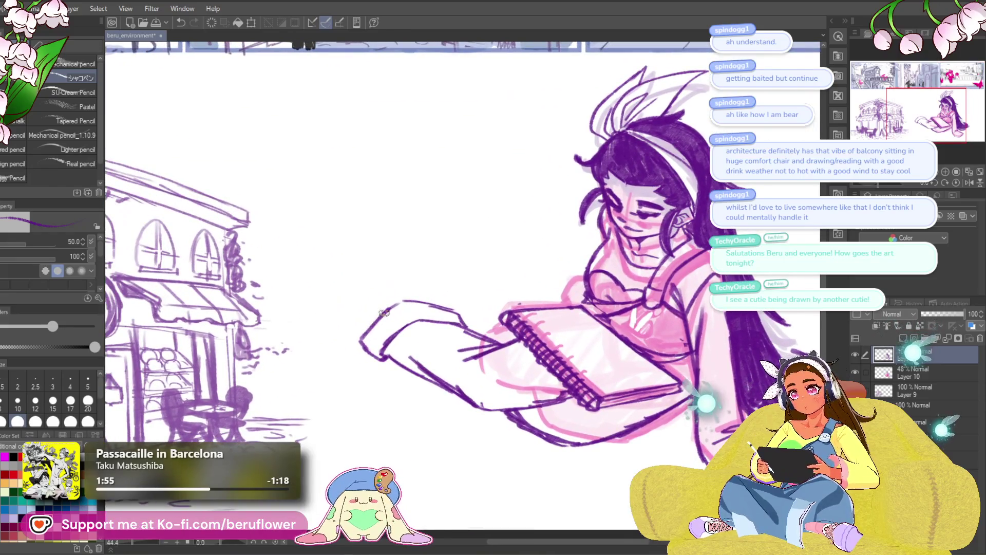
key(ctrl+z)
mouse_move(385, 306)
mouse_down()
mouse_move(357, 329)
mouse_move(386, 304)
mouse_up()
drag(502, 257, 383, 316)
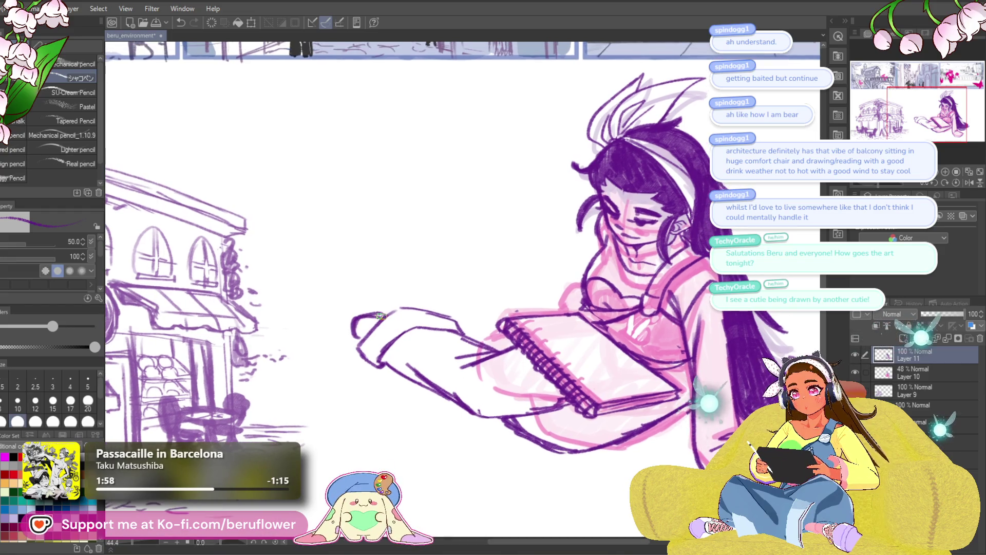
drag(626, 295, 533, 274)
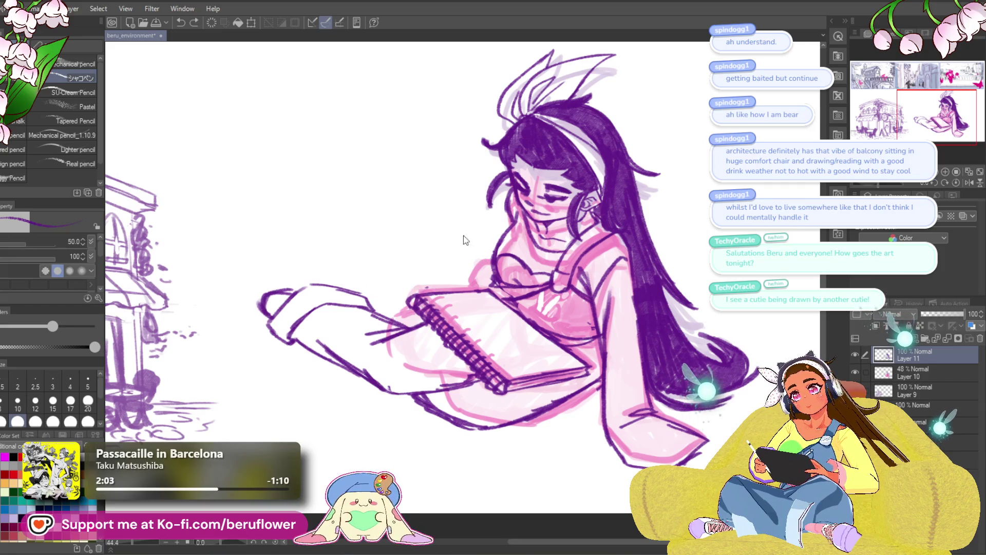
Draw a line along the thigh's lower edge and erase the dark line across the sketchbook page.
key(ctrl+z)
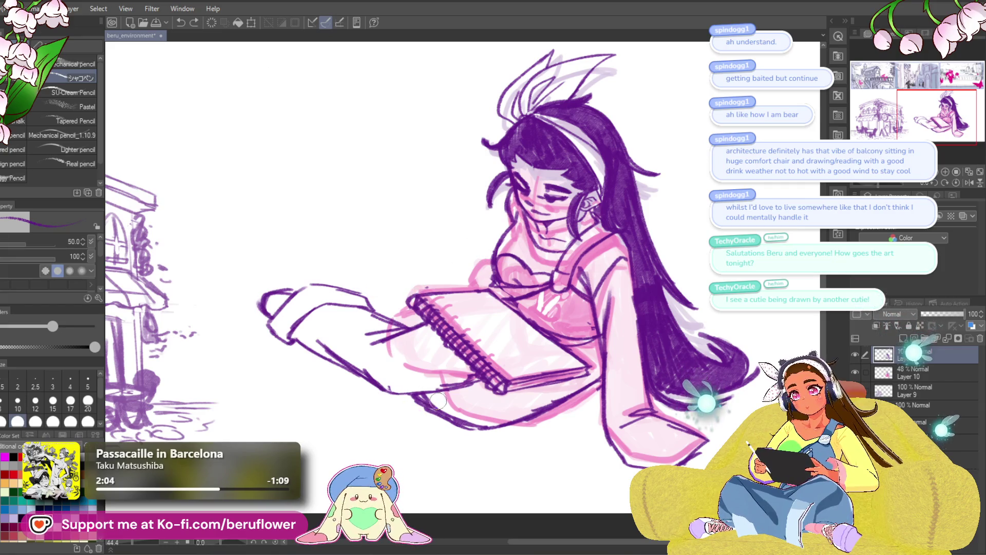
drag(510, 390, 503, 351)
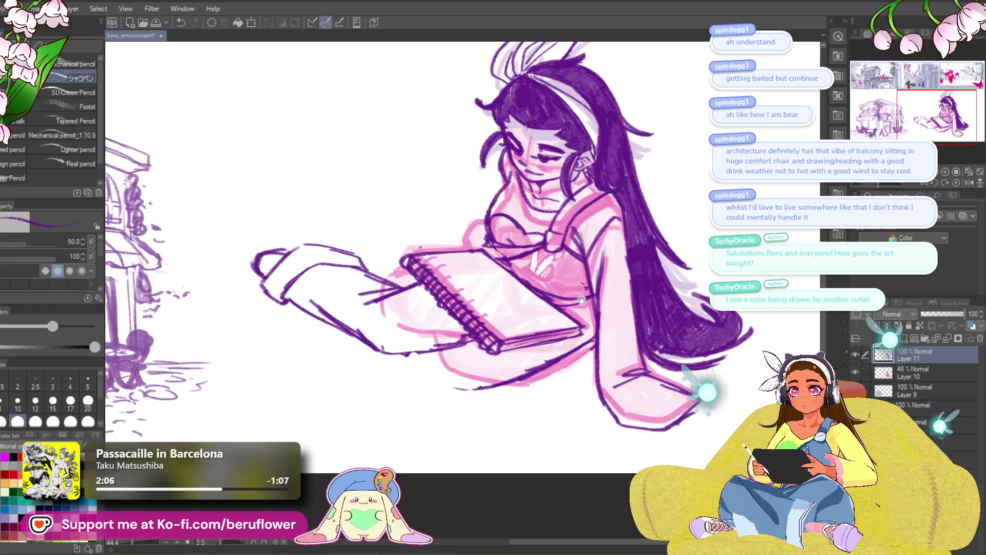
mouse_move(596, 340)
mouse_down()
mouse_move(534, 372)
mouse_move(450, 386)
mouse_move(440, 412)
mouse_up()
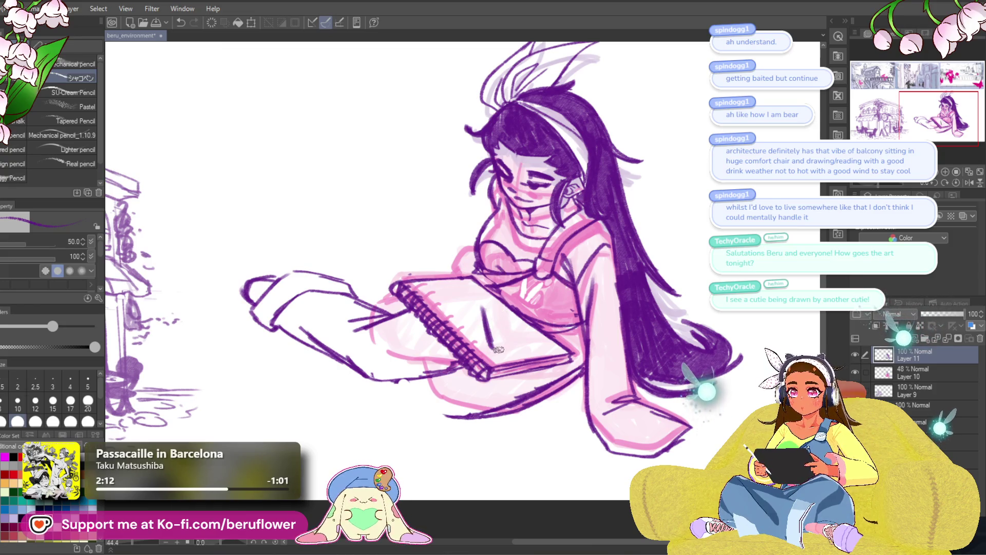
drag(544, 340, 514, 343)
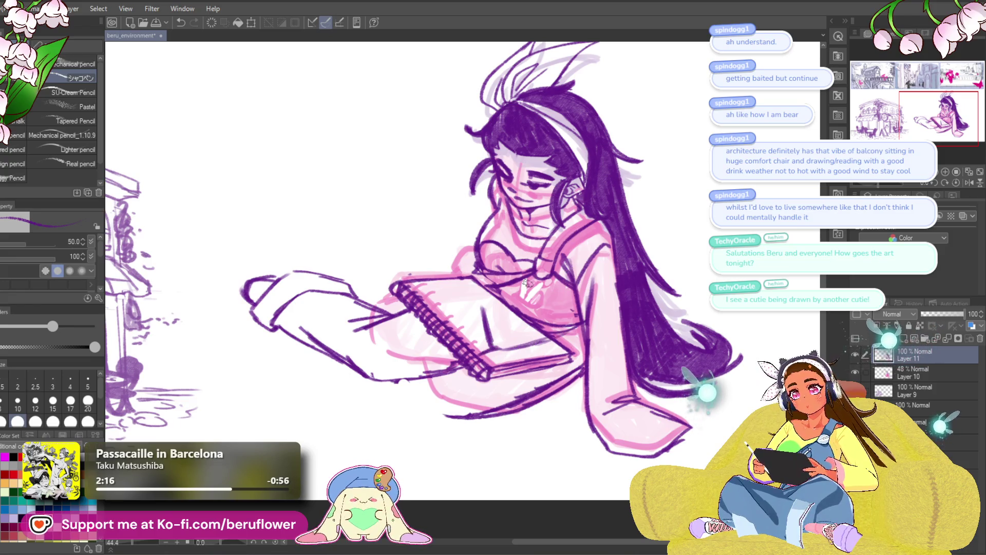
mouse_move(487, 308)
mouse_down()
mouse_move(488, 329)
mouse_move(519, 342)
mouse_move(507, 339)
mouse_up()
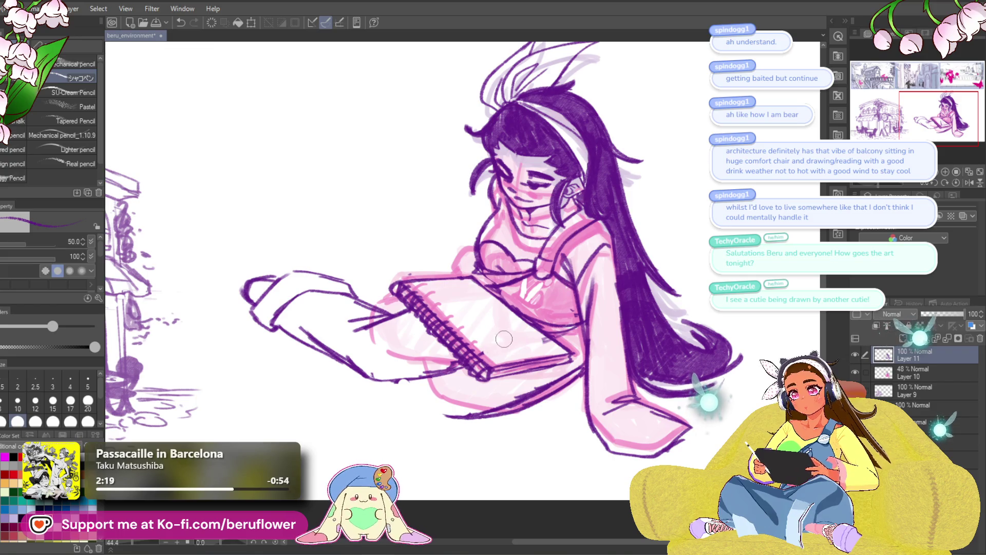
mouse_move(590, 328)
mouse_down()
mouse_move(603, 313)
mouse_move(576, 365)
mouse_up()
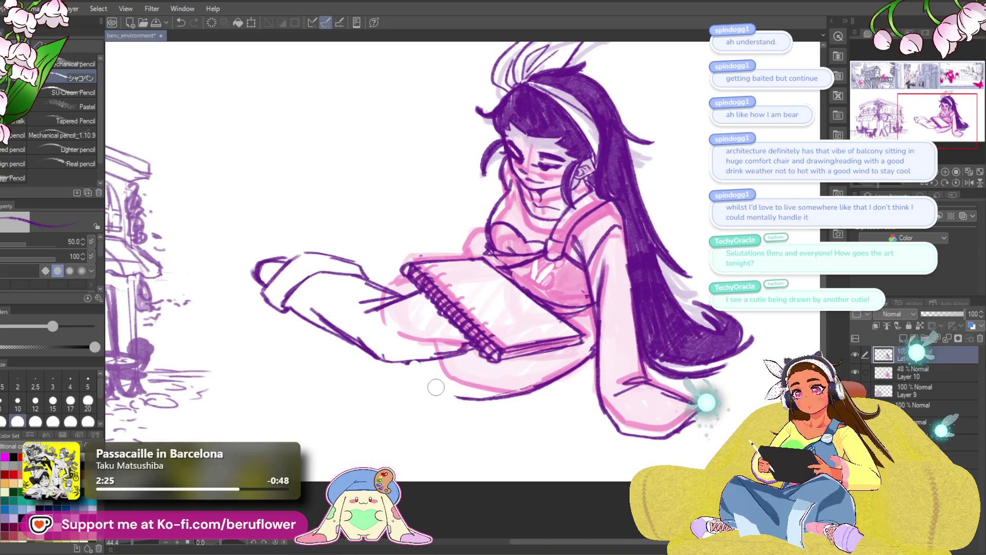
Erase the stray strokes between the girl's arm and the sketchbook.
scroll(436, 387, down, 4)
scroll(400, 322, up, 3)
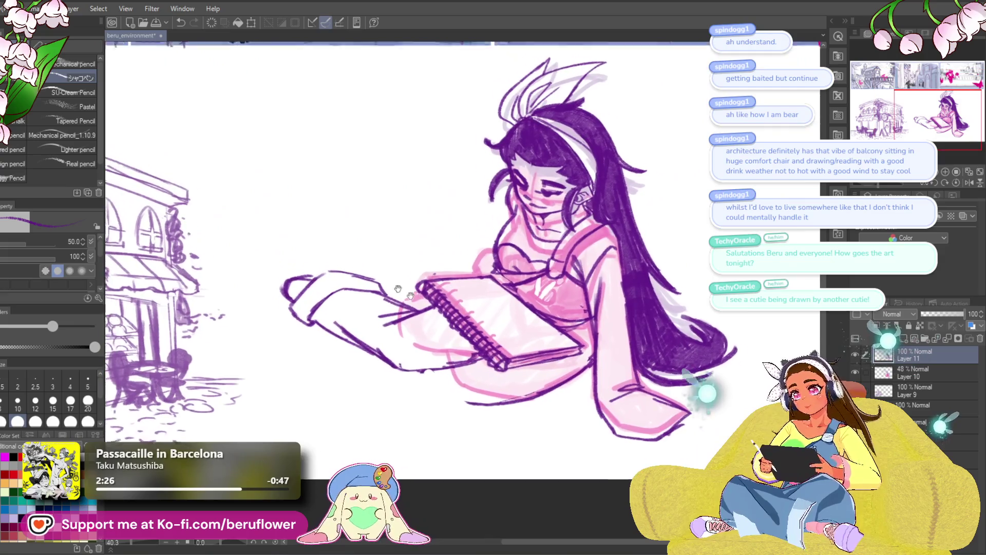
mouse_move(401, 322)
mouse_down()
mouse_move(423, 322)
mouse_move(390, 349)
mouse_move(410, 355)
mouse_up()
mouse_move(473, 312)
mouse_down()
mouse_move(498, 323)
mouse_move(441, 338)
mouse_up()
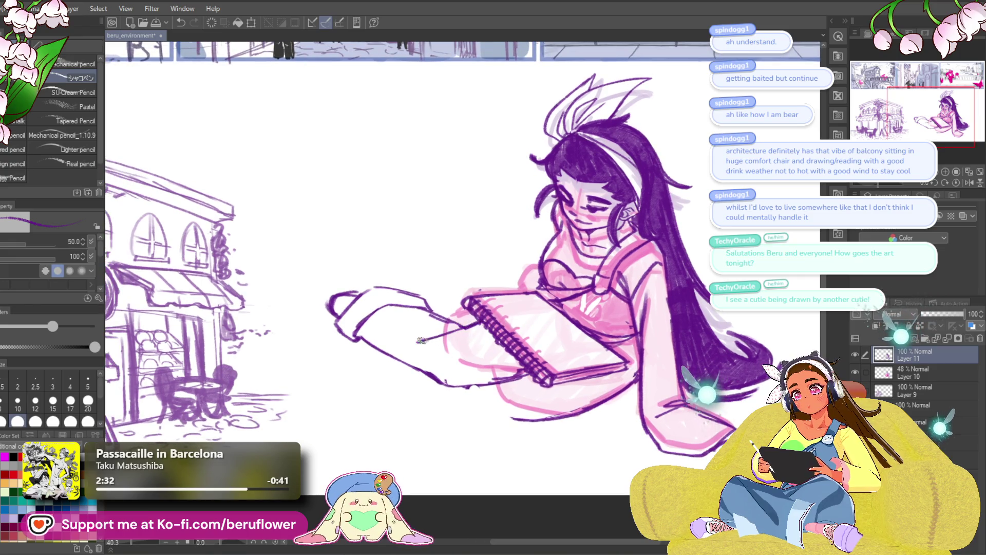
key(ctrl+0)
scroll(400, 303, up, 5)
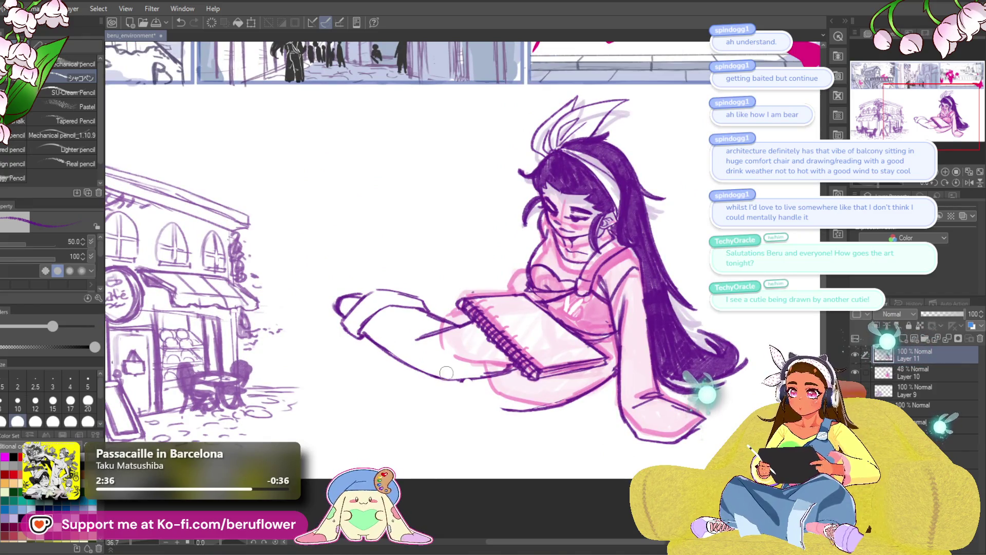
drag(404, 357, 437, 380)
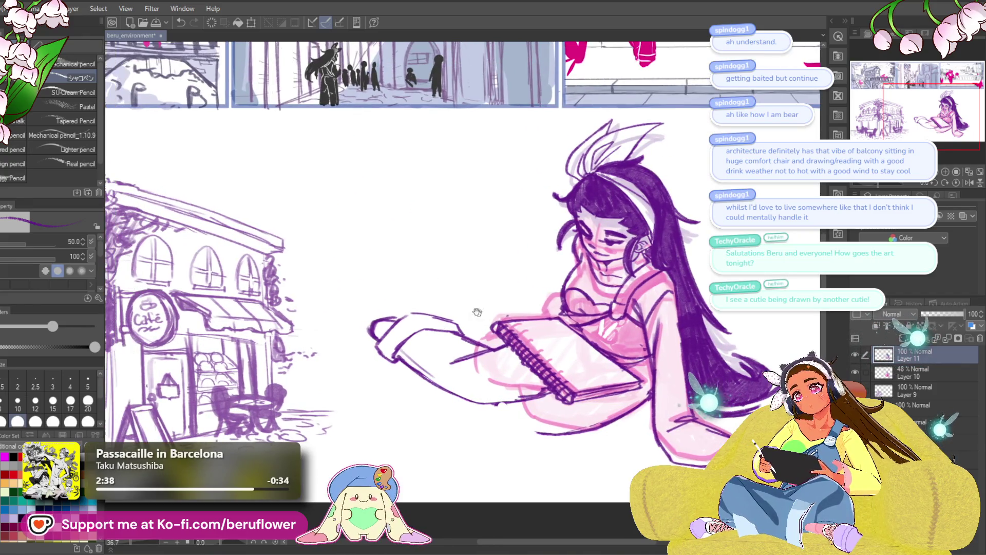
Darken the tip of the girl's hand and add a stroke under the sketchbook near the knee.
drag(370, 331, 389, 319)
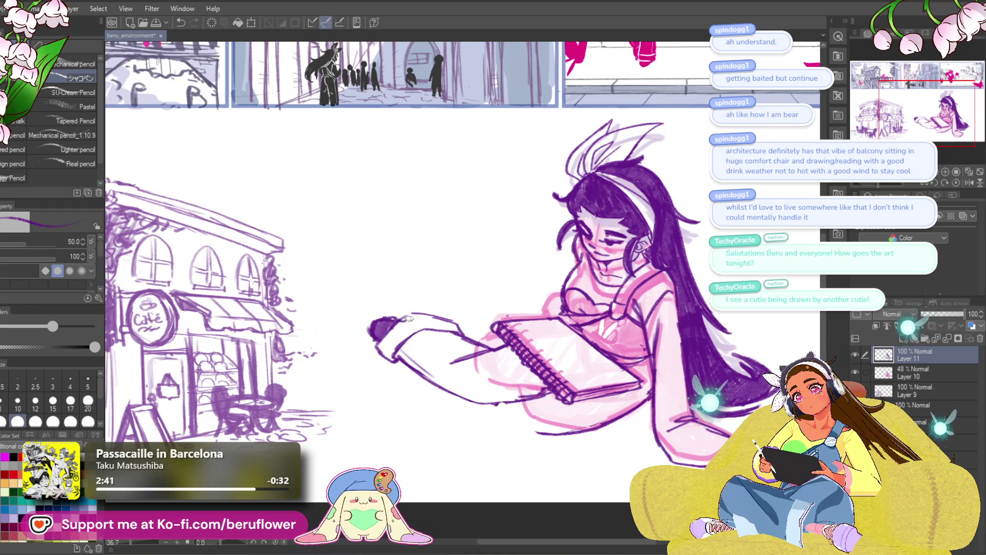
scroll(406, 320, down, 5)
scroll(634, 386, up, 4)
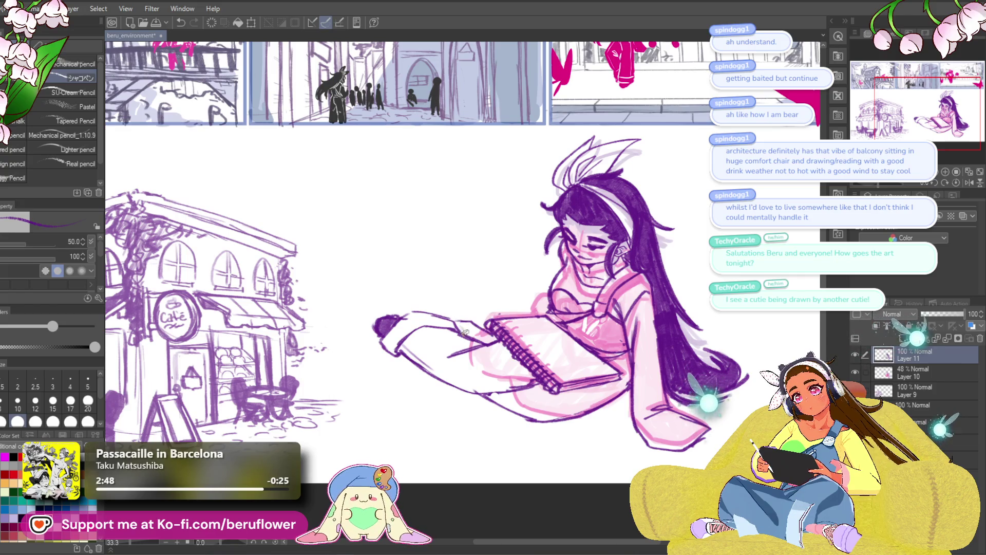
mouse_move(473, 328)
mouse_down()
mouse_move(462, 328)
mouse_move(482, 340)
mouse_move(446, 316)
mouse_move(469, 320)
mouse_up()
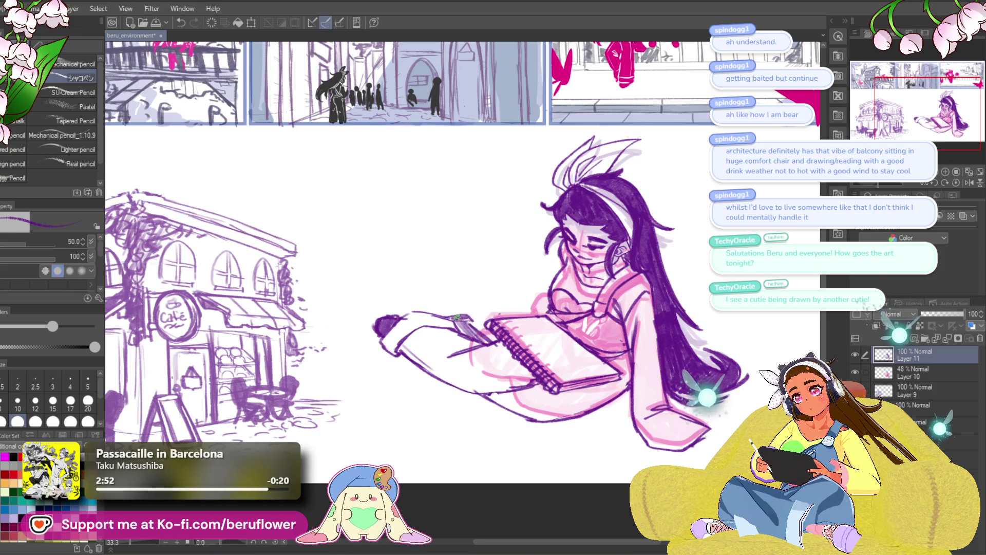
drag(736, 318, 709, 314)
key(ctrl+z)
key(ctrl+z)
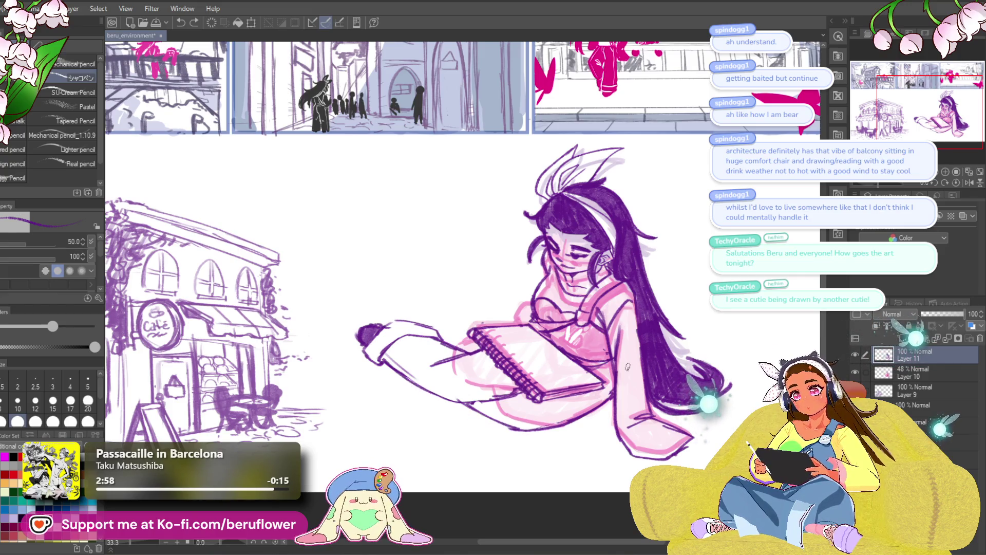
drag(496, 417, 542, 407)
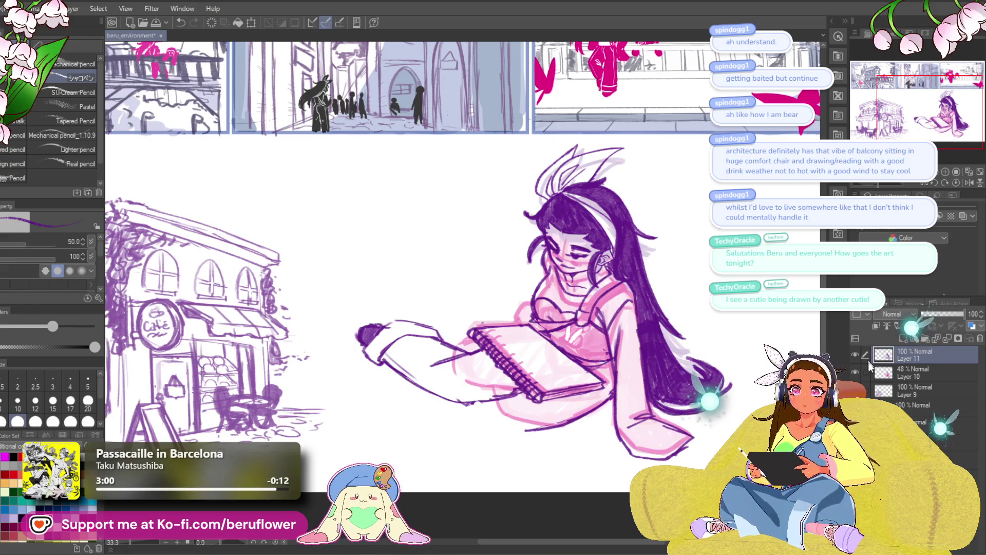
click(855, 408)
click(855, 408)
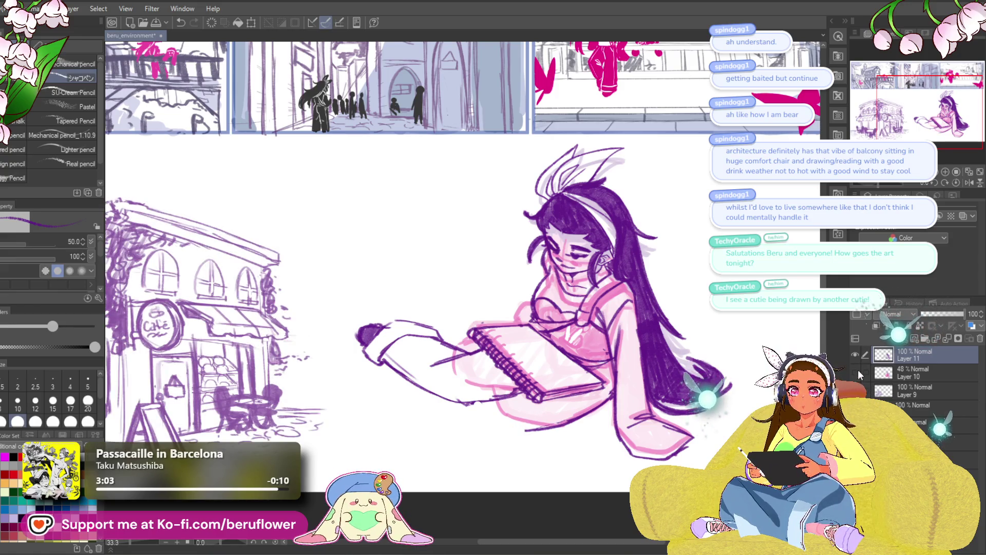
Hide pink Layer 10, erase the short diagonal by the sketchbook, and reset the page rotation upright.
click(855, 373)
drag(627, 422, 639, 435)
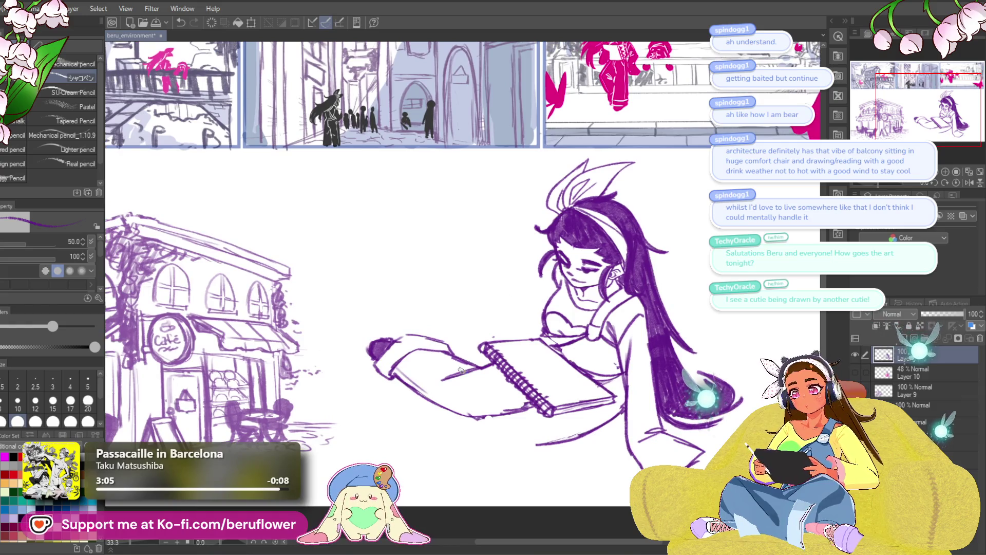
drag(445, 379, 473, 364)
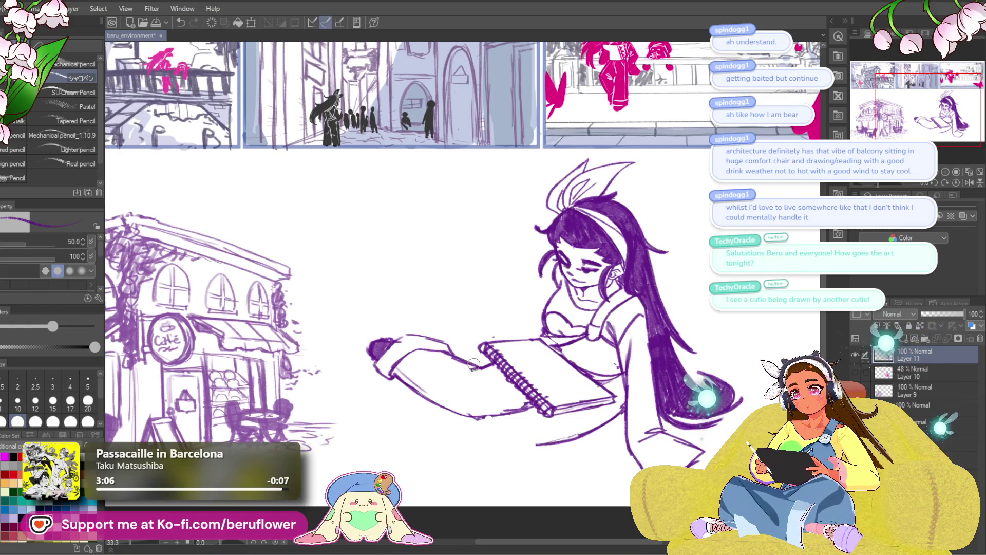
drag(513, 205, 572, 333)
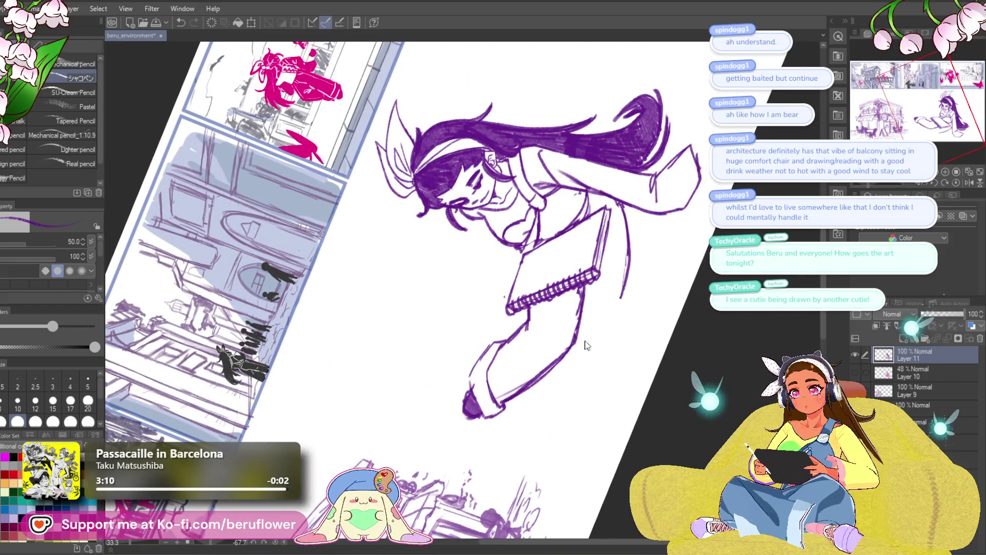
key(ctrl+z)
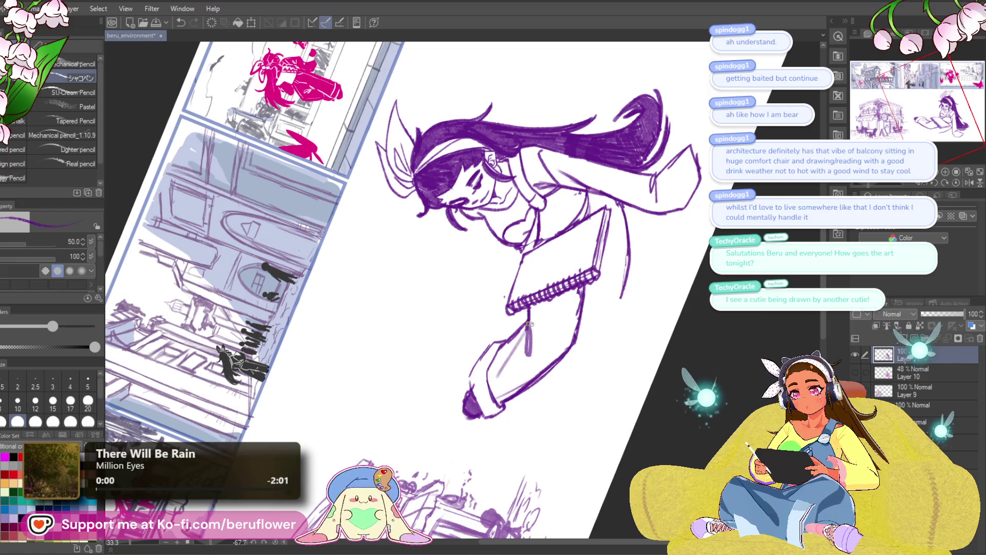
click(957, 183)
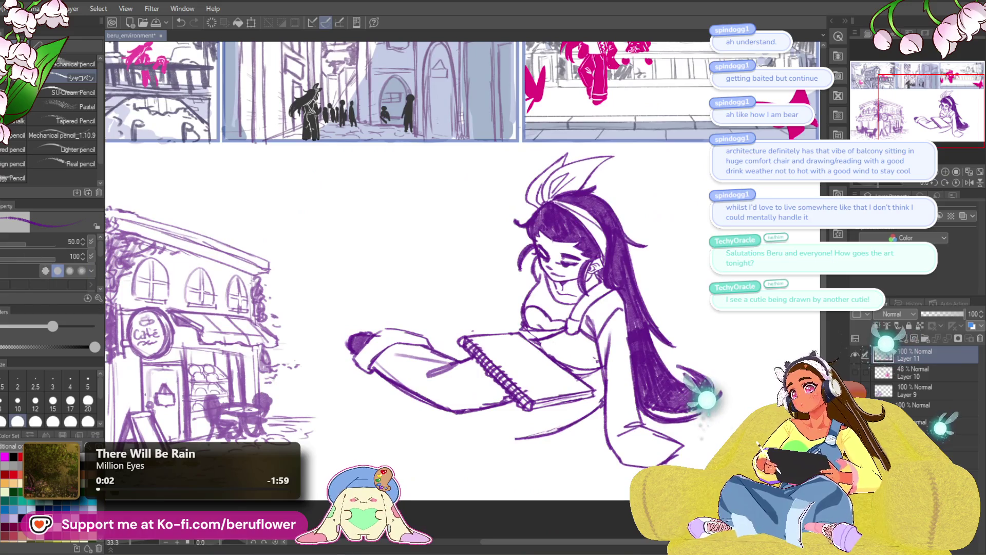
Lasso the girl's outstretched hand and bring up Scale/Rotate handles on it.
key(m)
drag(366, 407, 457, 344)
key(ctrl+t)
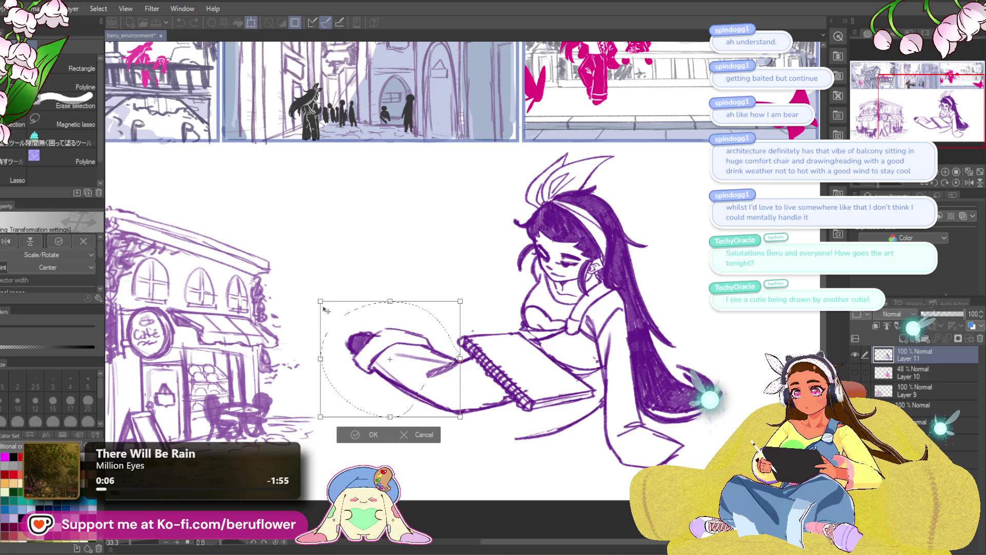
Drag the hand's corner handles so it tilts toward the sketchbook, then apply and deselect.
drag(321, 302, 336, 313)
mouse_move(460, 301)
mouse_down()
mouse_move(452, 317)
mouse_move(442, 310)
mouse_up()
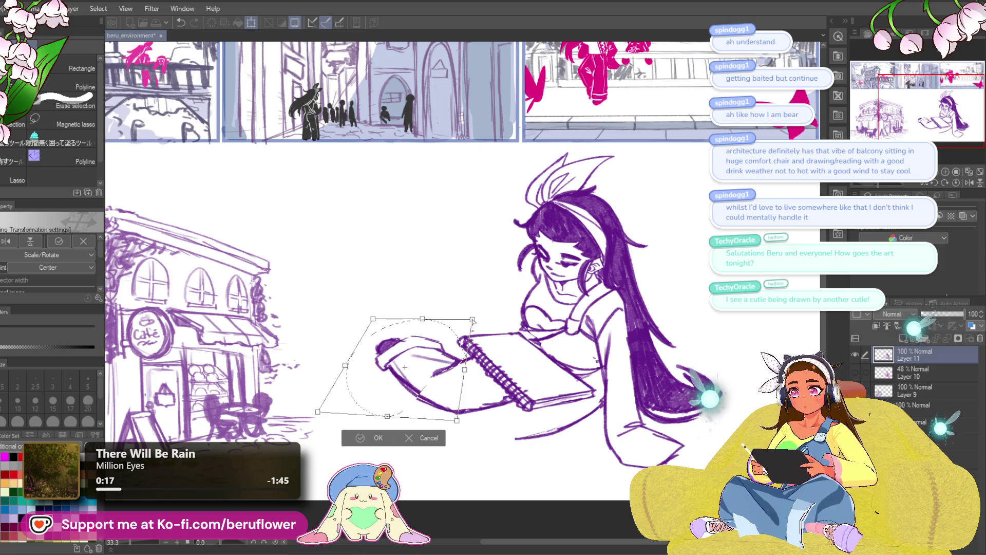
drag(317, 412, 317, 408)
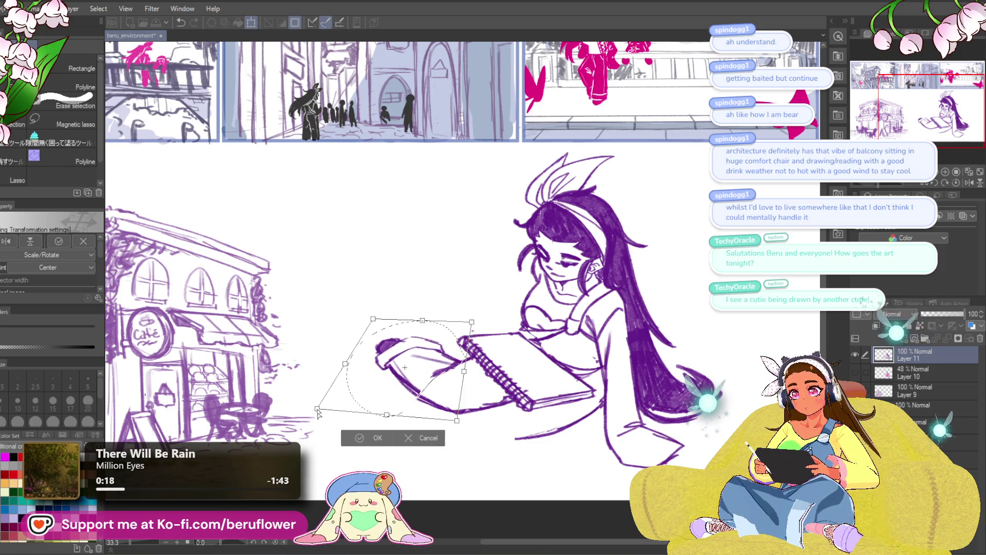
drag(473, 323, 471, 330)
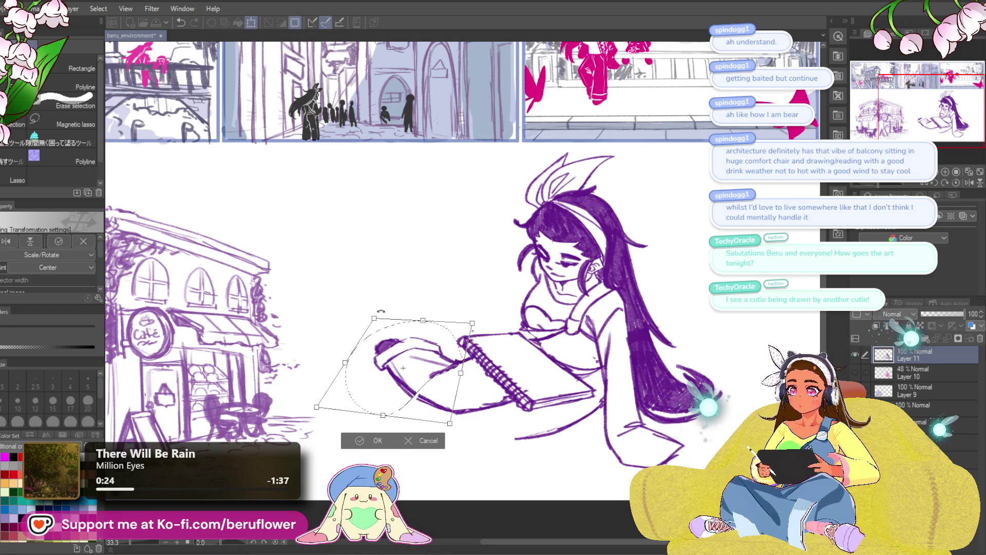
drag(374, 318, 383, 326)
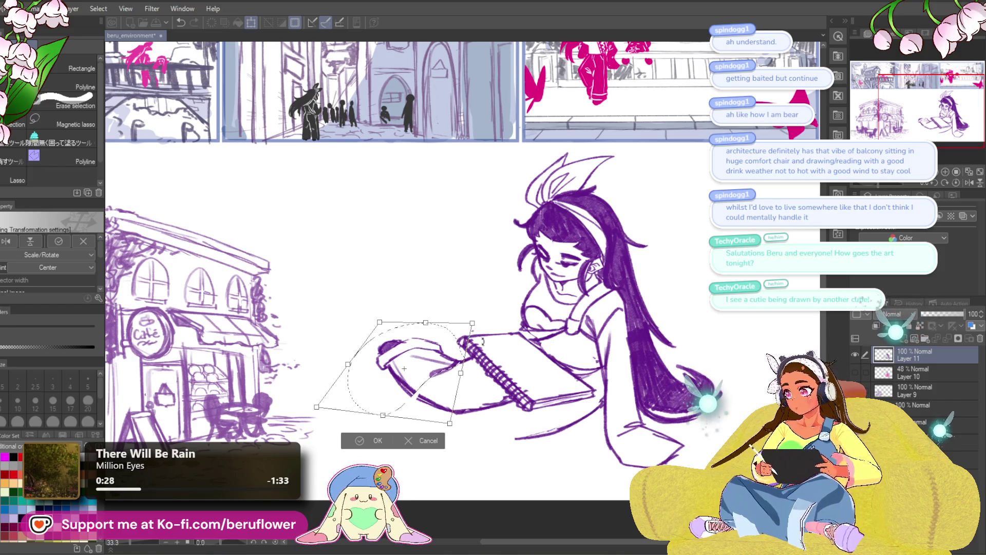
key(Return)
key(ctrl+d)
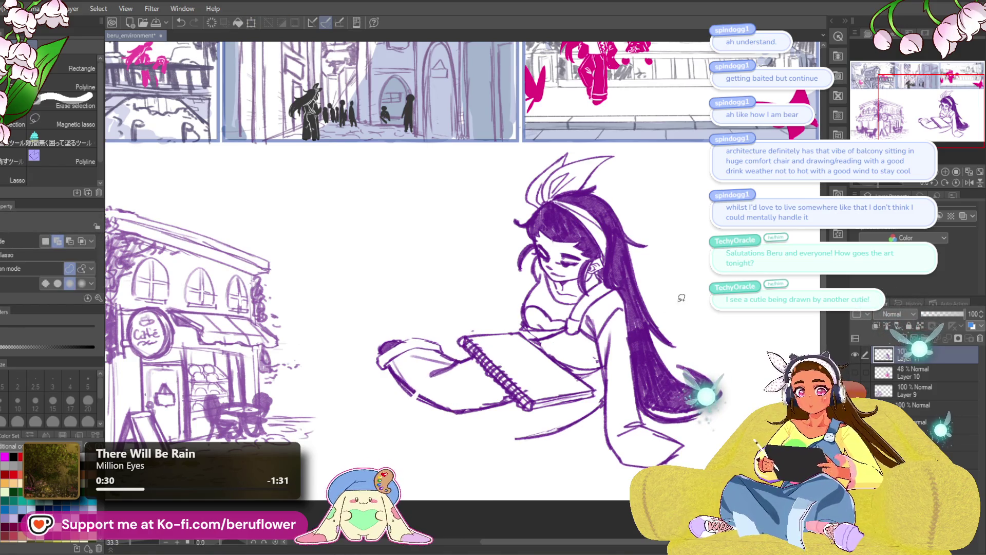
Draw, darken and redraw the skirt hem line with the pencil.
key(p)
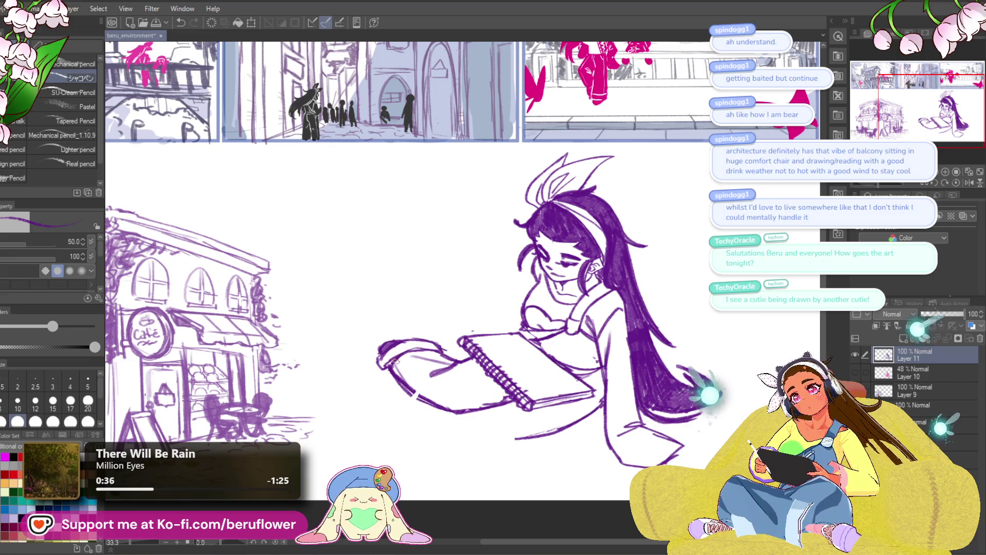
drag(681, 350, 593, 321)
drag(596, 401, 503, 438)
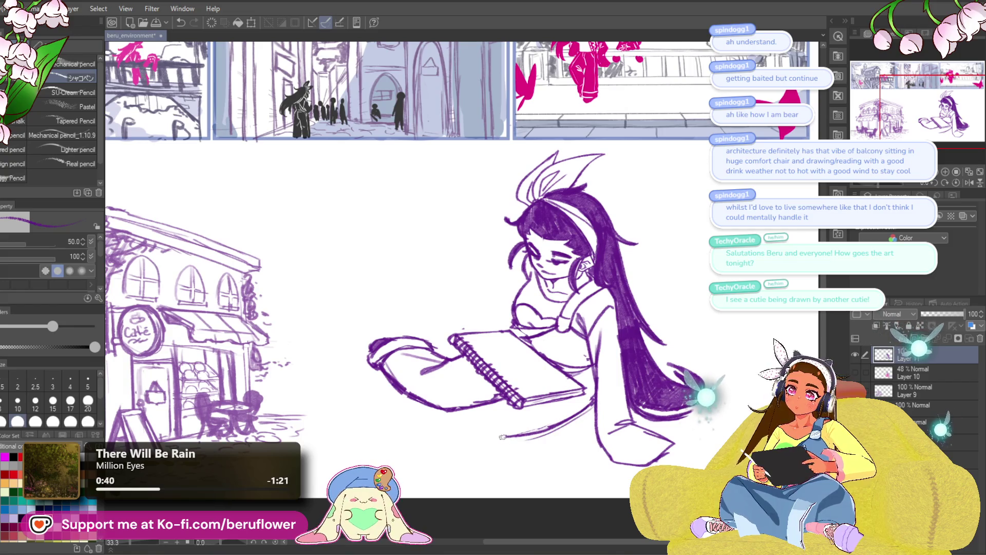
drag(459, 415, 515, 437)
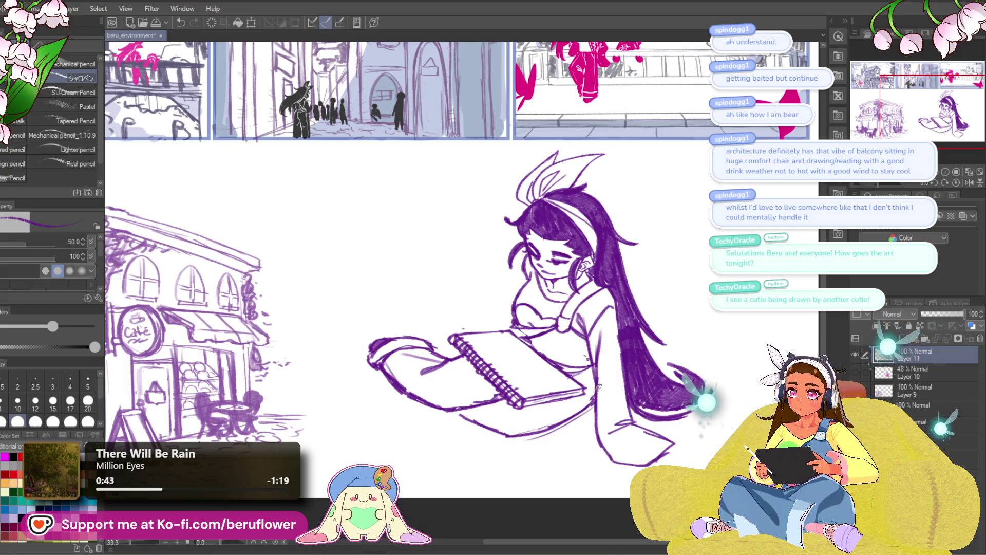
drag(583, 410, 489, 432)
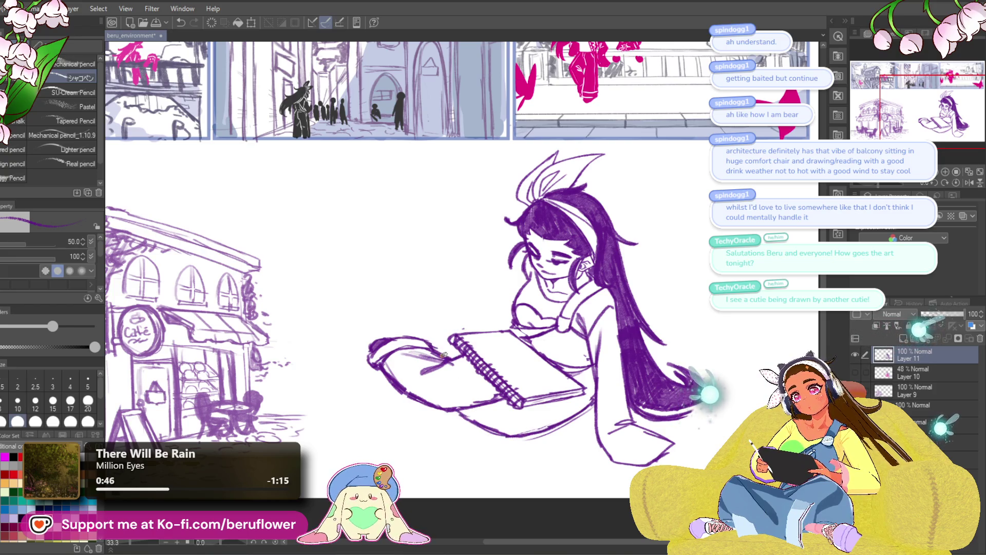
drag(635, 414, 527, 384)
drag(368, 381, 463, 388)
Try short strokes around the girl's hand and pencil, undoing the unwanted ones.
drag(419, 324, 443, 343)
key(ctrl+z)
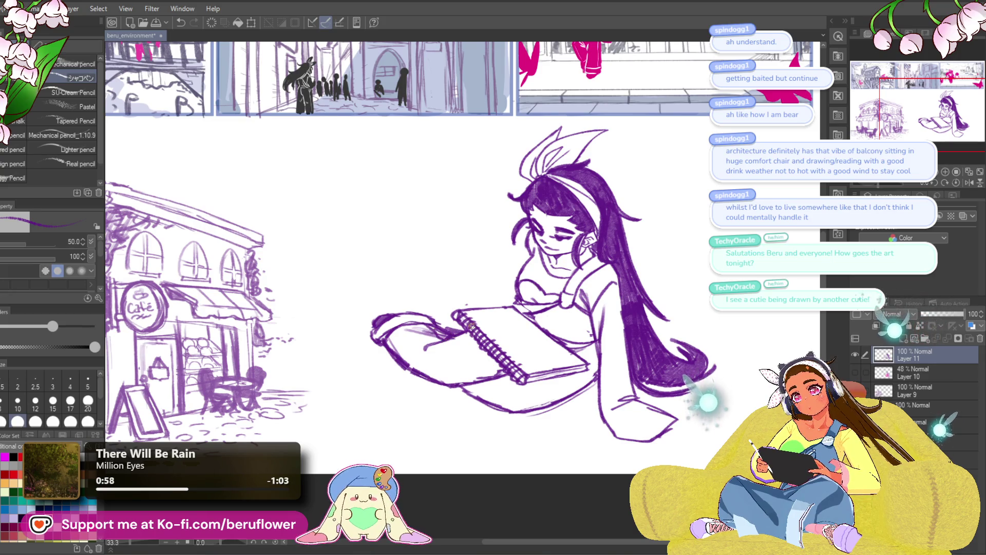
drag(553, 278, 552, 272)
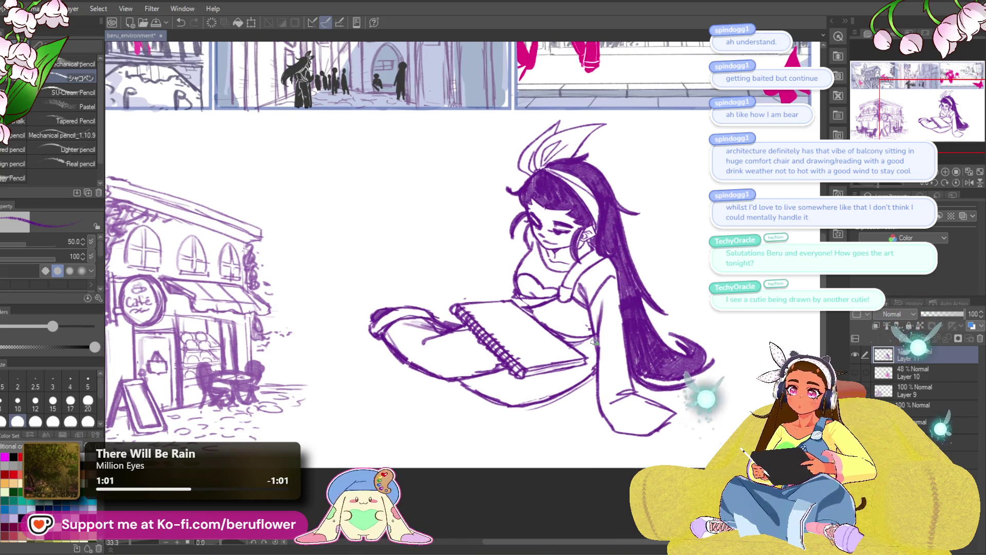
key(ctrl+z)
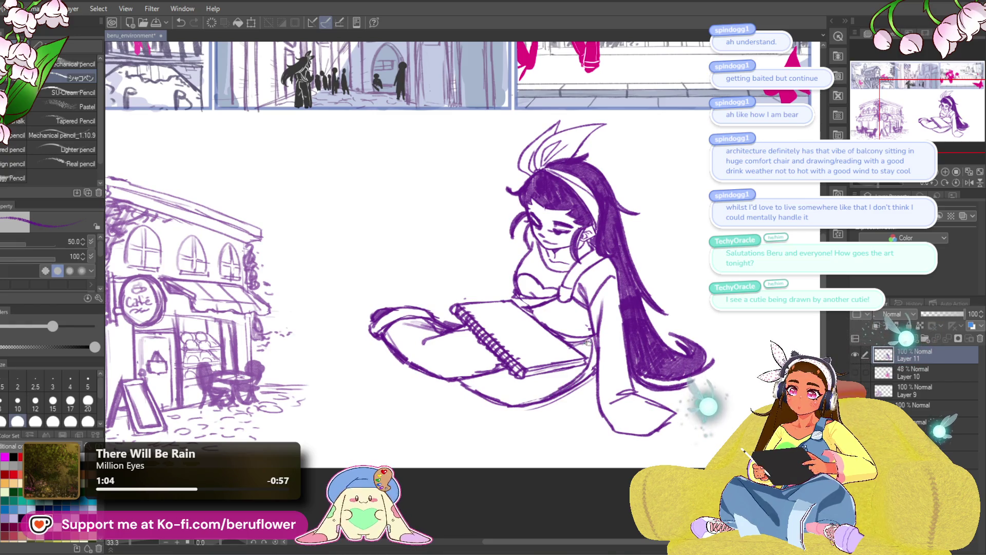
drag(588, 349, 594, 340)
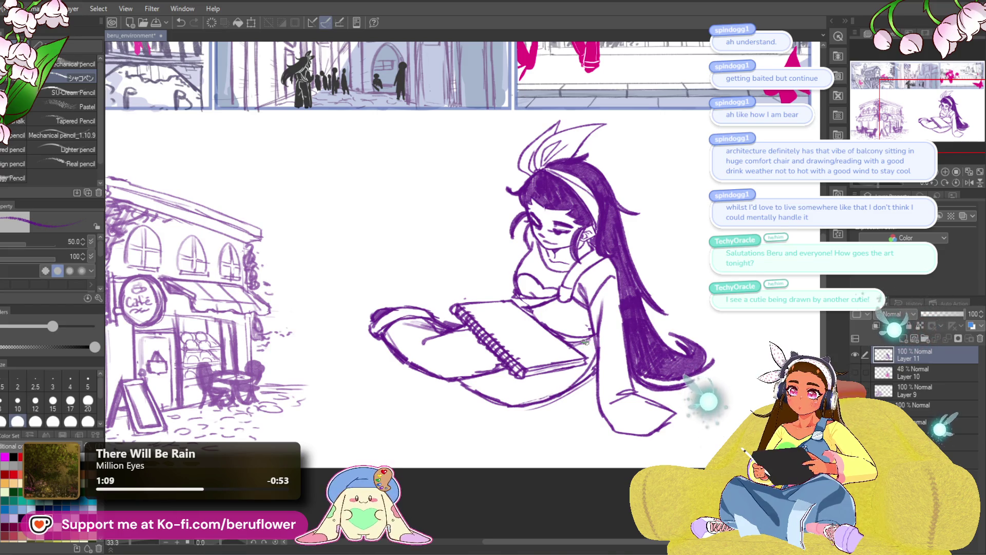
drag(598, 403, 581, 428)
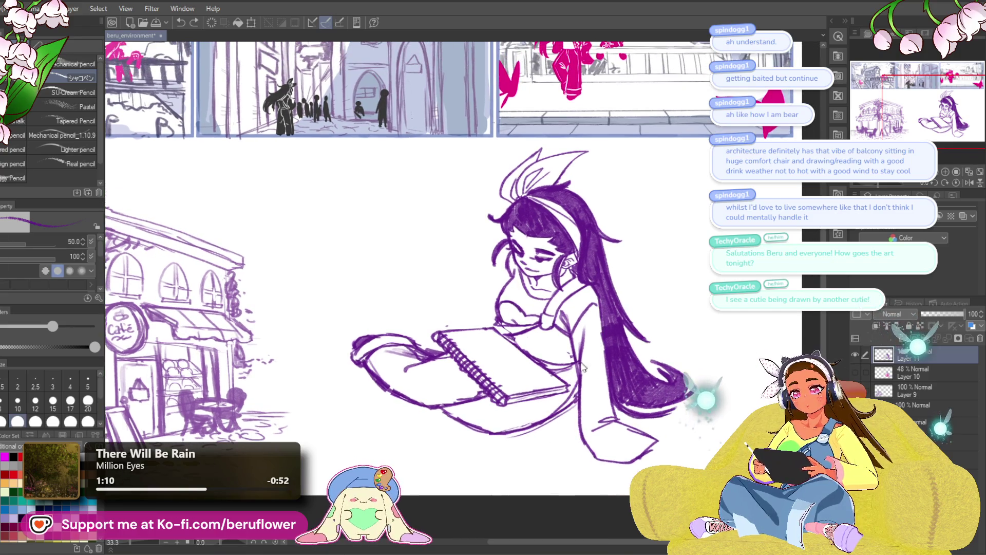
key(ctrl+z)
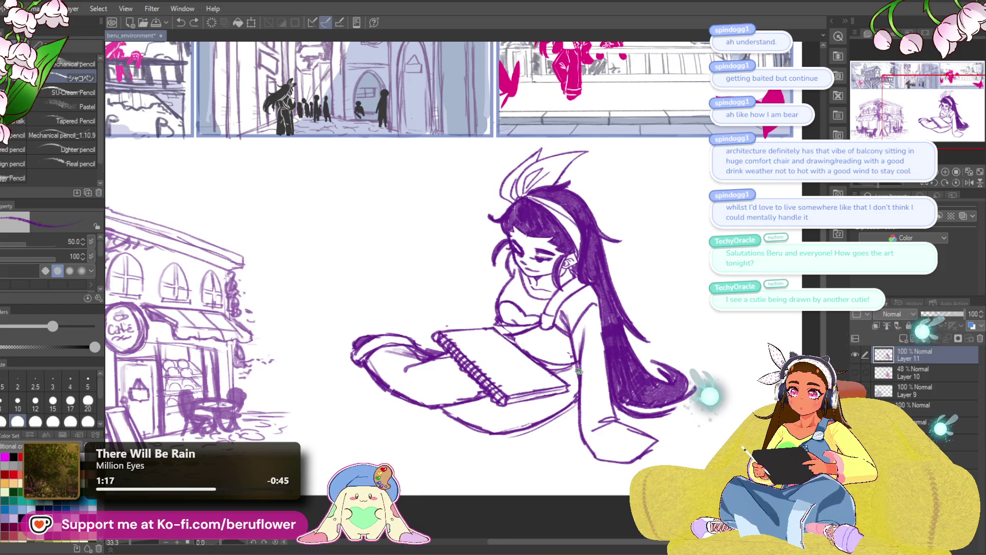
mouse_move(577, 382)
mouse_down()
mouse_move(570, 366)
mouse_move(571, 393)
mouse_up()
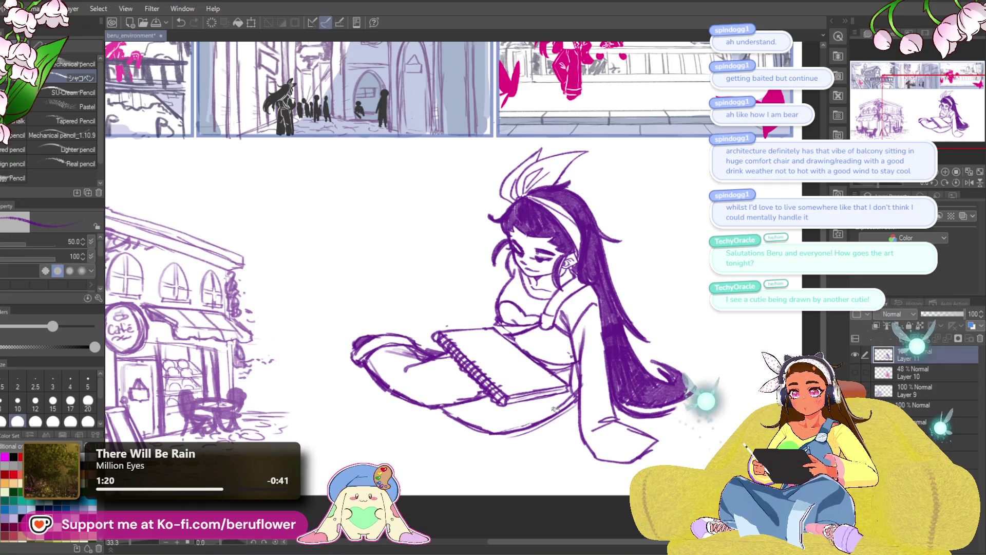
drag(701, 361, 682, 372)
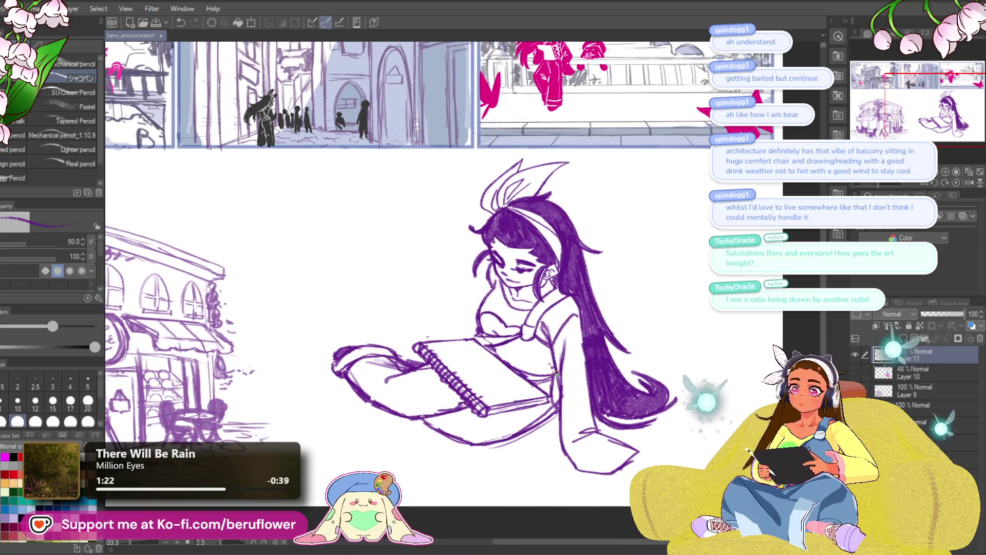
mouse_move(588, 414)
mouse_down()
mouse_move(613, 361)
mouse_move(619, 371)
mouse_up()
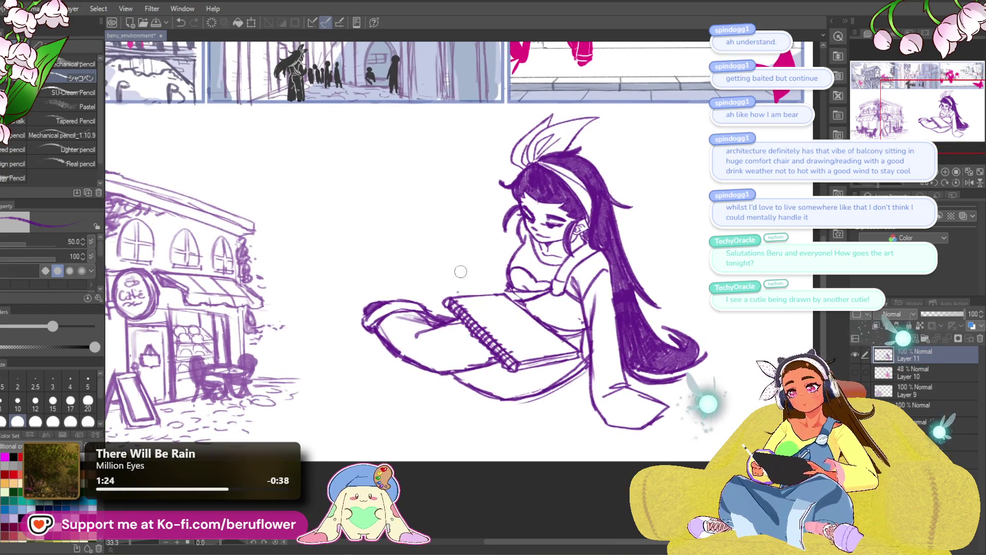
drag(740, 287, 717, 345)
mouse_move(693, 280)
mouse_down()
mouse_move(724, 255)
mouse_move(652, 260)
mouse_up()
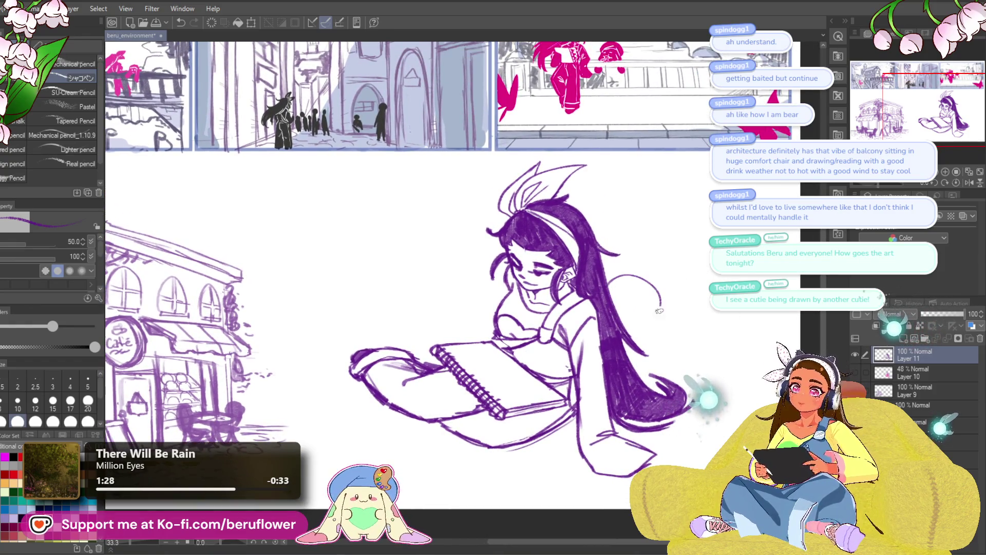
Zoom to 50% and attempt a pen in the girl's raised hand, undoing it.
key(ctrl+plus)
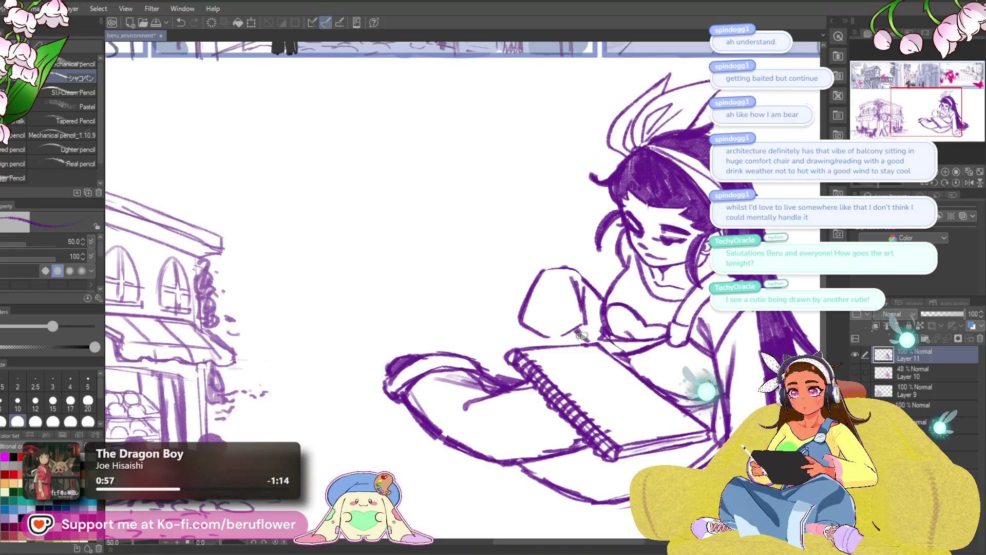
scroll(611, 348, down, 3)
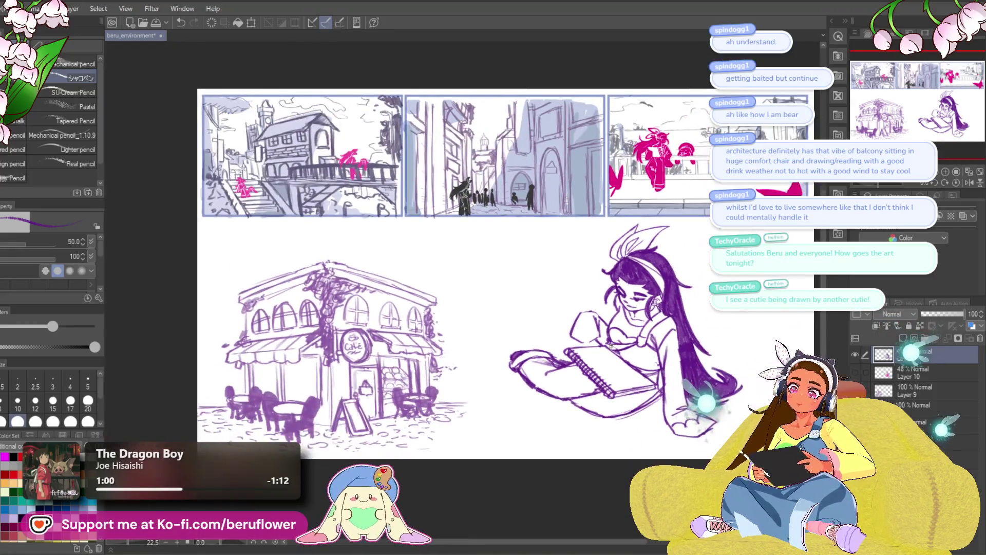
scroll(611, 348, up, 3)
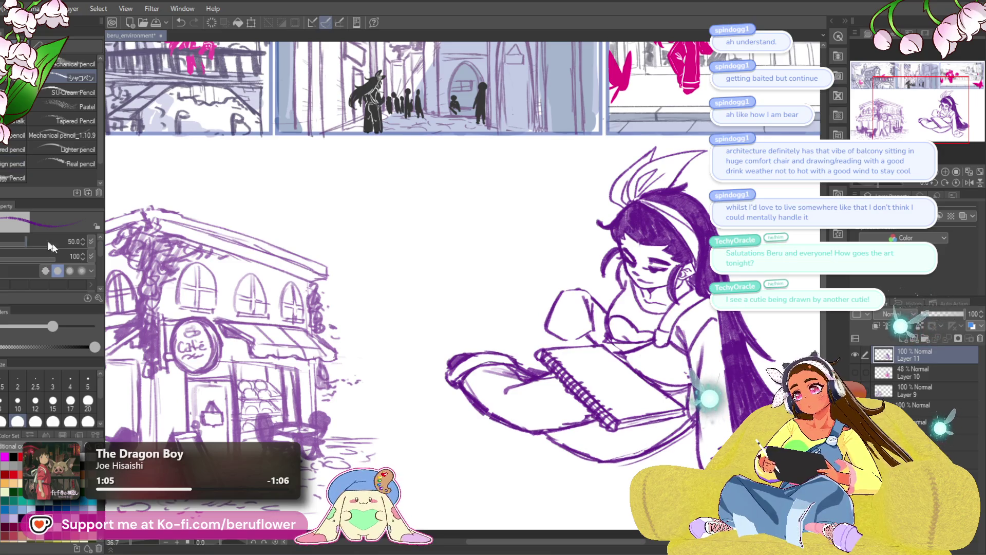
drag(213, 244, 196, 239)
key(ctrl+z)
drag(552, 277, 578, 308)
key(ctrl+z)
key(ctrl+z)
key(ctrl+z)
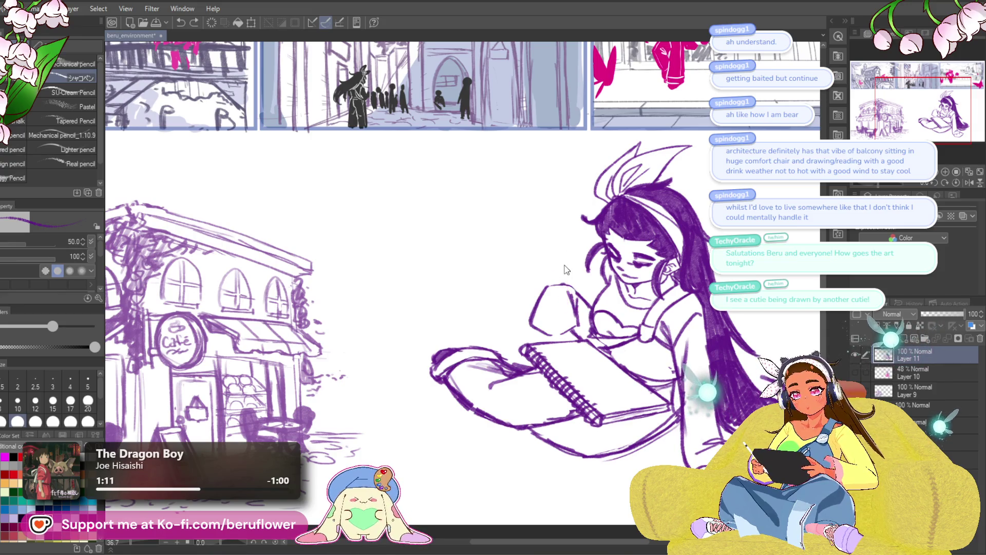
mouse_move(572, 303)
mouse_down()
mouse_move(565, 329)
mouse_move(541, 297)
mouse_move(561, 274)
mouse_move(554, 311)
mouse_up()
key(ctrl+z)
Redraw the small stroke beside the raised hand so it has a flat top.
drag(542, 271, 548, 308)
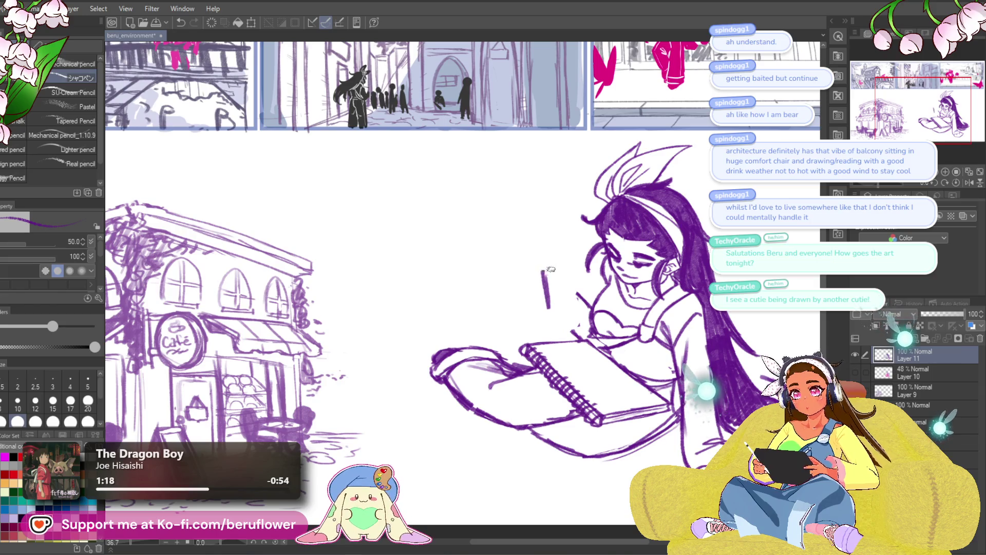
key(ctrl+z)
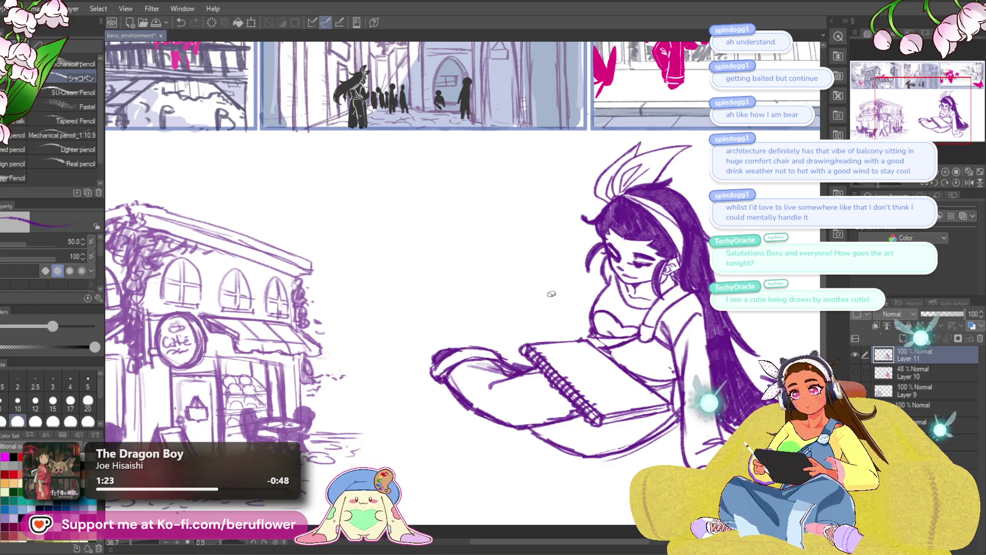
key(ctrl+z)
key(ctrl+y)
key(ctrl+z)
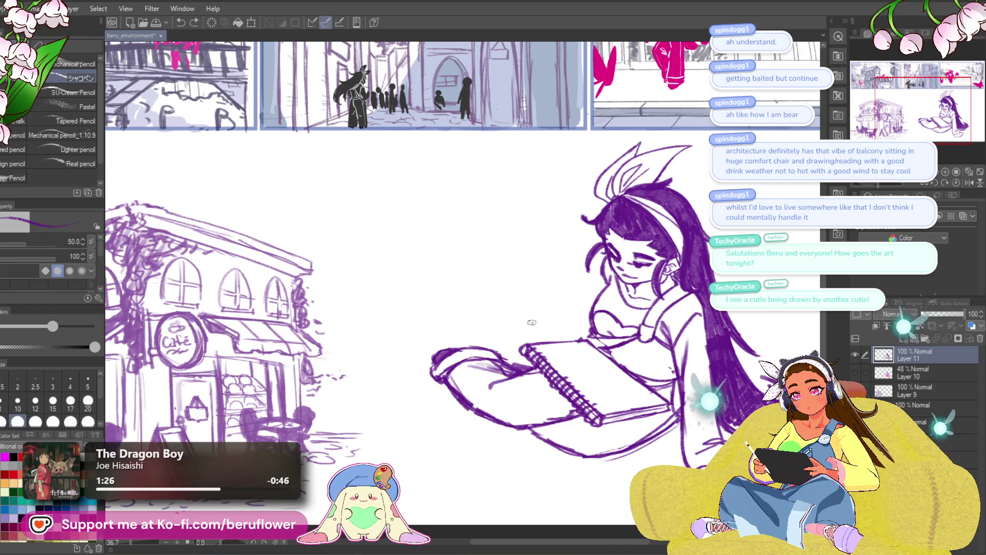
key(ctrl+z)
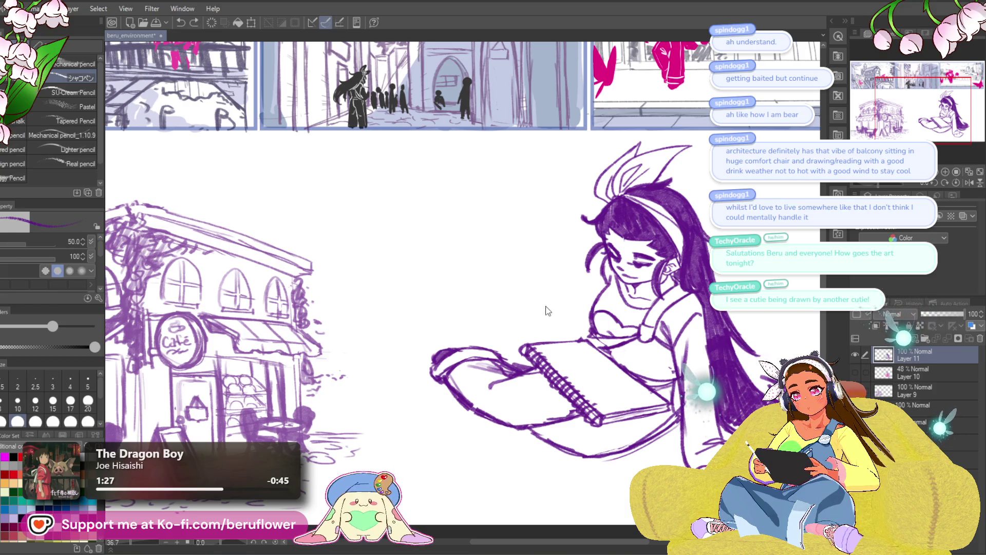
key(ctrl+z)
mouse_move(540, 318)
mouse_down()
mouse_move(546, 303)
mouse_move(574, 293)
mouse_move(567, 328)
mouse_up()
key(ctrl+z)
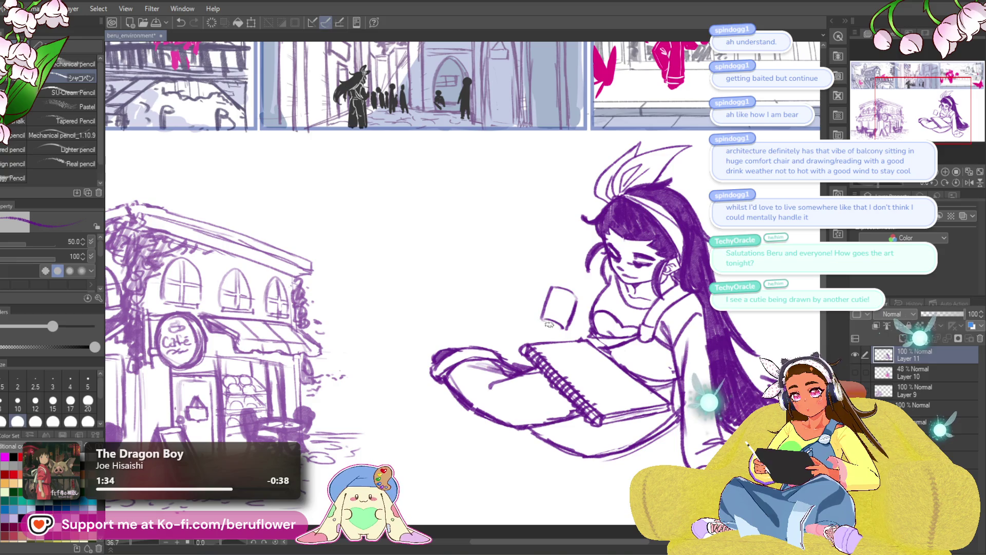
Undo the small cup strokes beside the girl's hand, discarding retried lines.
key(ctrl+z)
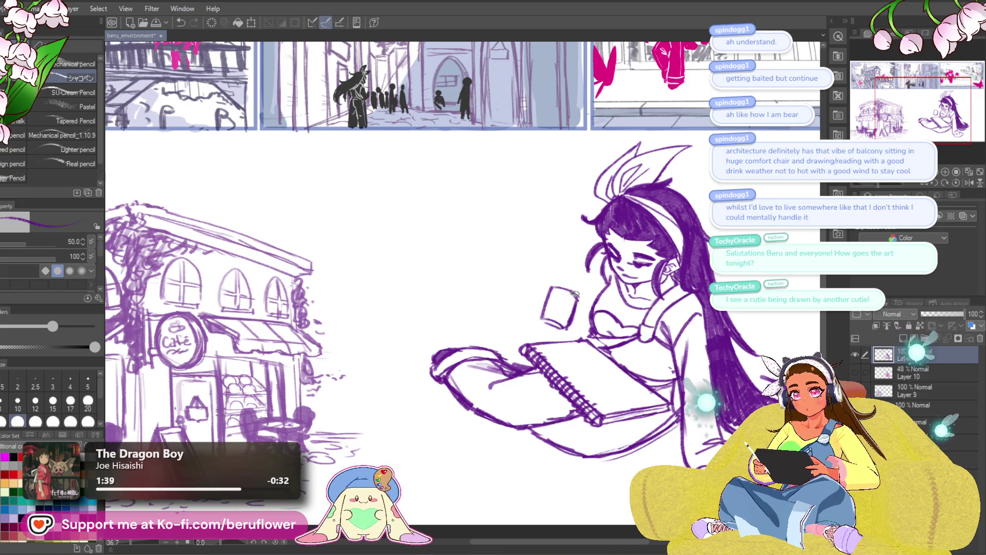
drag(634, 249, 637, 250)
drag(551, 290, 539, 295)
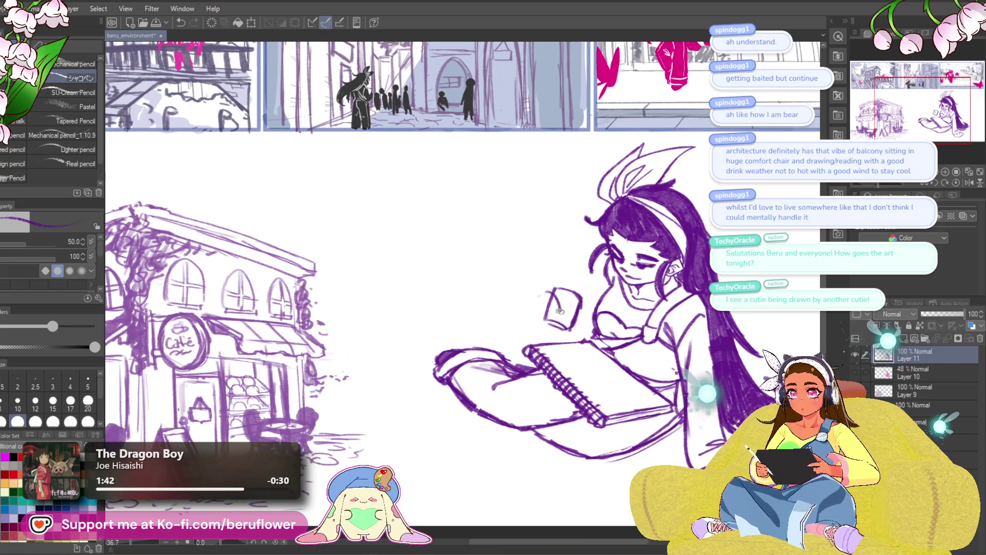
key(ctrl+z)
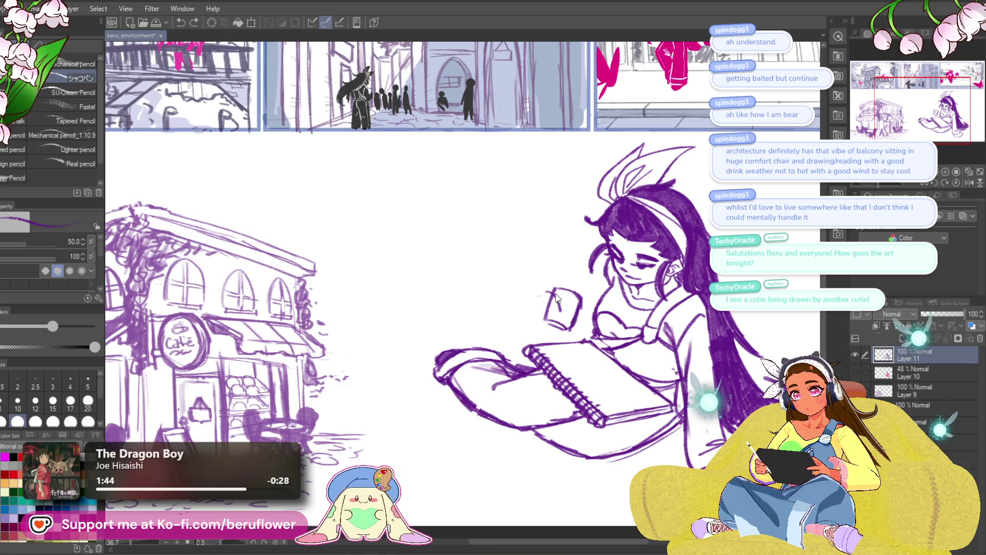
mouse_move(560, 298)
mouse_down()
mouse_move(565, 329)
mouse_move(537, 295)
mouse_move(524, 320)
mouse_up()
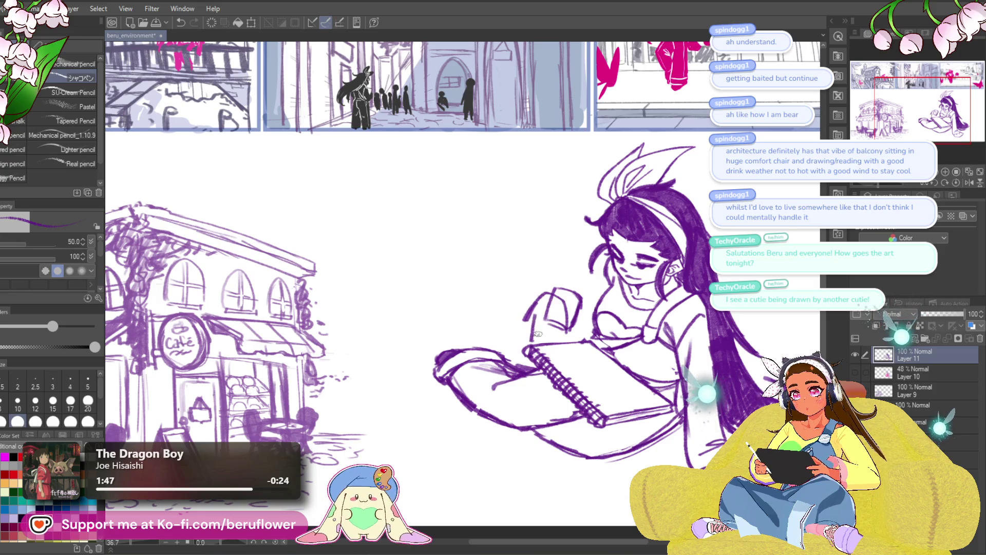
key(ctrl+z)
key(ctrl+z)
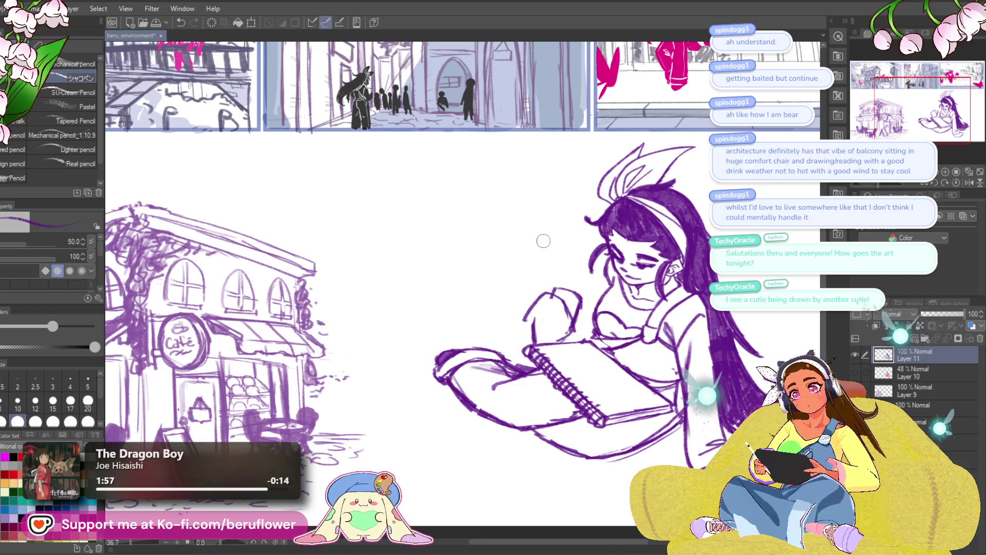
Sketch the raised hand's fingers and darken the girl's cheek line.
drag(552, 291, 571, 329)
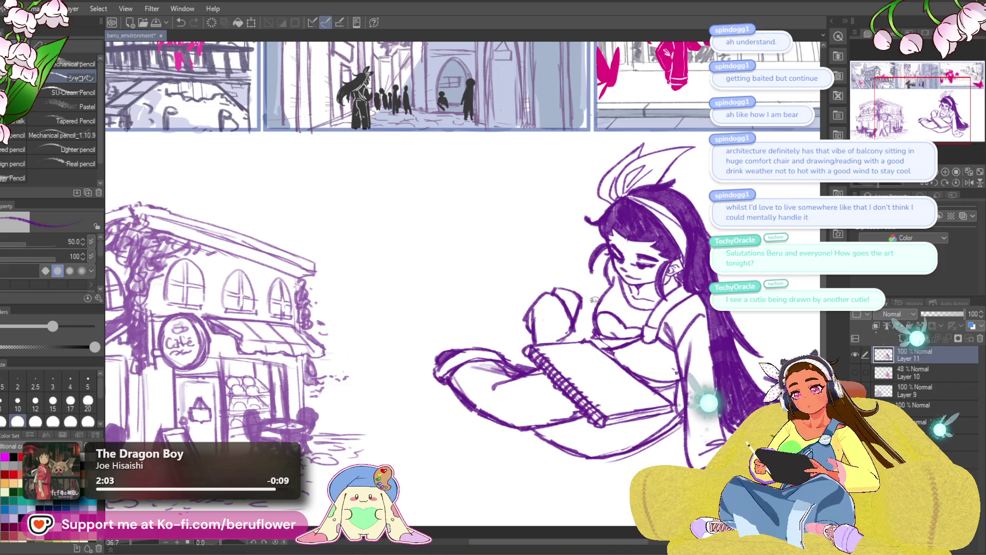
drag(609, 262, 599, 288)
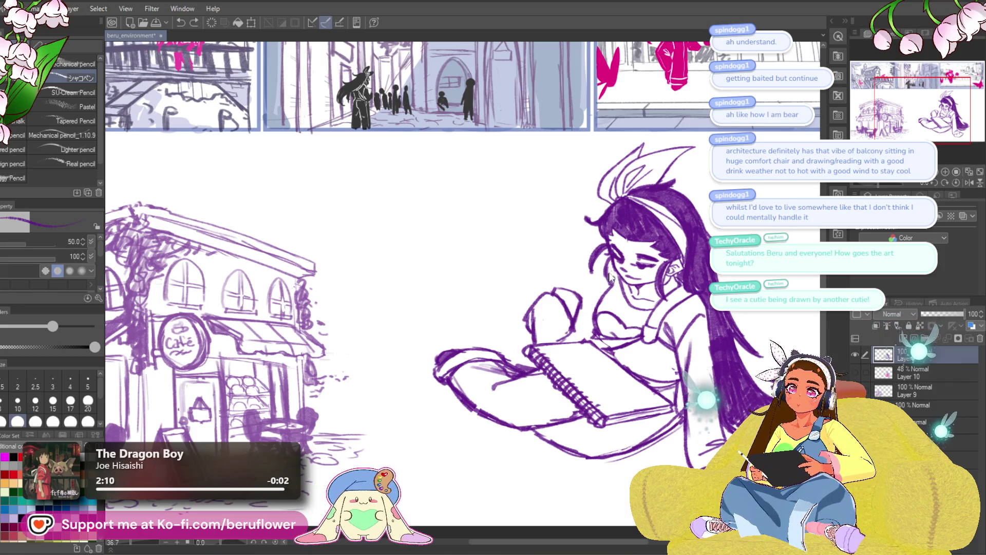
drag(610, 271, 604, 291)
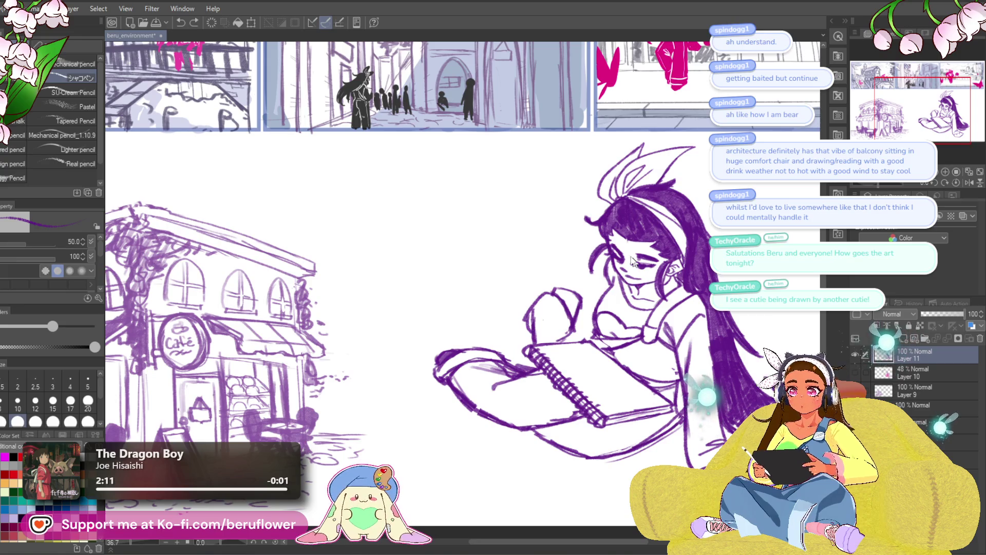
Lasso the girl's raised hand, tilt it slightly clockwise and shift it up and right.
key(m)
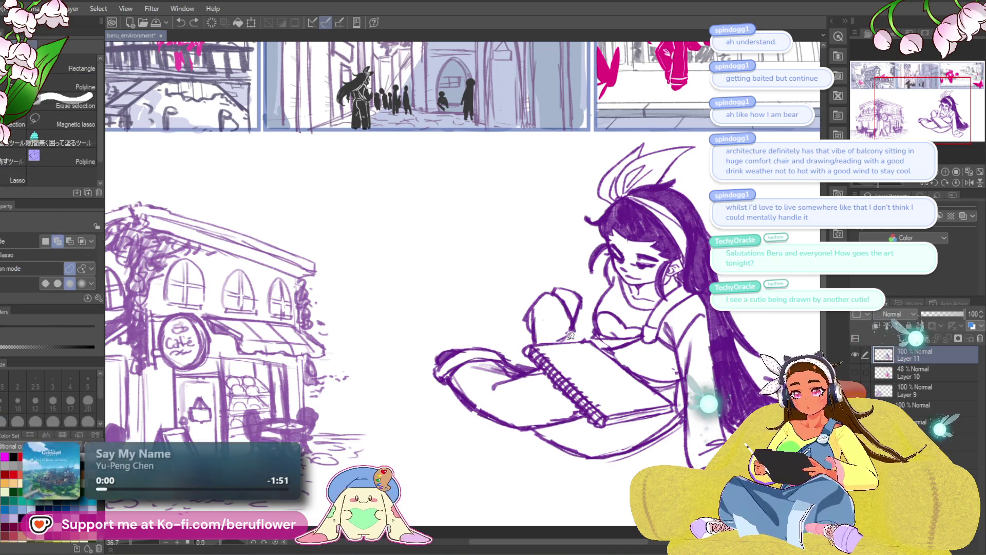
mouse_move(548, 338)
mouse_down()
mouse_move(585, 275)
mouse_move(589, 337)
mouse_up()
key(ctrl+t)
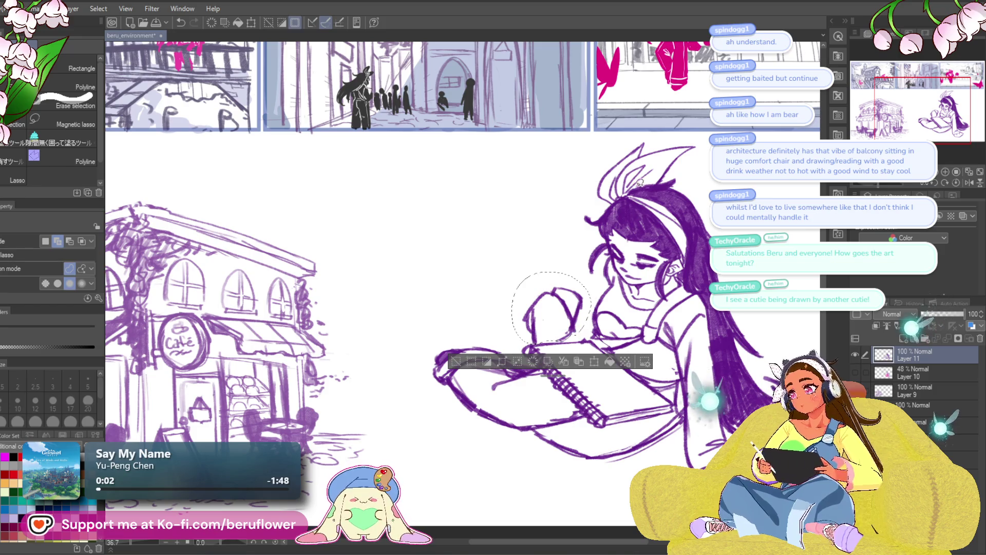
drag(551, 307, 560, 297)
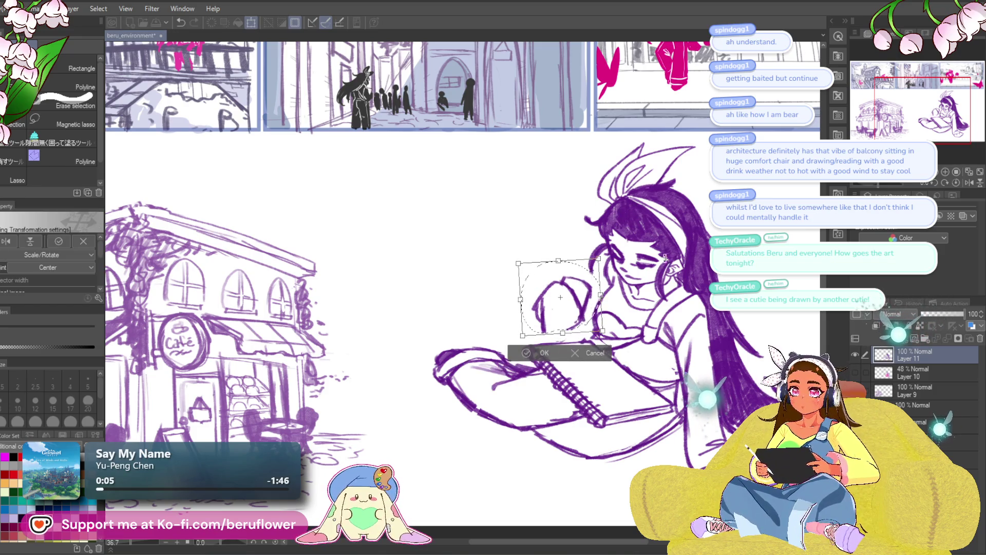
drag(629, 274, 629, 277)
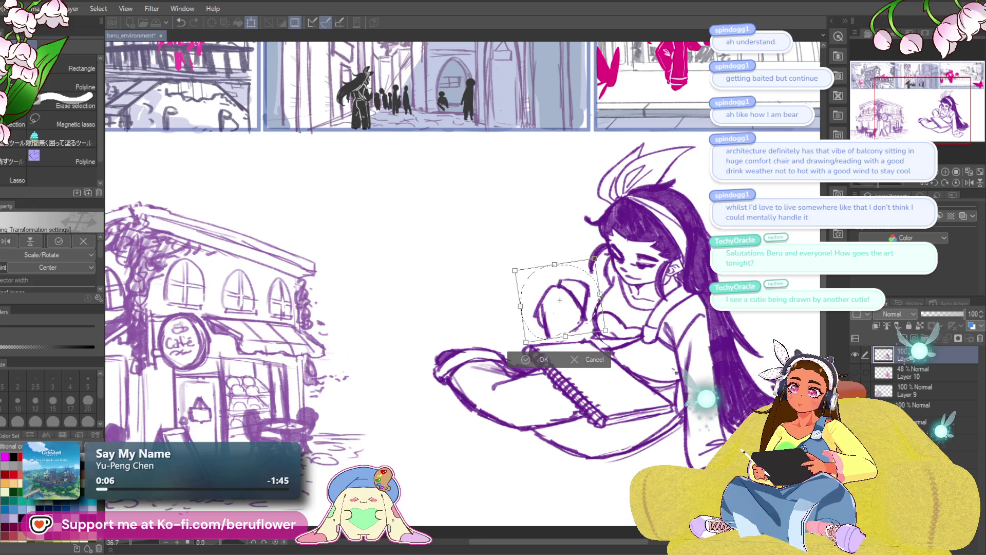
key(Return)
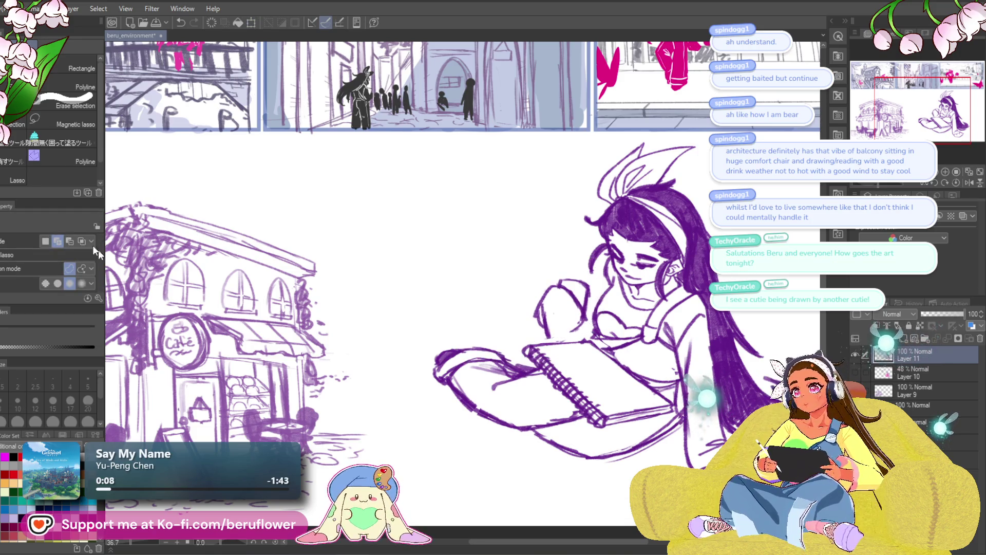
With the pencil, undo the stroke near the neck, add a short mark by the sketchbook top, and zoom out.
key(p)
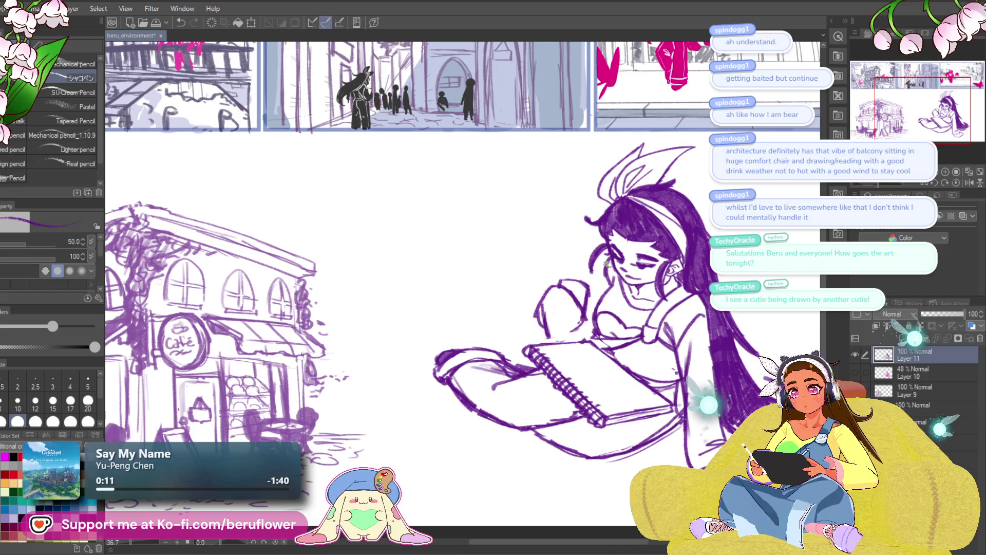
key(ctrl+z)
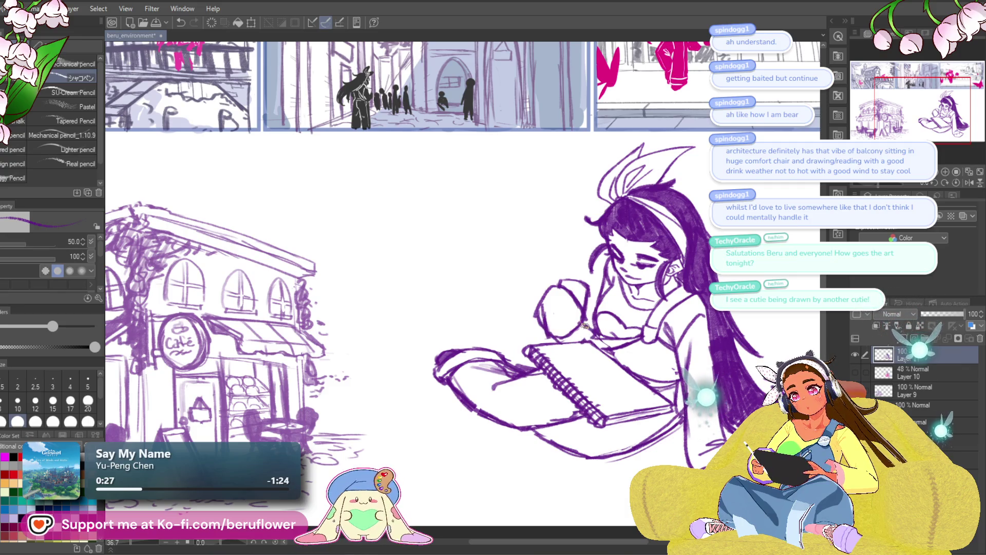
drag(574, 346, 571, 341)
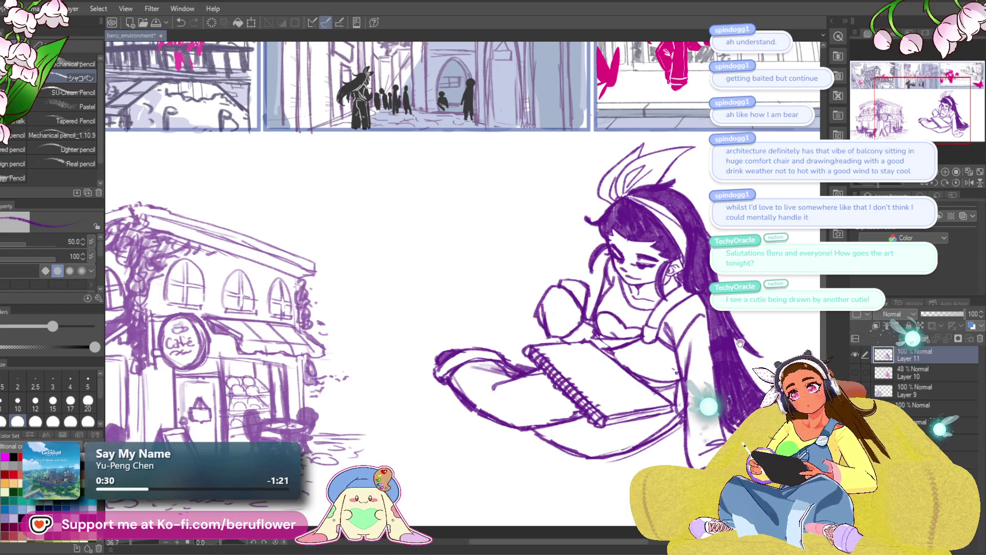
key(ctrl+minus)
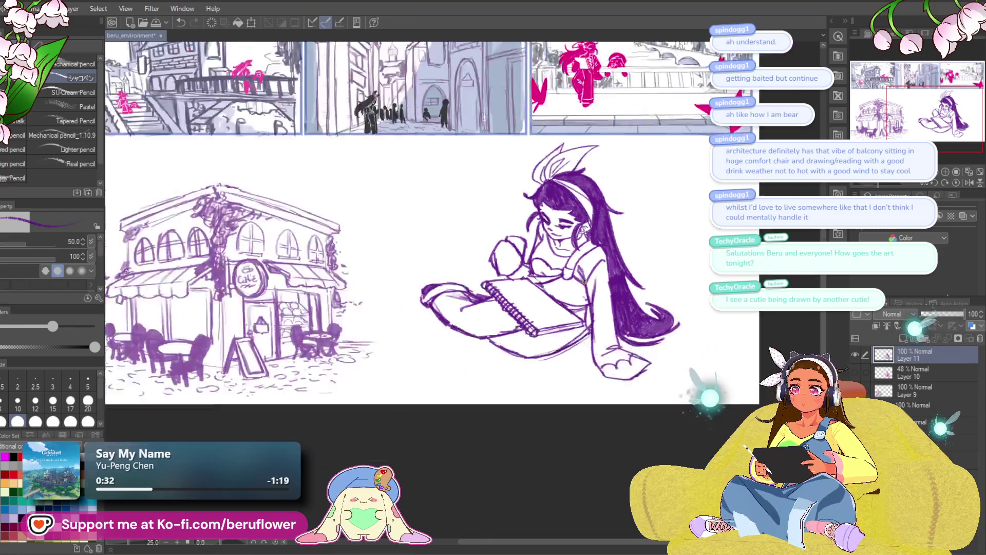
key(ctrl+minus)
scroll(463, 240, up, 5)
Undo the stray arm strokes and draw wavy steam lines above the girl's hands.
mouse_move(457, 259)
mouse_down()
mouse_move(463, 282)
mouse_move(457, 268)
mouse_up()
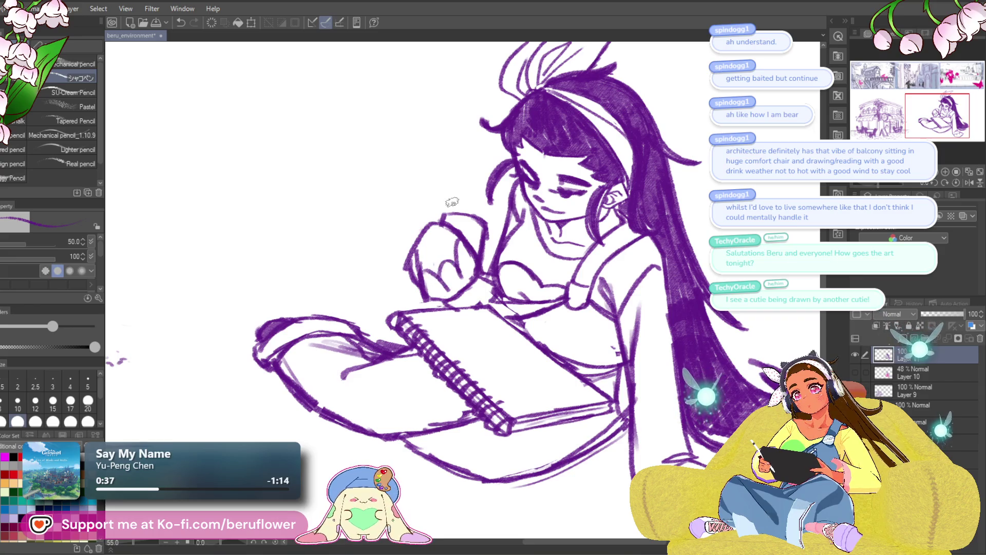
key(ctrl+z)
key(ctrl+z)
key(ctrl+z)
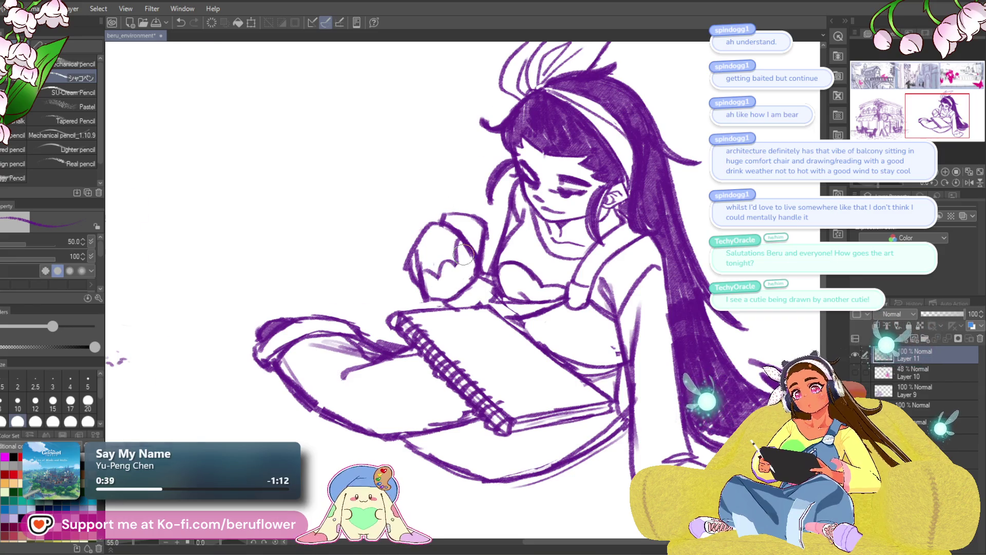
key(ctrl+minus)
scroll(508, 263, up, 5)
drag(508, 263, 530, 267)
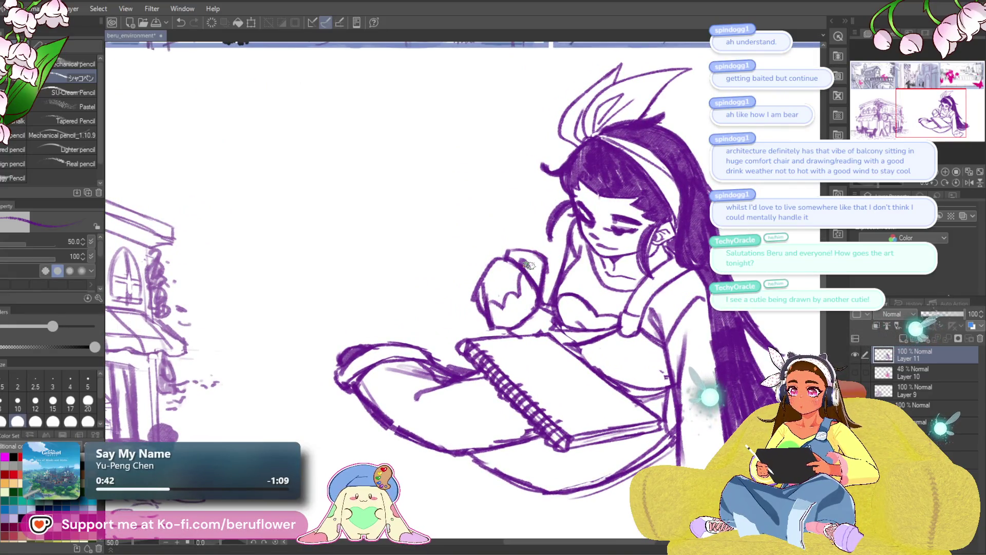
mouse_move(528, 228)
mouse_down()
mouse_move(483, 203)
mouse_move(436, 213)
mouse_move(498, 245)
mouse_move(468, 218)
mouse_up()
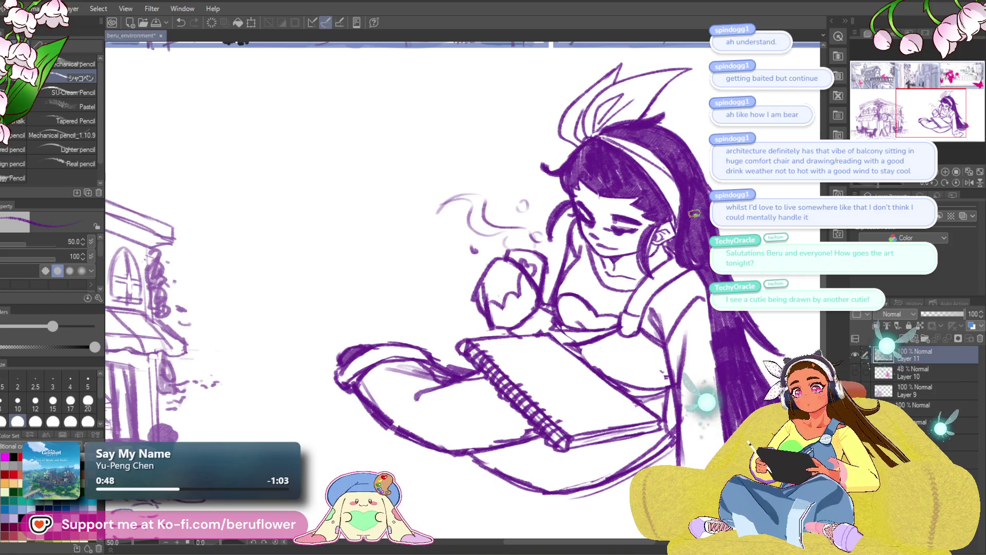
Recentre the girl, rotate the canvas view about 13.5 degrees and mirror it to check the drawing.
scroll(689, 209, down, 4)
scroll(588, 272, up, 2)
drag(501, 367, 427, 388)
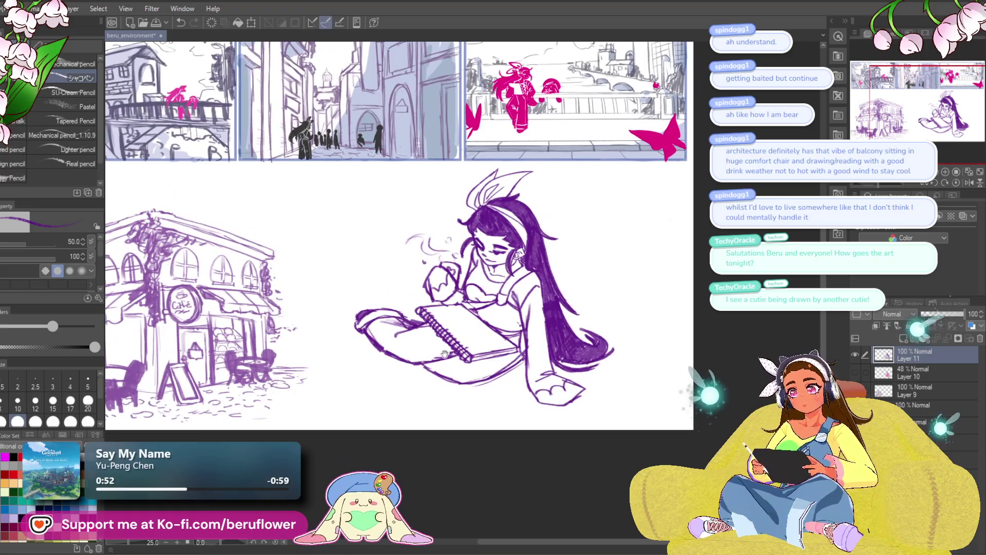
drag(445, 354, 423, 304)
scroll(424, 304, up, 2)
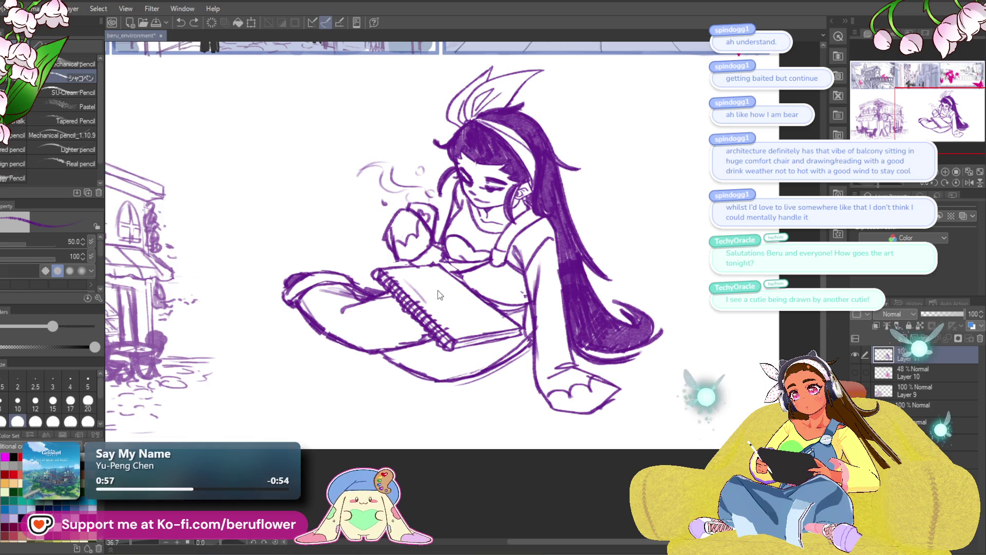
drag(891, 183, 877, 188)
click(965, 184)
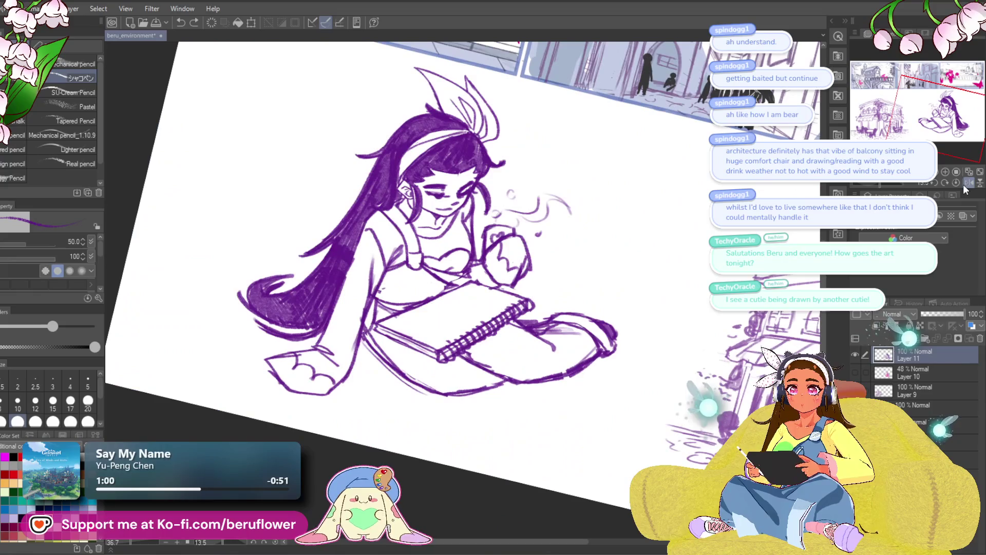
Reset the canvas rotation to zero, un-mirror the view, and undo the stray sketchbook stroke.
click(956, 183)
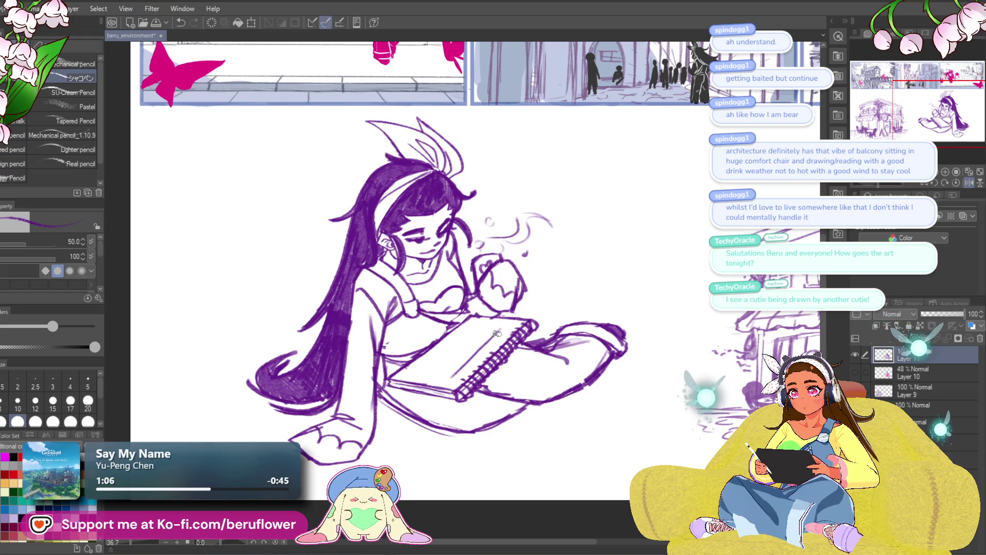
click(967, 184)
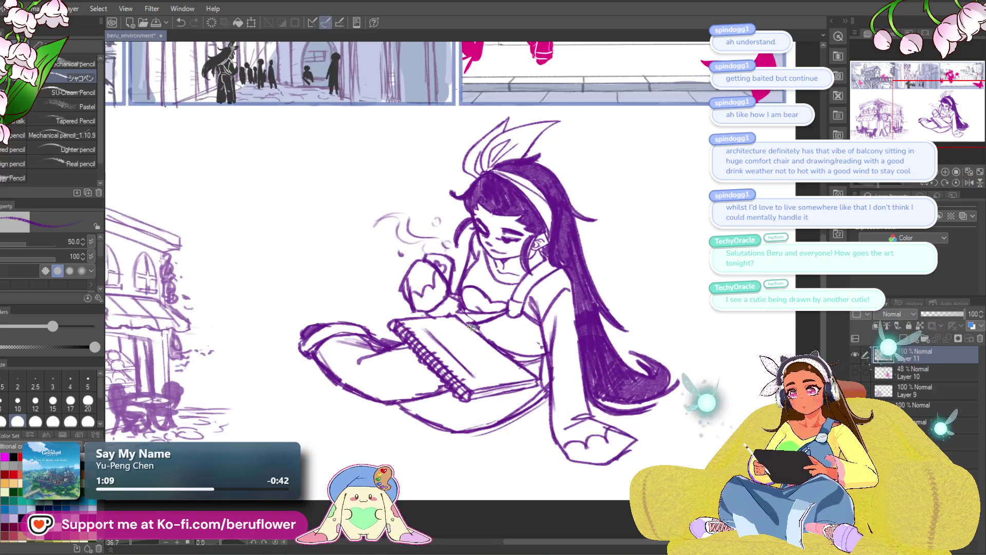
key(ctrl+z)
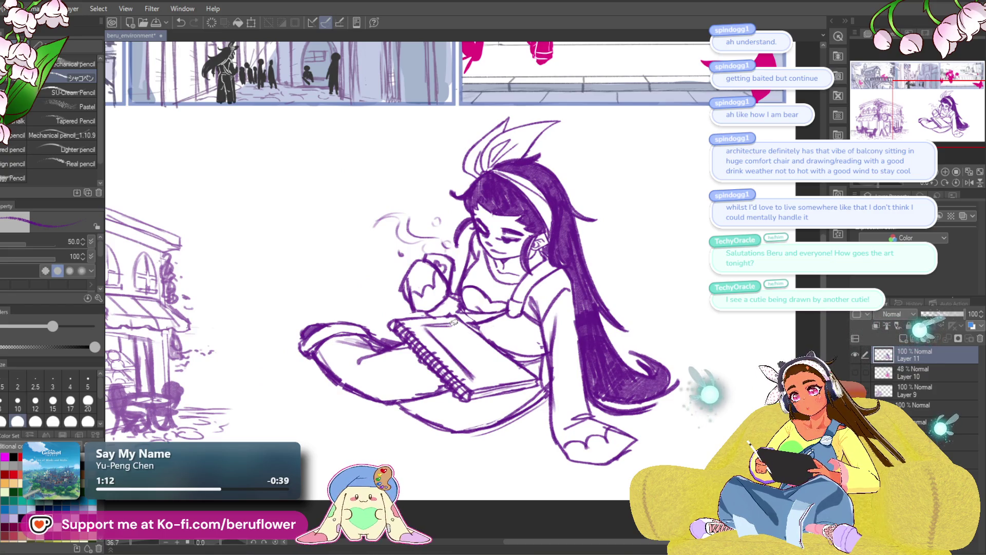
Rule diagonal and short horizontal lines across the sketchbook page, undoing the stray ones.
drag(422, 326, 473, 379)
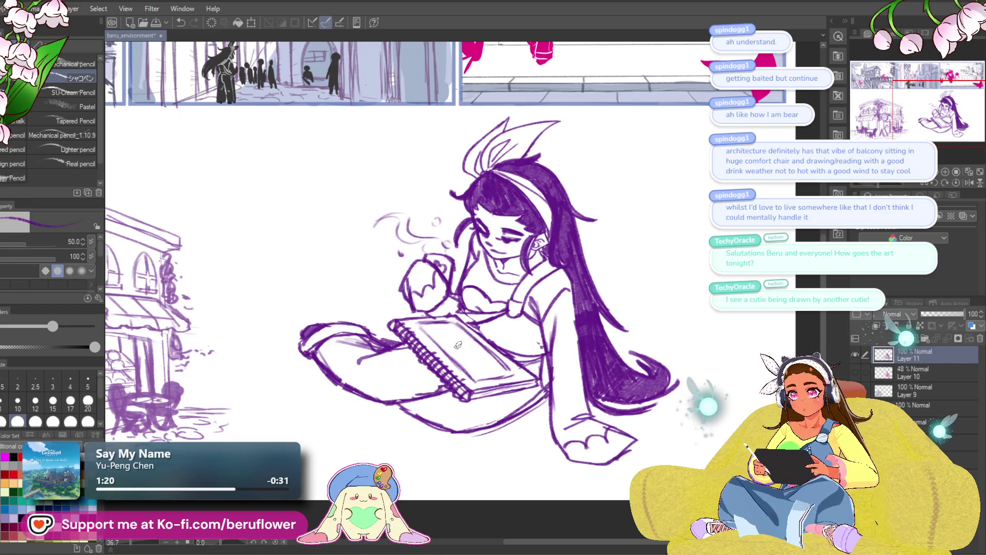
mouse_move(435, 322)
mouse_down()
mouse_move(493, 379)
mouse_move(479, 367)
mouse_up()
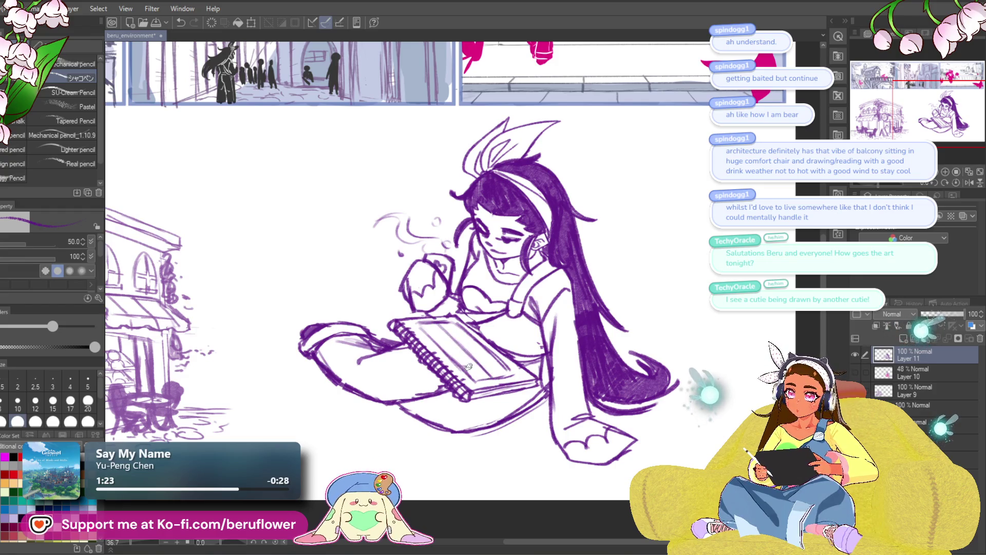
key(ctrl+z)
key(ctrl+z)
key(ctrl+z)
mouse_move(447, 360)
mouse_down()
mouse_move(472, 355)
mouse_move(444, 336)
mouse_up()
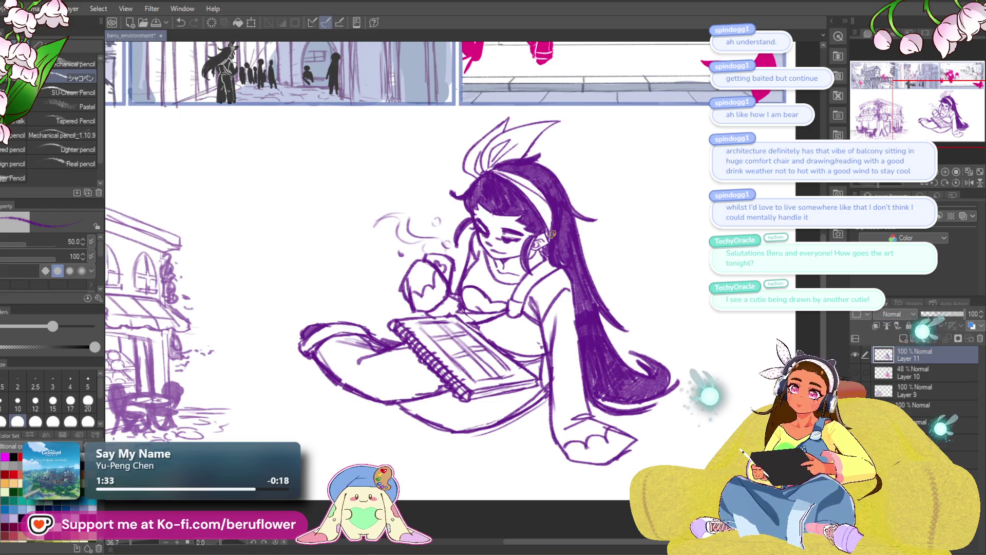
drag(479, 372, 478, 366)
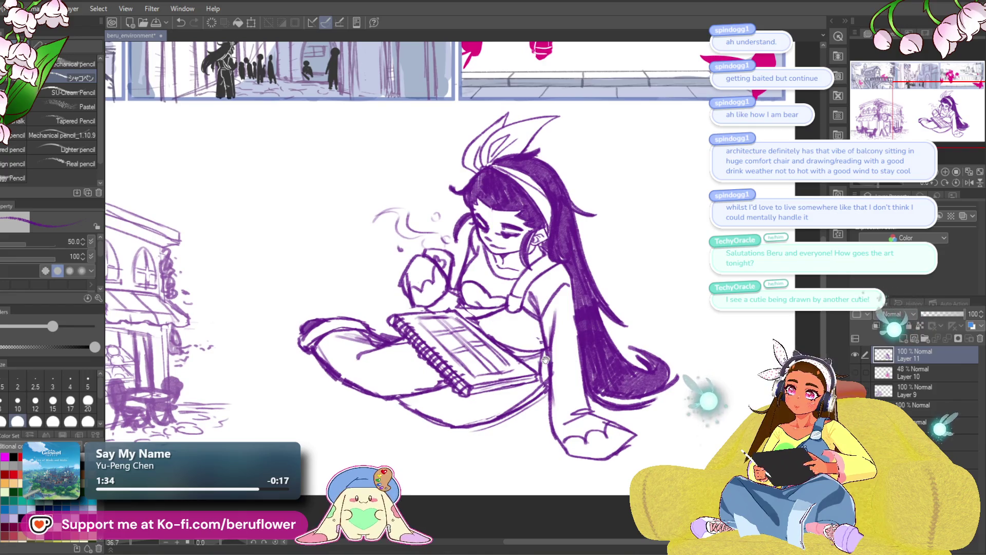
drag(545, 360, 530, 319)
scroll(497, 342, down, 3)
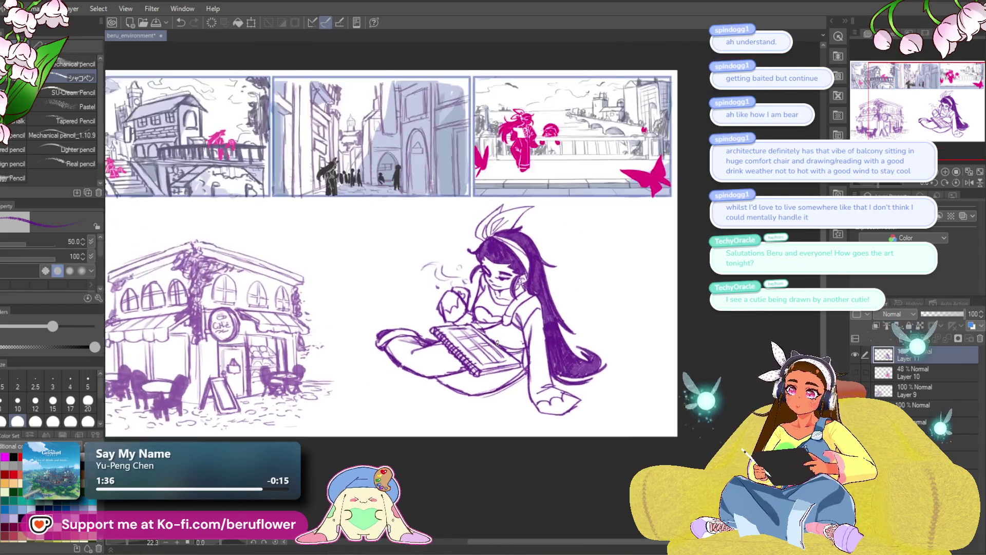
Undo the grid lines on the girl's sketchbook page.
scroll(496, 342, up, 3)
key(ctrl+z)
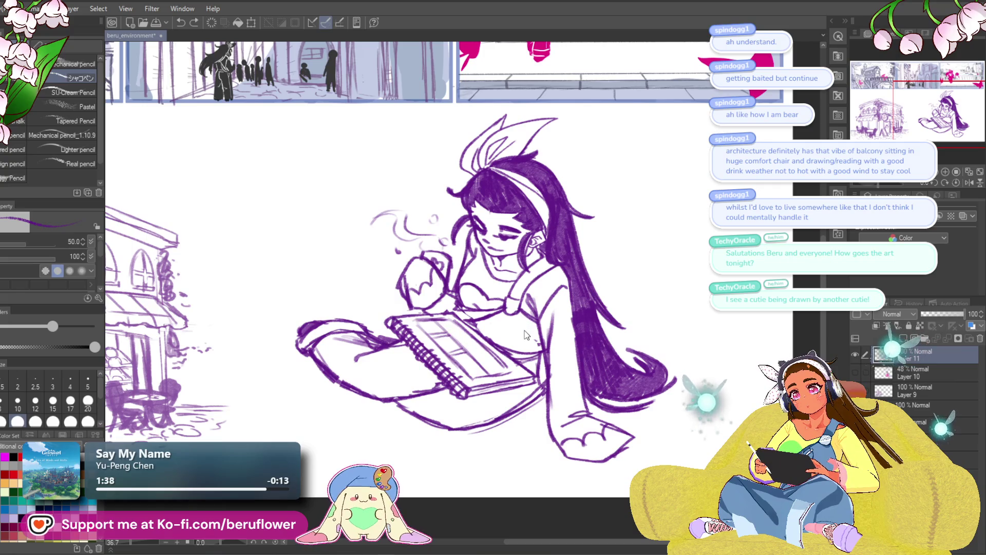
key(ctrl+z)
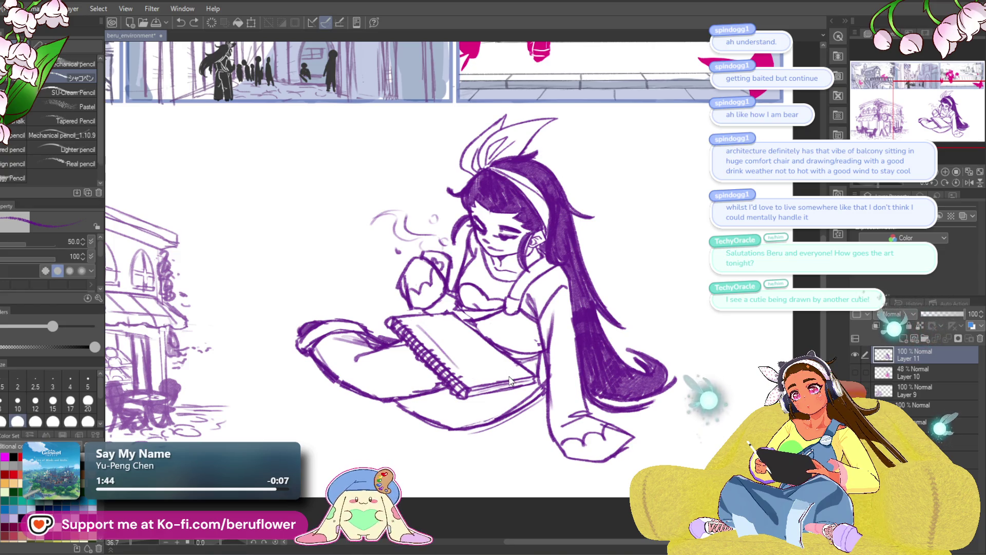
mouse_move(489, 453)
mouse_down()
mouse_move(370, 440)
mouse_move(383, 456)
mouse_up()
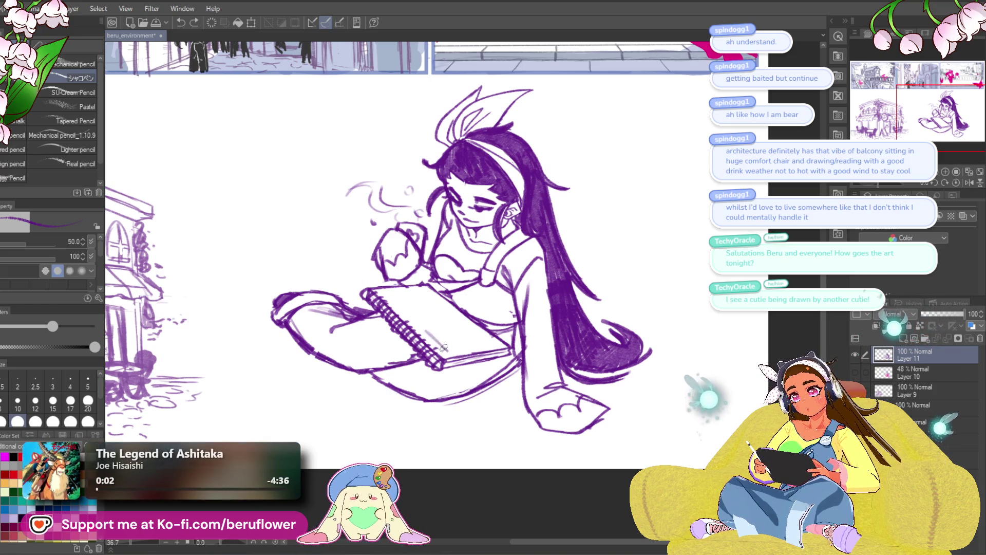
Pencil a small building with an H-like window on the sketchbook page.
drag(456, 320, 487, 342)
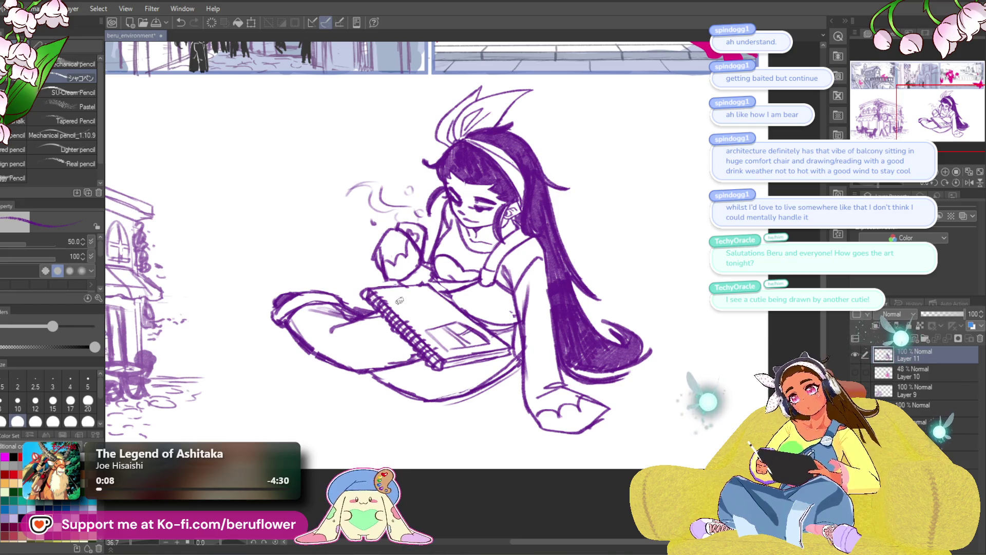
drag(391, 299, 430, 293)
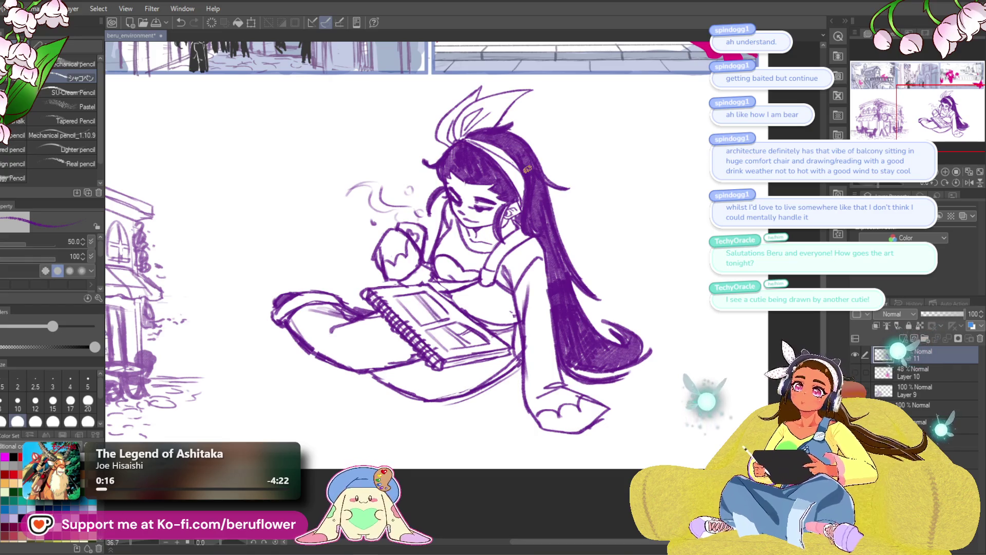
key(ctrl+z)
key(ctrl+z)
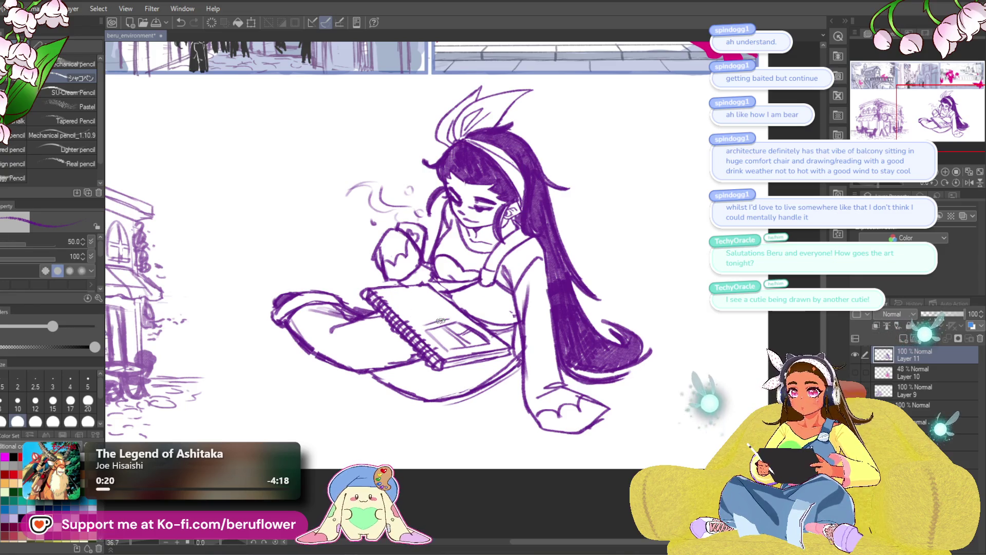
mouse_move(415, 318)
mouse_down()
mouse_move(398, 303)
mouse_move(437, 303)
mouse_move(419, 295)
mouse_up()
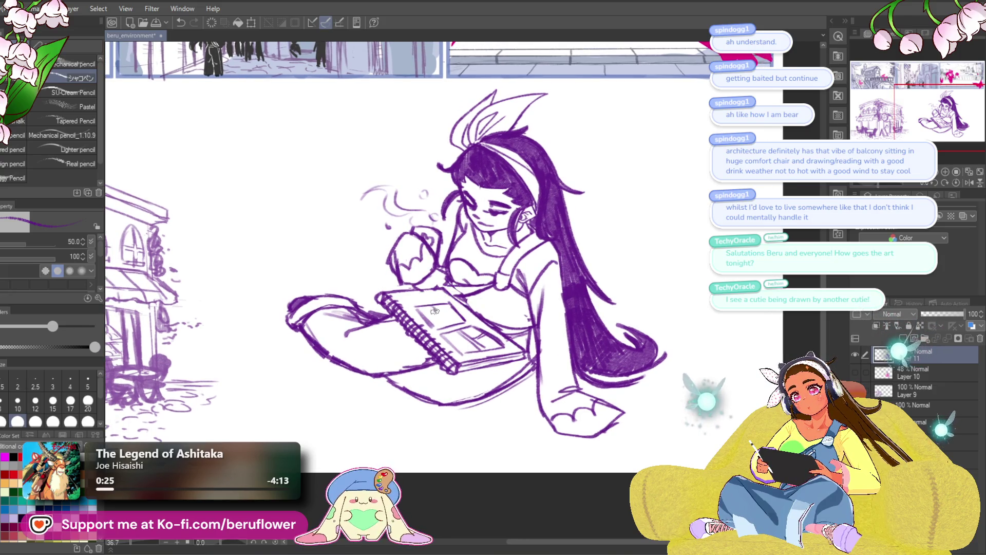
mouse_move(437, 304)
mouse_down()
mouse_move(450, 322)
mouse_move(457, 311)
mouse_up()
key(ctrl+z)
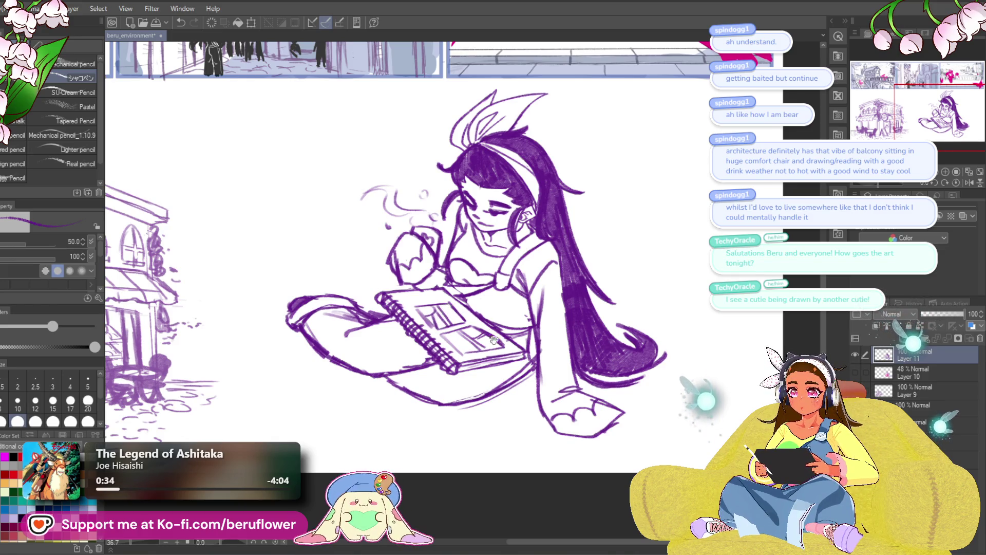
Reframe the view on the girl, try circular strokes around her knee, then undo them.
scroll(447, 311, down, 1)
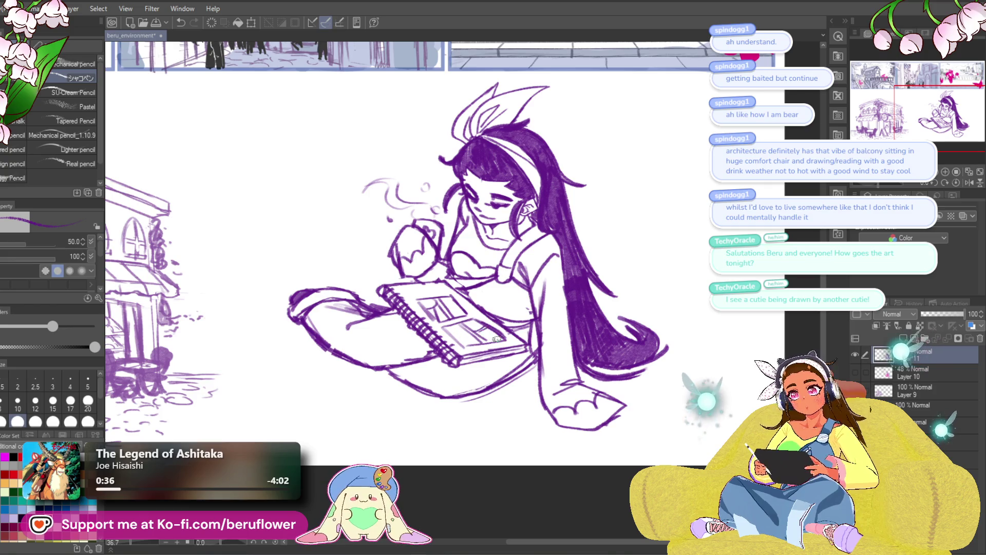
mouse_move(744, 322)
mouse_down()
mouse_move(677, 297)
mouse_move(670, 272)
mouse_up()
mouse_move(545, 286)
mouse_down()
mouse_move(632, 341)
mouse_move(648, 384)
mouse_move(600, 385)
mouse_up()
drag(521, 364, 541, 377)
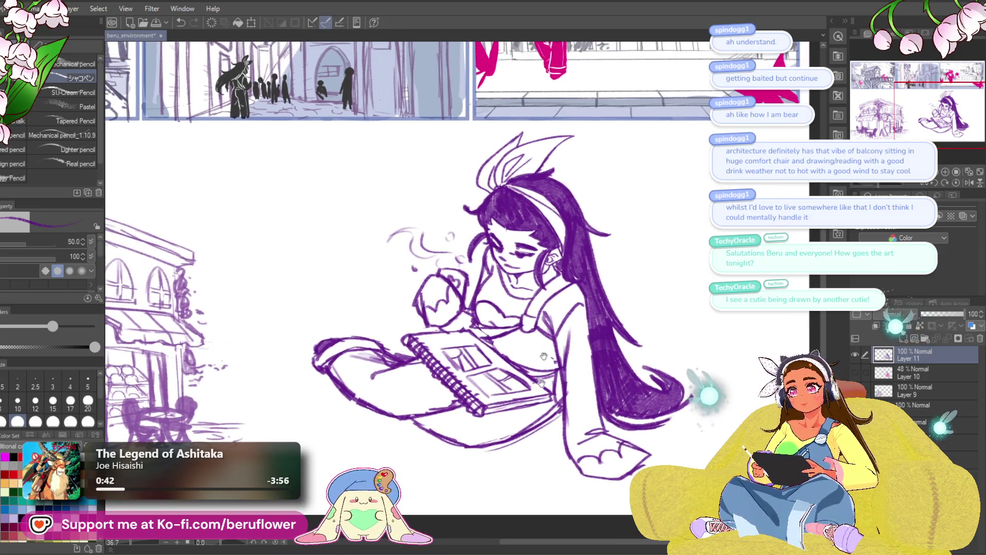
drag(635, 257, 657, 234)
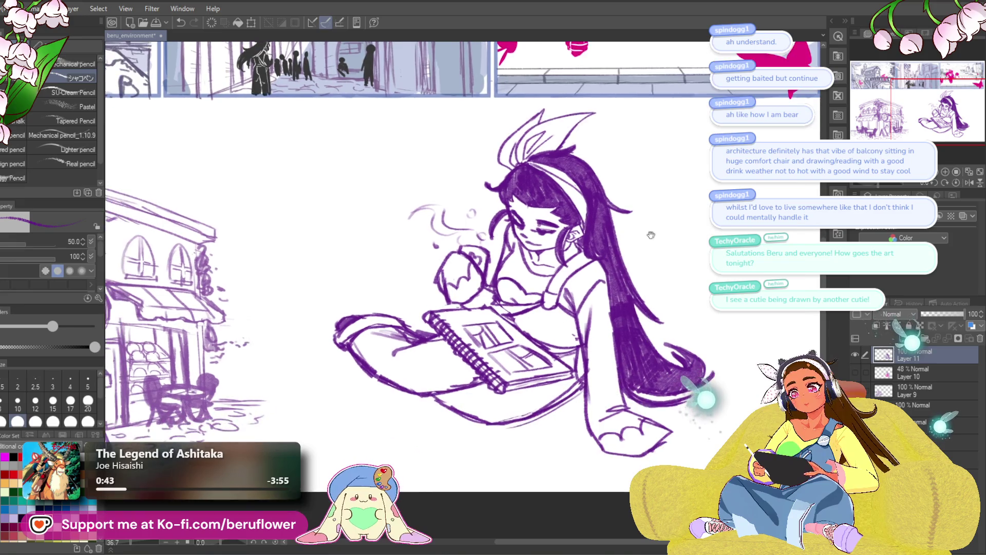
scroll(657, 234, down, 2)
scroll(547, 267, down, 3)
scroll(547, 267, up, 3)
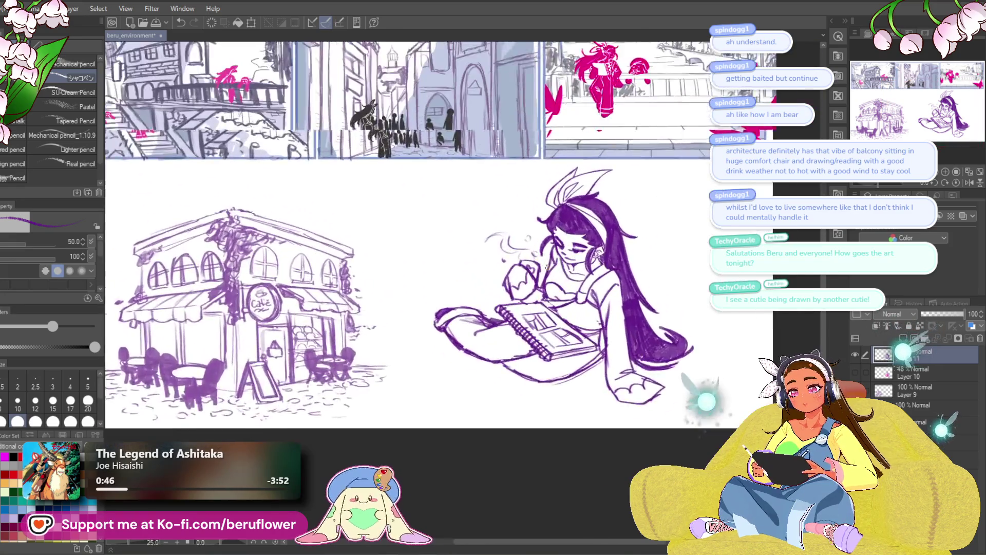
scroll(547, 268, up, 1)
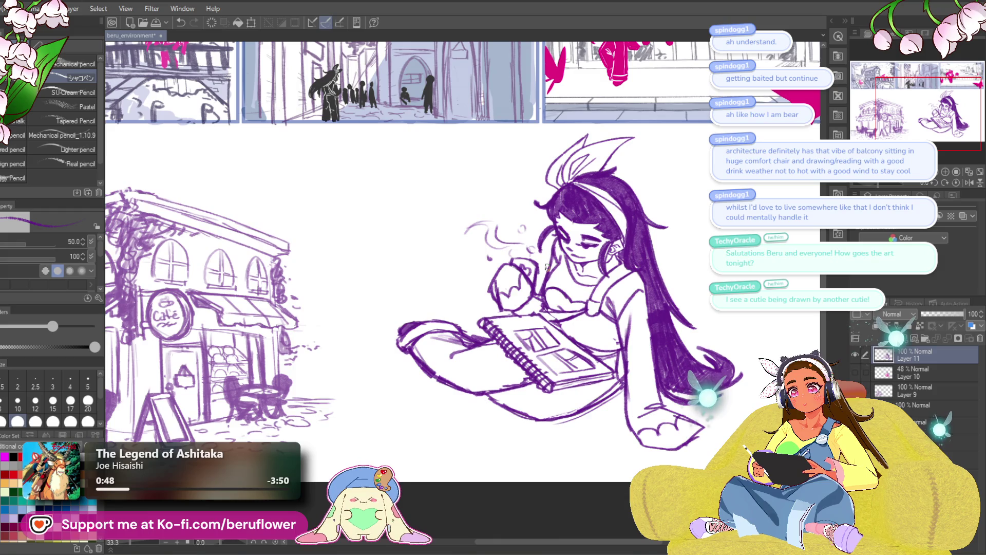
drag(547, 267, 442, 313)
drag(620, 403, 642, 357)
drag(488, 374, 496, 360)
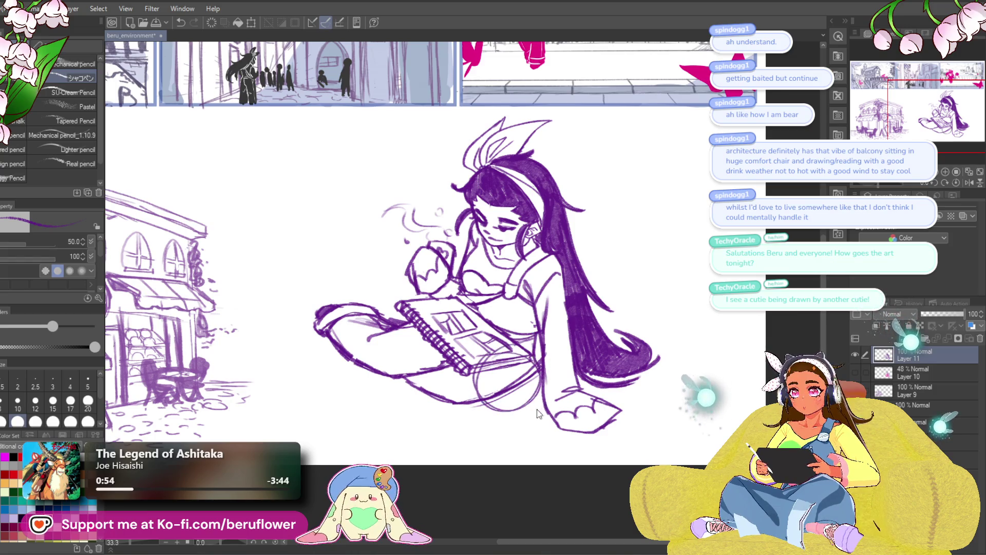
key(ctrl+z)
drag(490, 433, 506, 437)
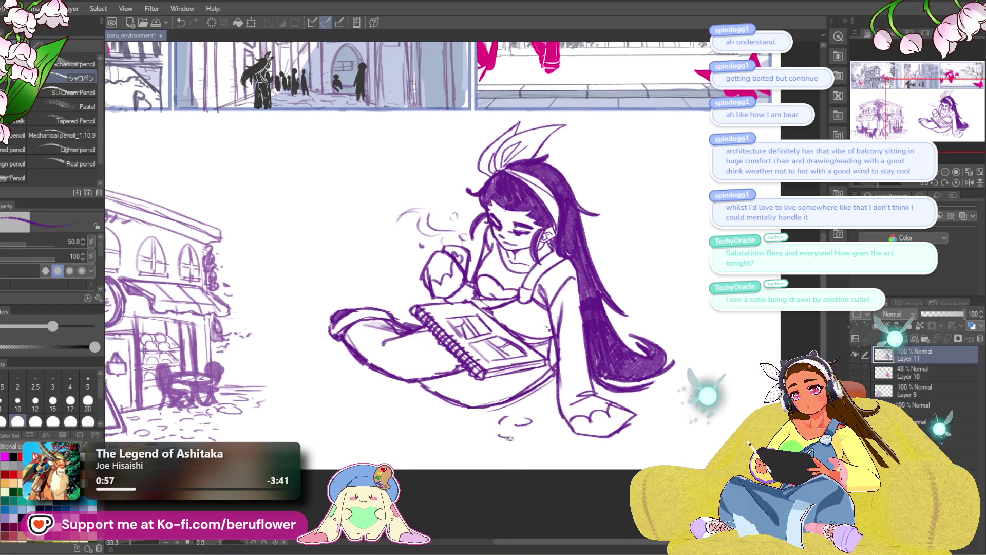
key(ctrl+z)
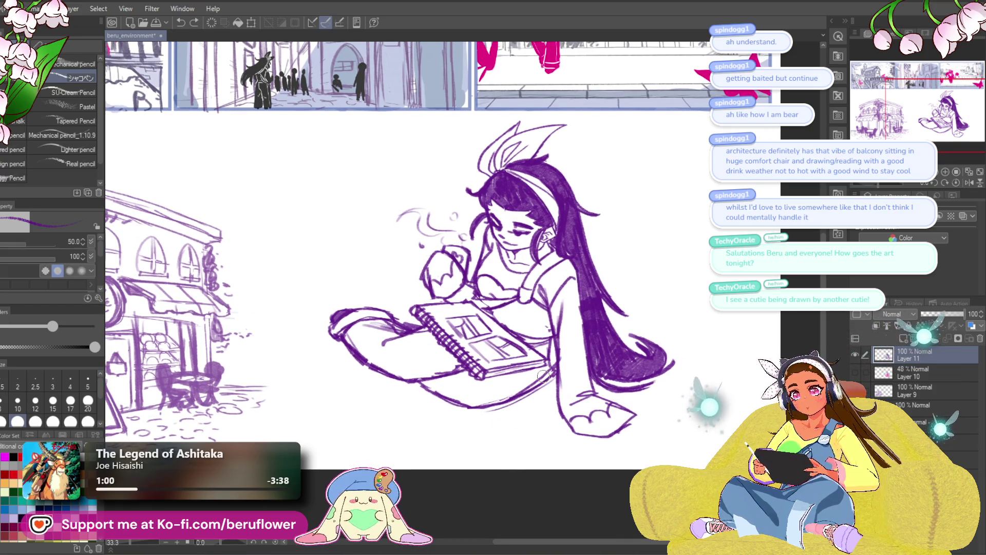
key(ctrl+z)
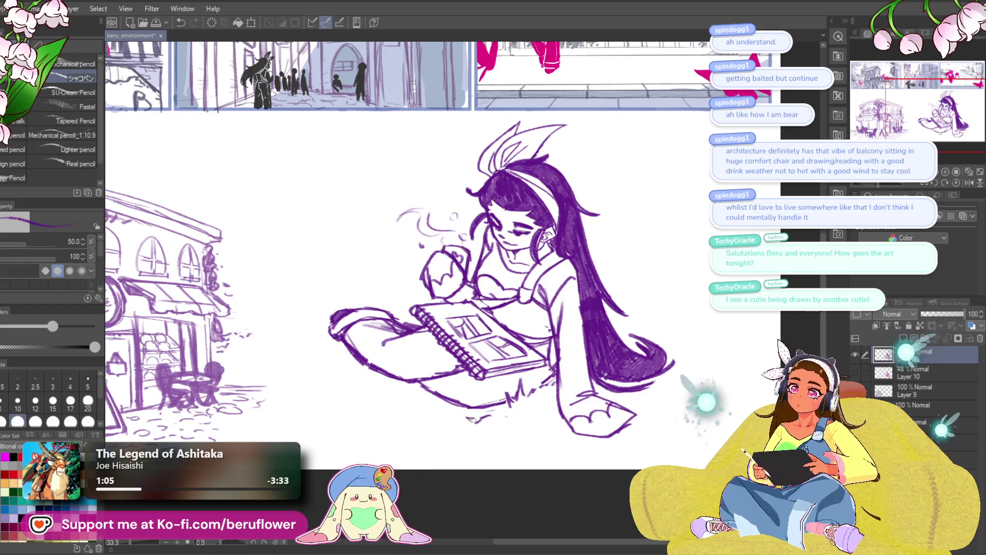
Add a short stroke at the girl's knee and flyaway hair marks beyond the hair tip.
drag(399, 305, 440, 320)
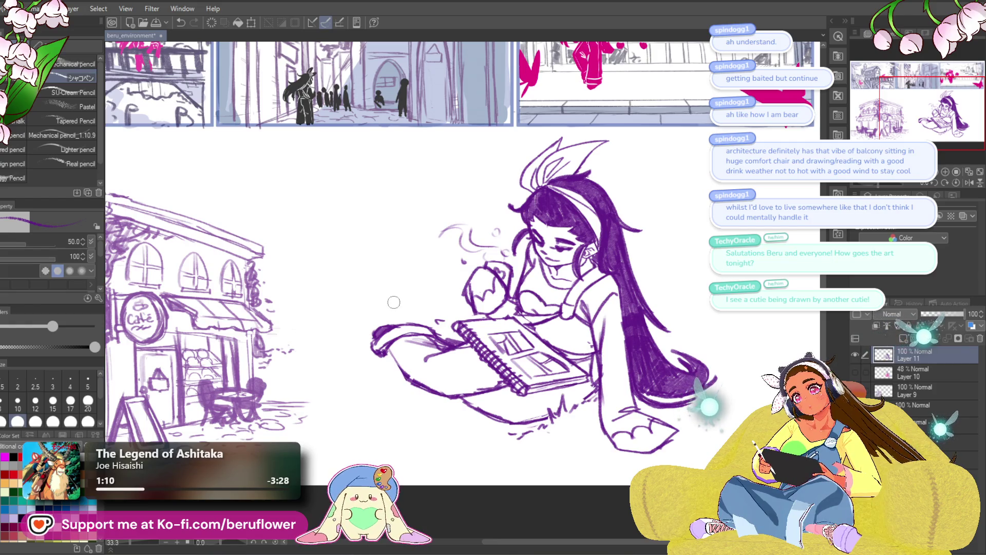
drag(379, 373, 390, 361)
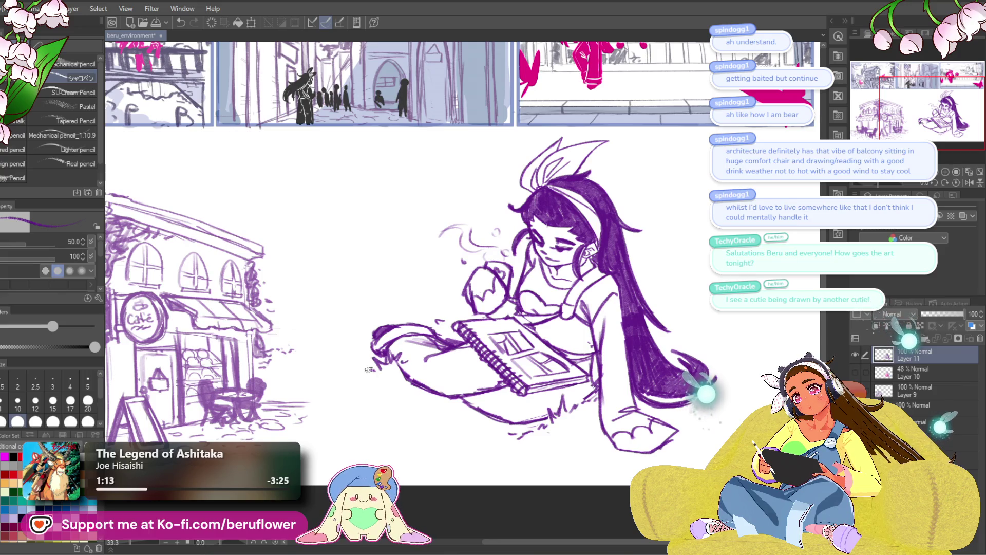
drag(660, 315, 688, 308)
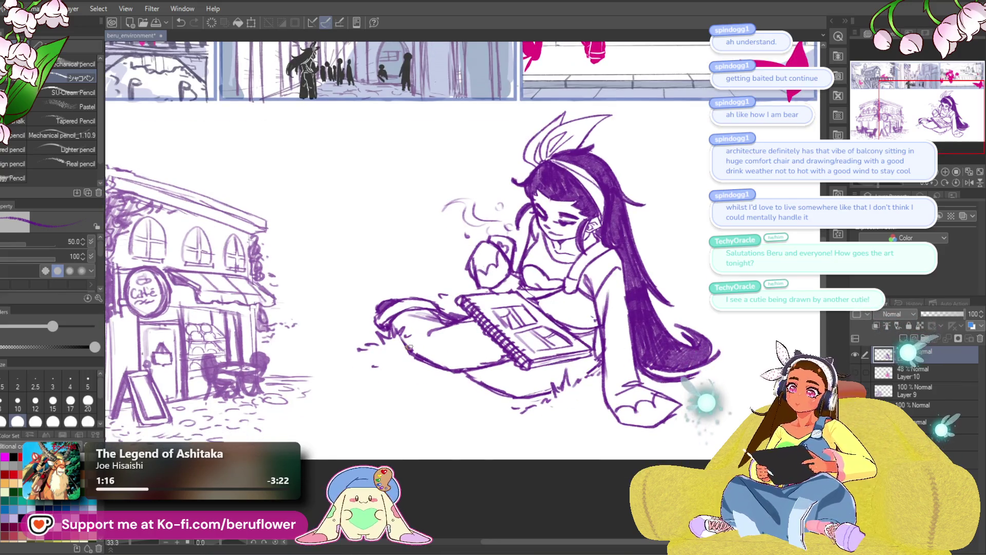
drag(436, 291, 428, 281)
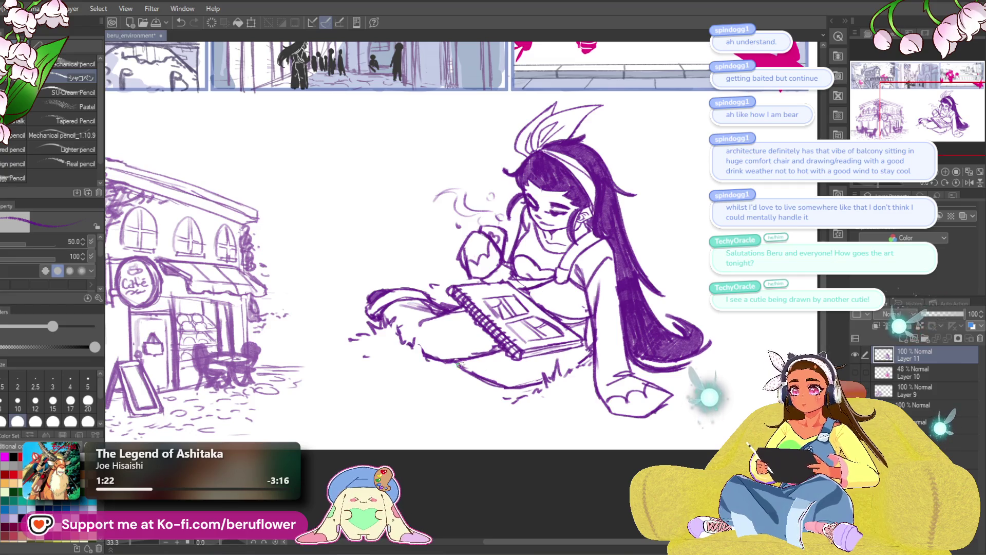
mouse_move(696, 370)
mouse_down()
mouse_move(656, 368)
mouse_move(583, 331)
mouse_up()
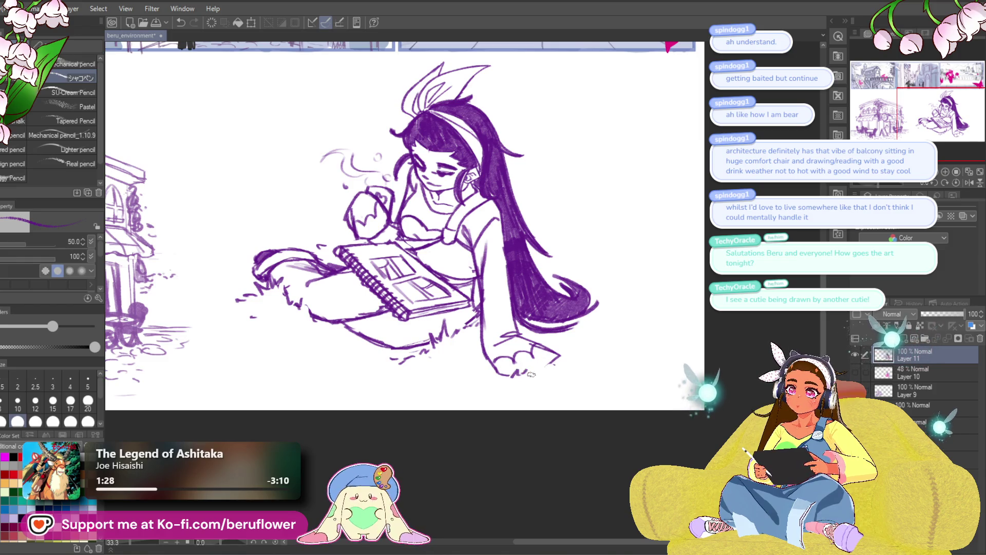
mouse_move(660, 248)
mouse_down()
mouse_move(625, 330)
mouse_move(575, 305)
mouse_move(578, 321)
mouse_up()
click(593, 323)
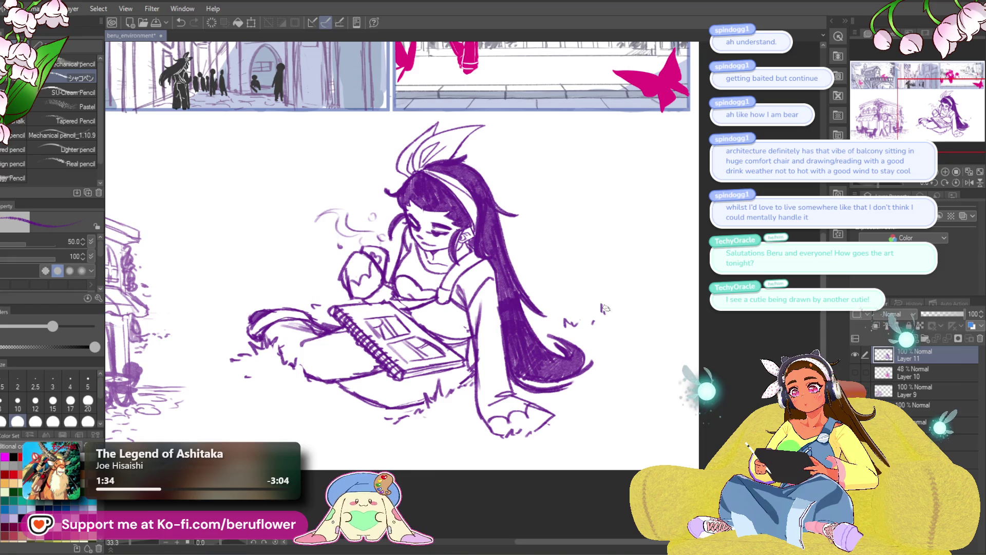
Sketch grass squiggles below the crossed legs and near the foot, undoing the latest ones.
drag(302, 436, 418, 418)
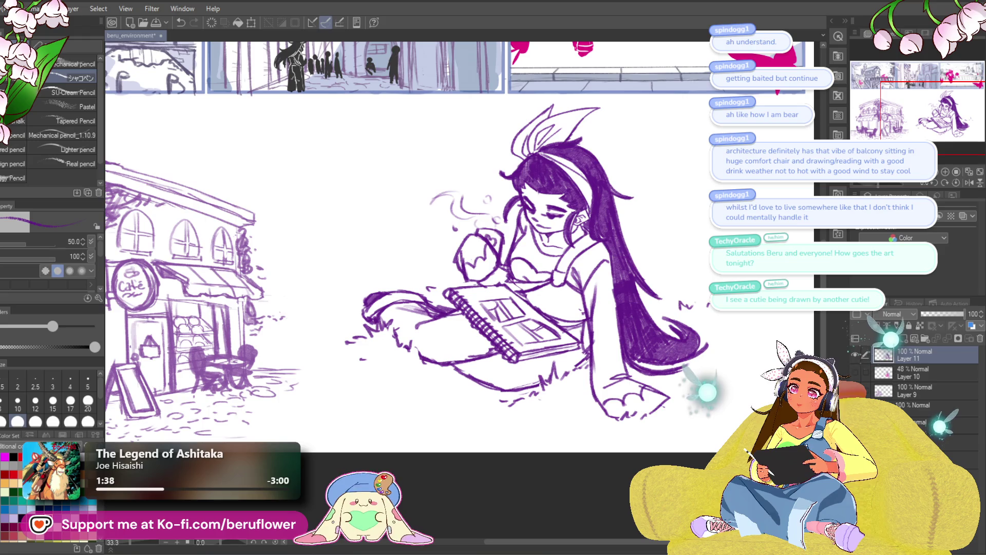
mouse_move(366, 374)
mouse_down()
mouse_move(394, 379)
mouse_move(377, 377)
mouse_up()
drag(537, 421, 554, 415)
drag(454, 414, 473, 418)
drag(663, 370, 631, 372)
key(ctrl+z)
key(ctrl+z)
key(ctrl+z)
Redraw the ground squiggles with dashes and doodle a small flower in the grass.
drag(398, 425, 416, 429)
drag(659, 384, 670, 382)
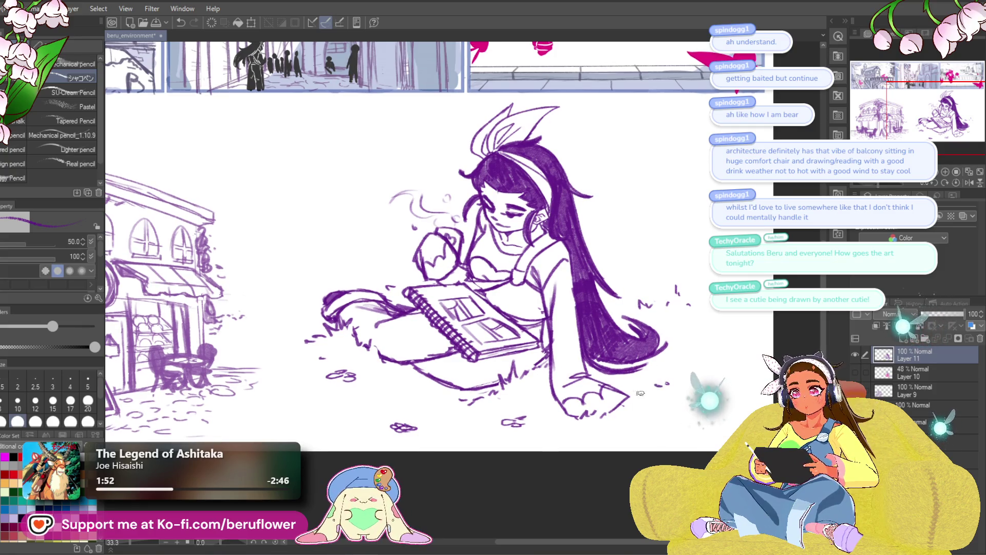
mouse_move(394, 421)
mouse_down()
mouse_move(461, 415)
mouse_move(396, 414)
mouse_move(411, 414)
mouse_up()
drag(714, 401, 656, 401)
drag(591, 439, 532, 447)
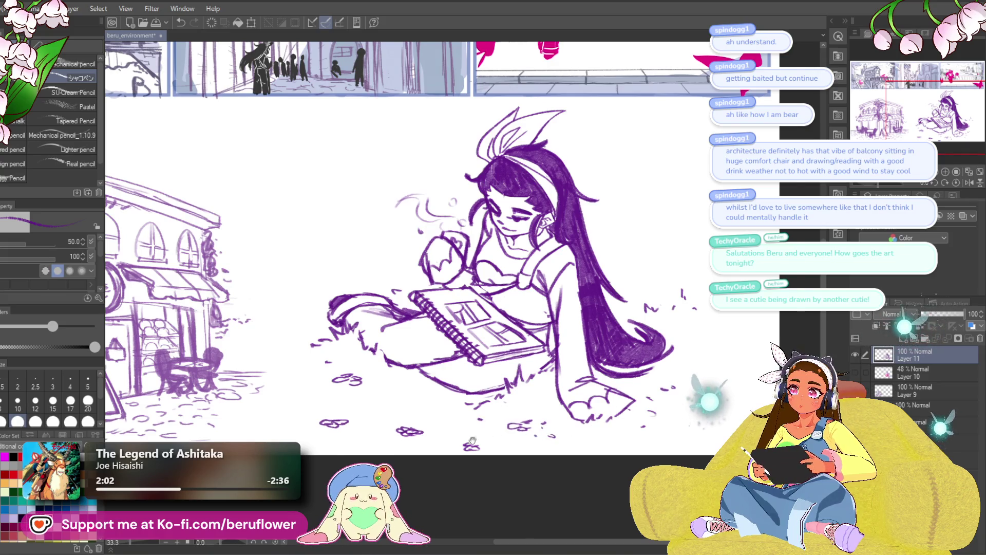
drag(474, 439, 494, 500)
scroll(536, 176, up, 5)
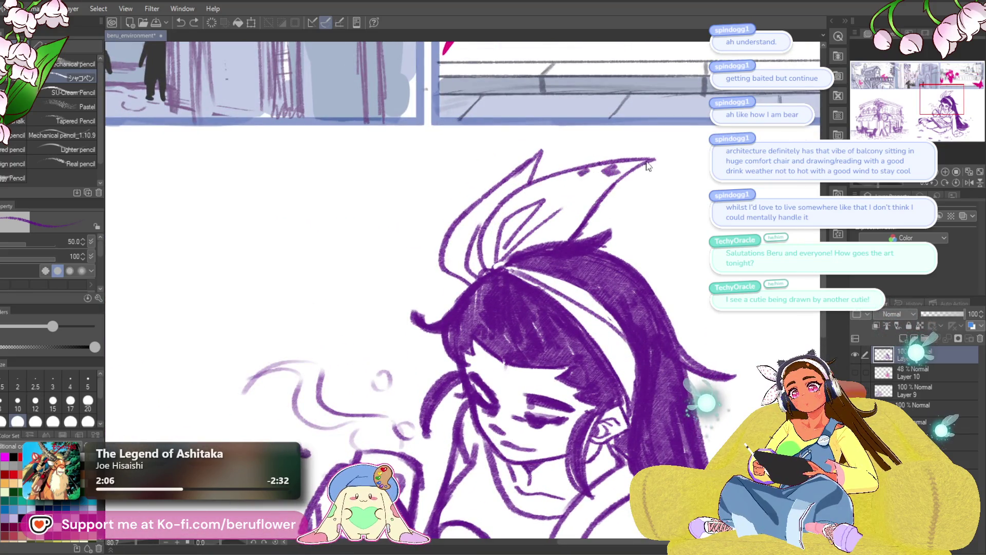
Zoom in on the girl's head and dab polka dots across her hair ribbon.
scroll(624, 196, down, 8)
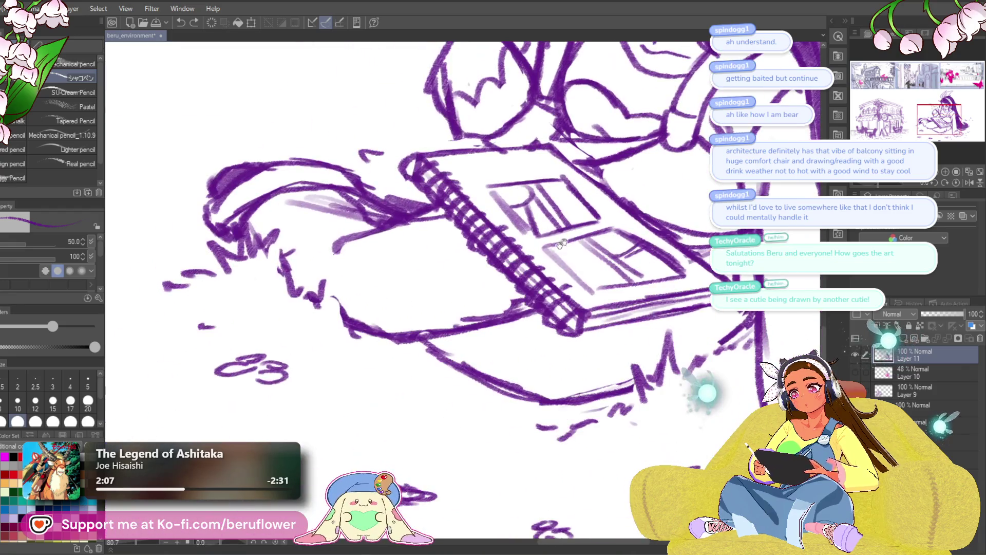
scroll(397, 418, down, 5)
scroll(398, 418, up, 1)
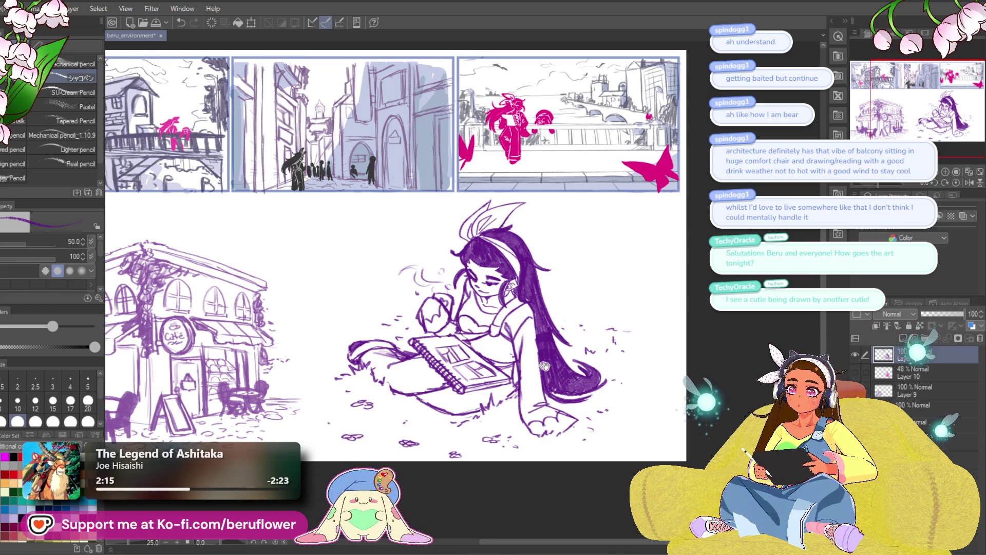
scroll(620, 173, up, 5)
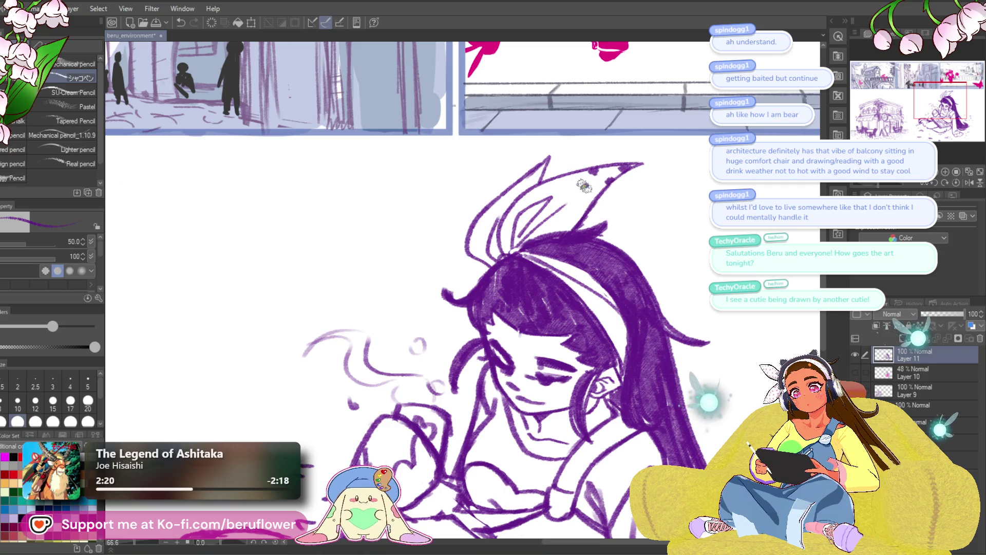
click(564, 195)
click(574, 216)
click(550, 197)
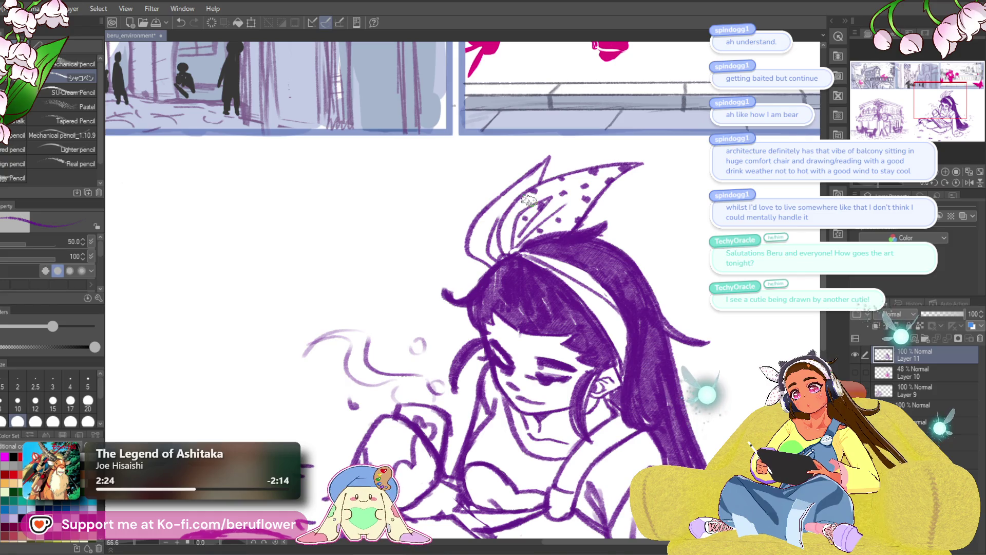
Pan and zoom up along the ribbon and headband to review the dots.
scroll(555, 206, up, 1)
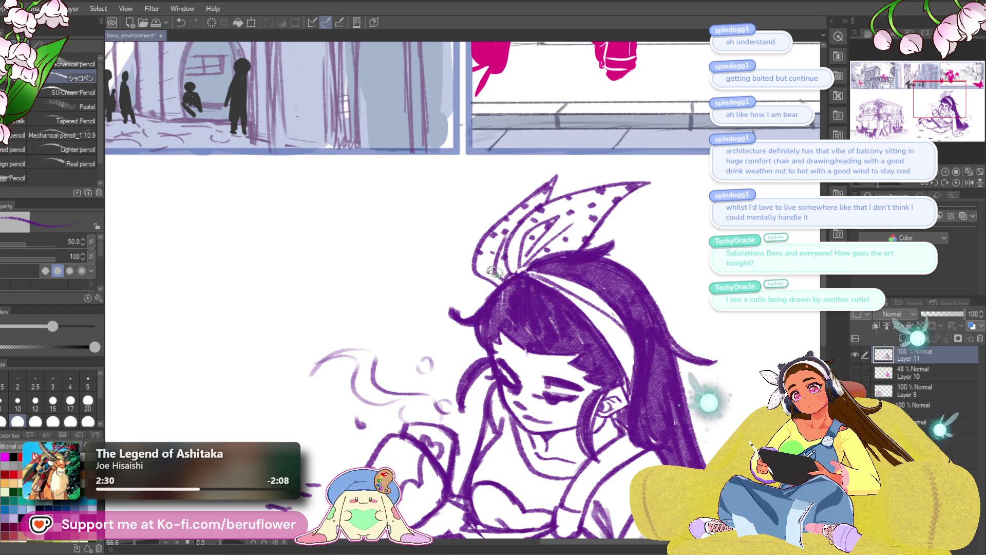
drag(618, 297, 616, 290)
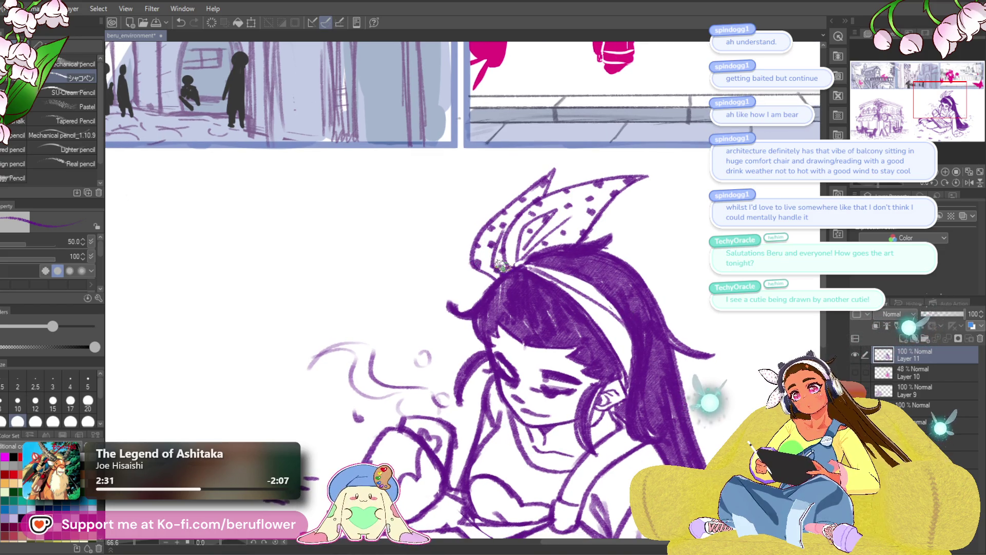
drag(500, 265, 496, 236)
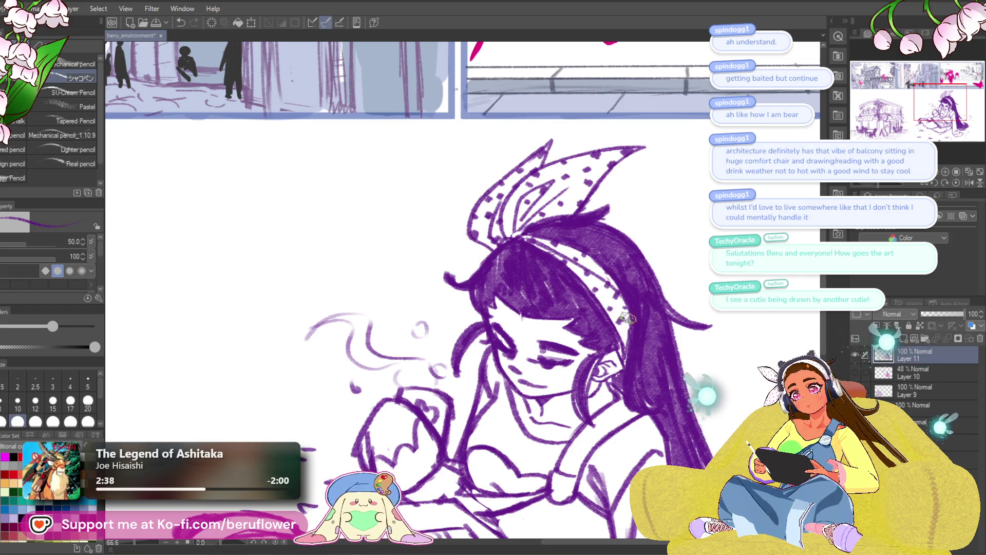
scroll(604, 377, down, 3)
scroll(499, 264, up, 2)
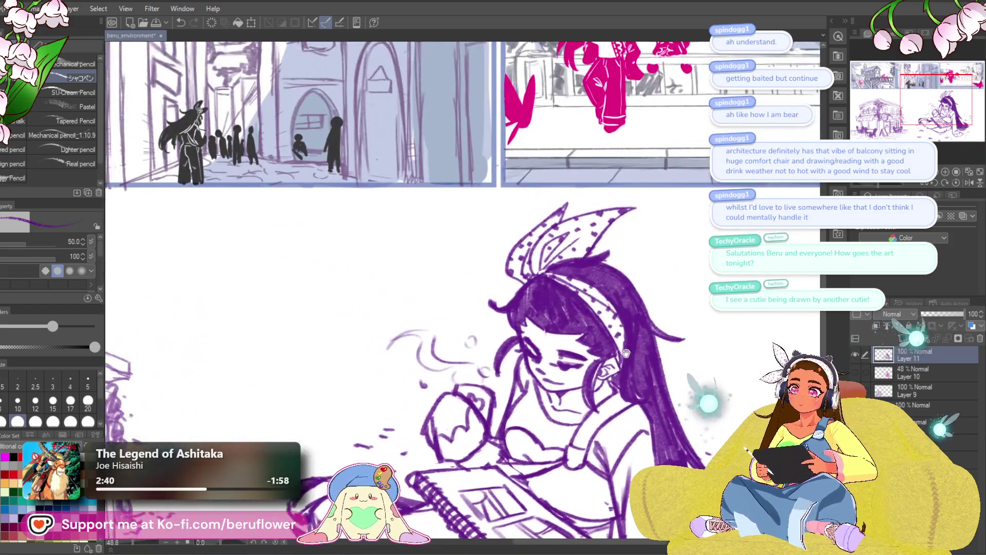
scroll(499, 264, up, 2)
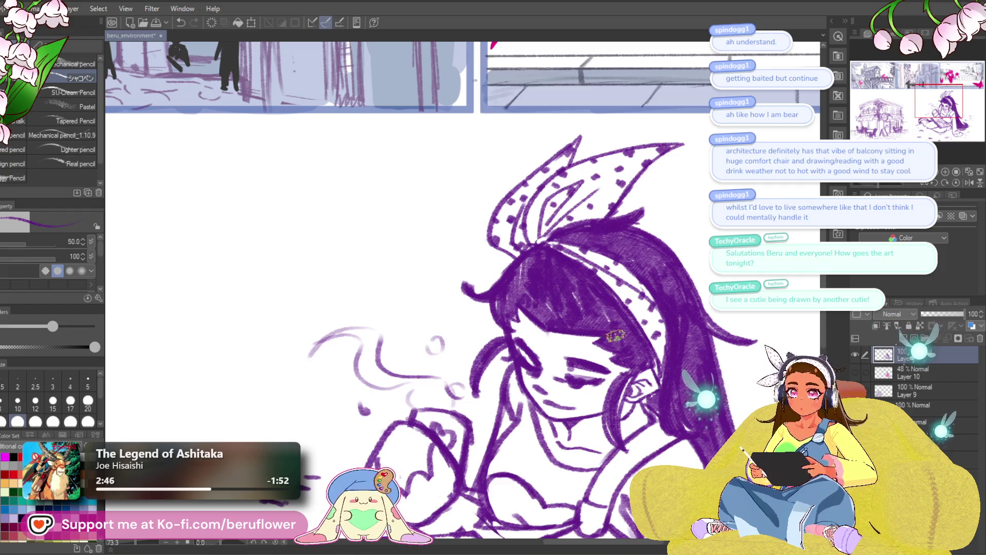
scroll(630, 337, down, 3)
scroll(631, 337, up, 2)
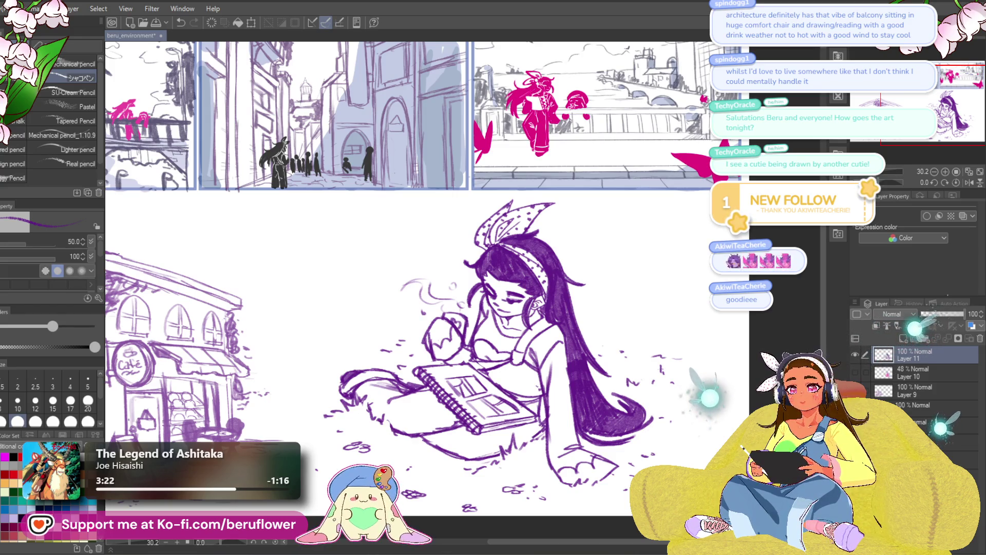
Select Layer 10 together with Layer 11 and run a trial transform on them.
key(ctrl+minus)
key(ctrl+minus)
key(ctrl+minus)
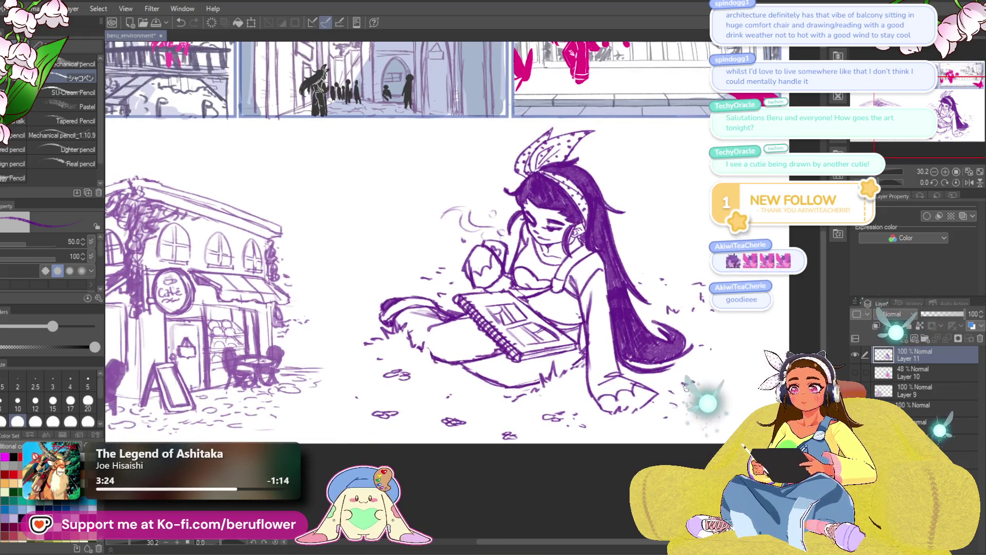
key(ctrl+plus)
key(ctrl+plus)
key(ctrl+plus)
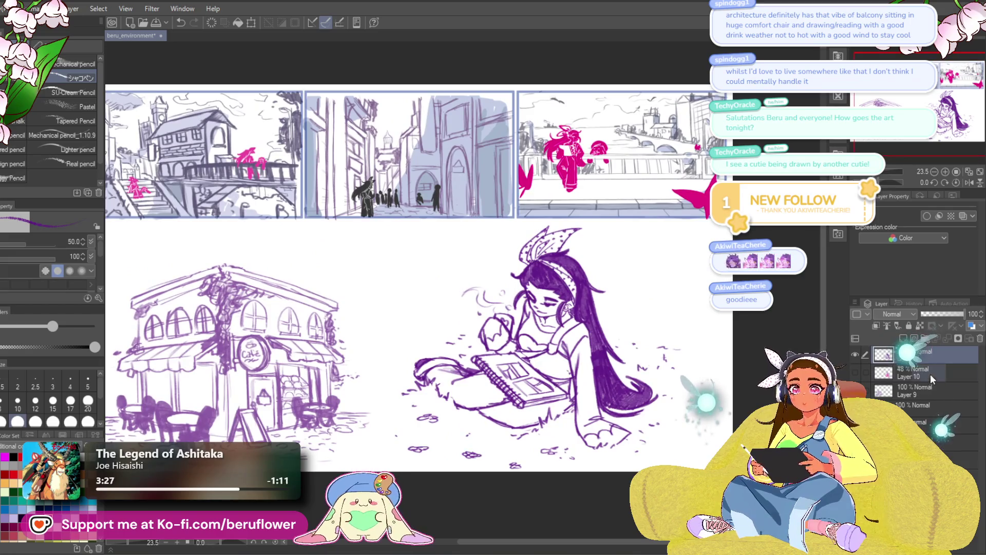
ctrl+click(929, 374)
key(ctrl+t)
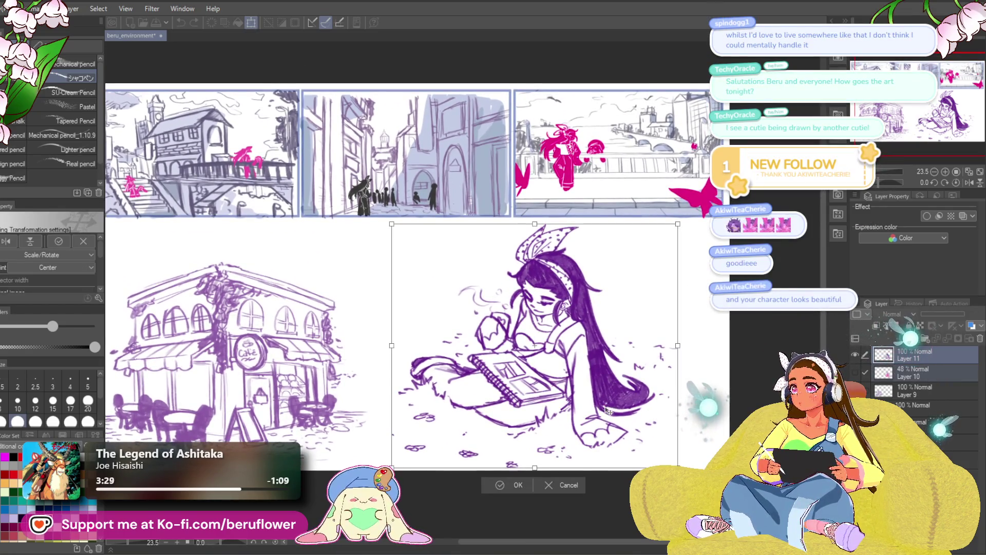
key(Return)
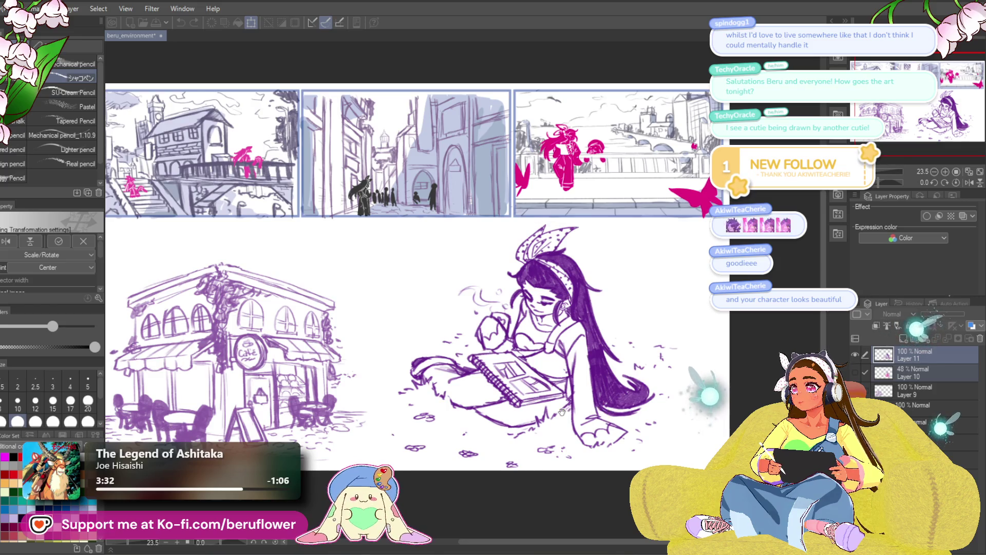
Shrink the girl sketch from its top-right corner, move it higher on the page, and confirm.
drag(564, 410, 573, 415)
key(ctrl+t)
drag(683, 227, 609, 275)
mouse_move(611, 472)
mouse_down()
mouse_move(611, 403)
mouse_move(604, 415)
mouse_up()
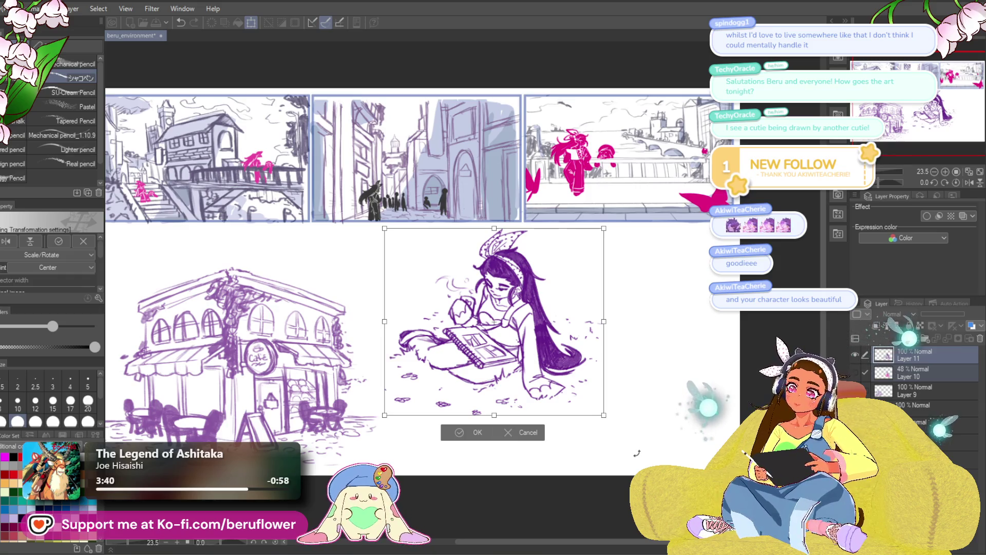
key(Return)
mouse_move(636, 453)
mouse_down()
mouse_move(708, 430)
mouse_move(698, 426)
mouse_up()
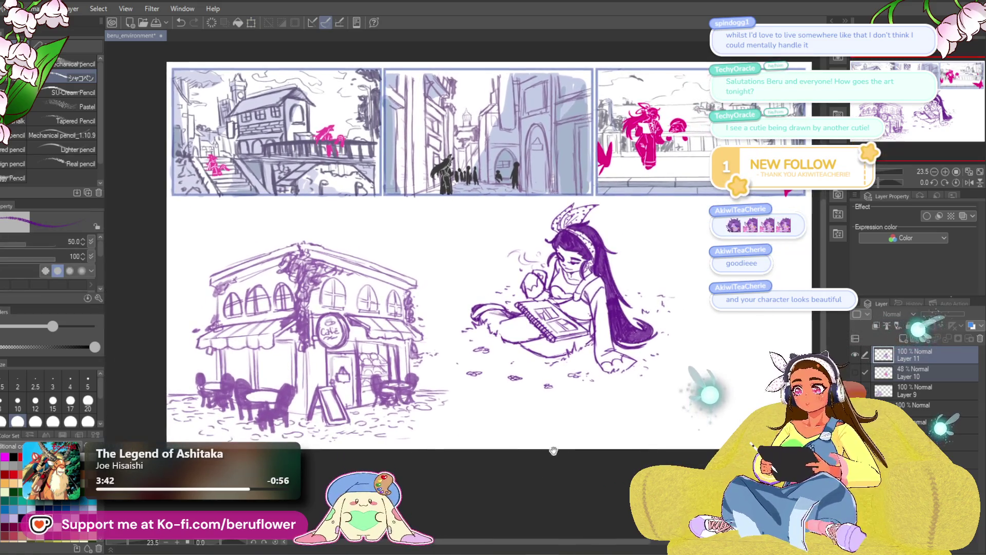
mouse_move(601, 468)
mouse_down()
mouse_move(540, 483)
mouse_move(556, 494)
mouse_move(575, 471)
mouse_up()
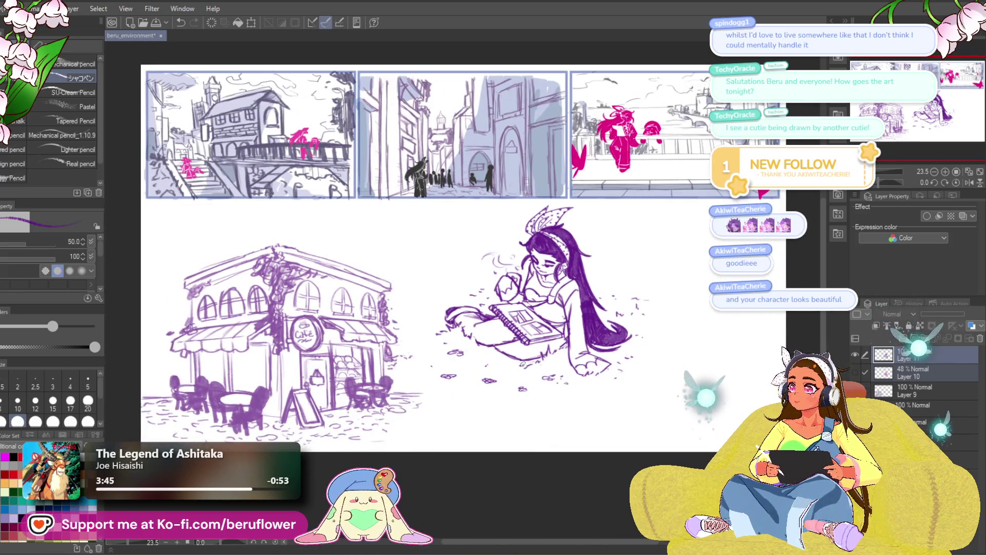
Zoom and pan the view in on the girl sketch sitting in the grass.
scroll(524, 359, up, 3)
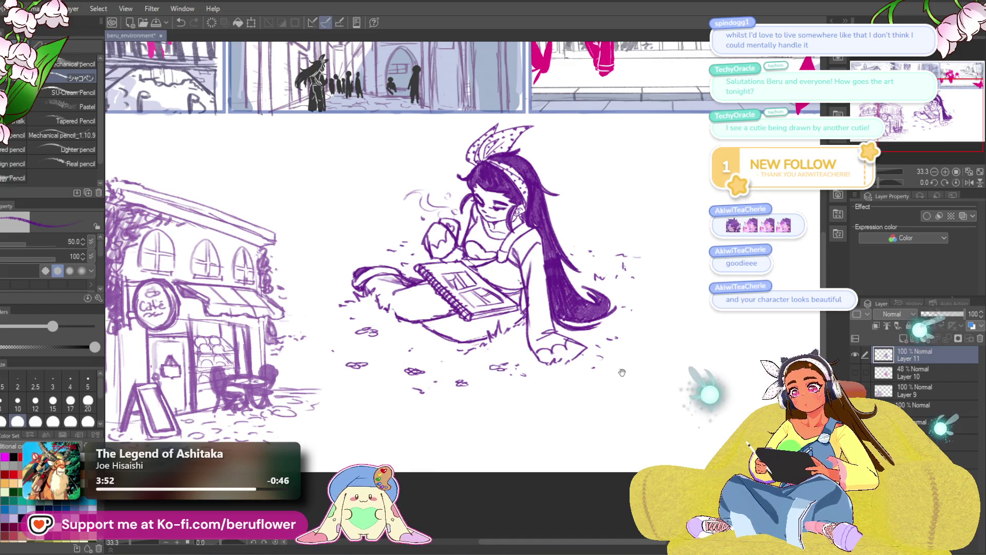
scroll(620, 371, up, 2)
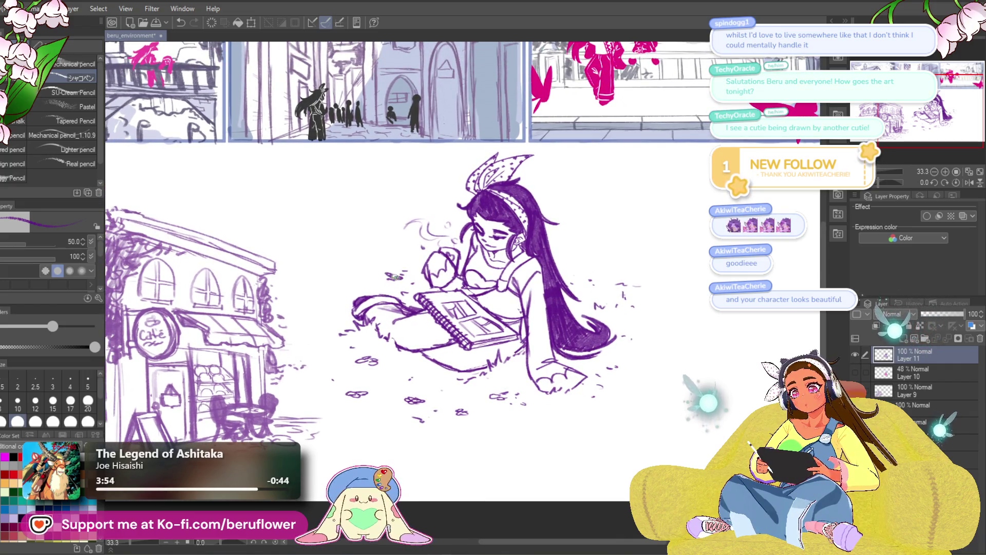
drag(385, 277, 403, 278)
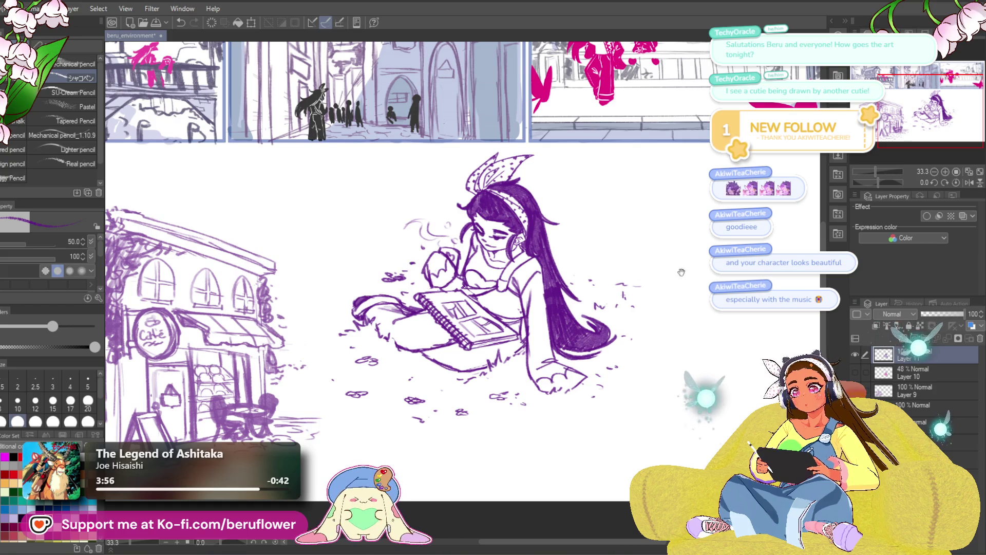
drag(671, 271, 670, 269)
drag(617, 291, 605, 290)
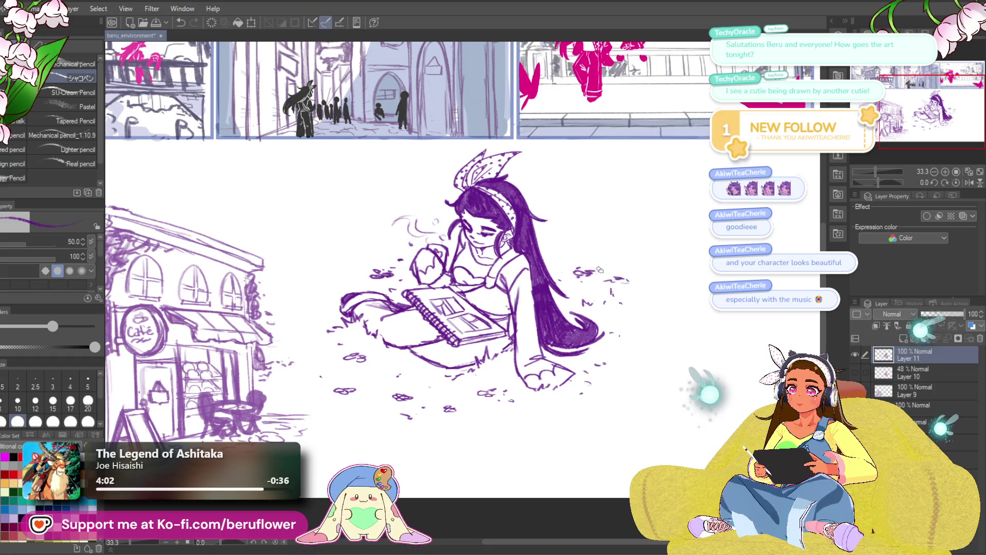
drag(596, 302, 609, 317)
drag(479, 295, 496, 299)
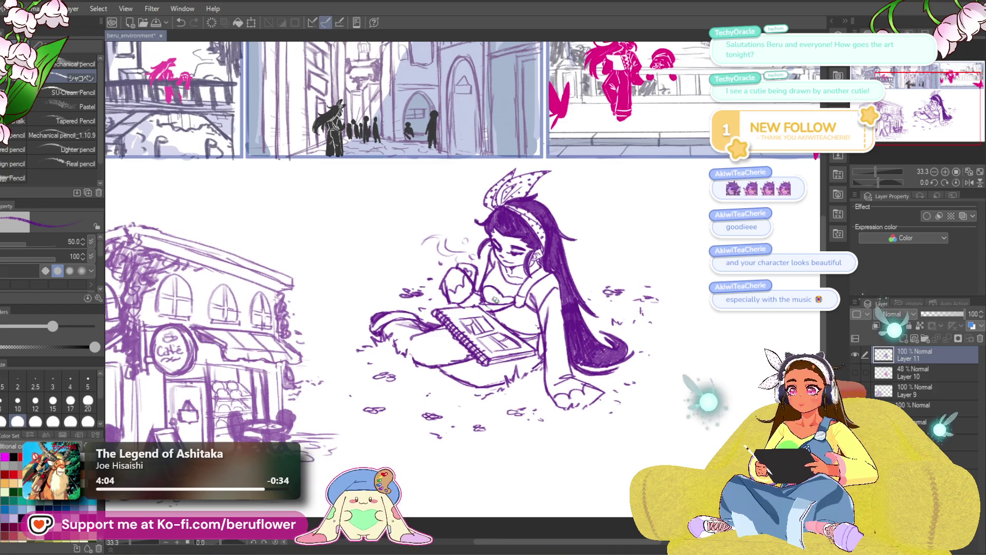
scroll(496, 299, up, 2)
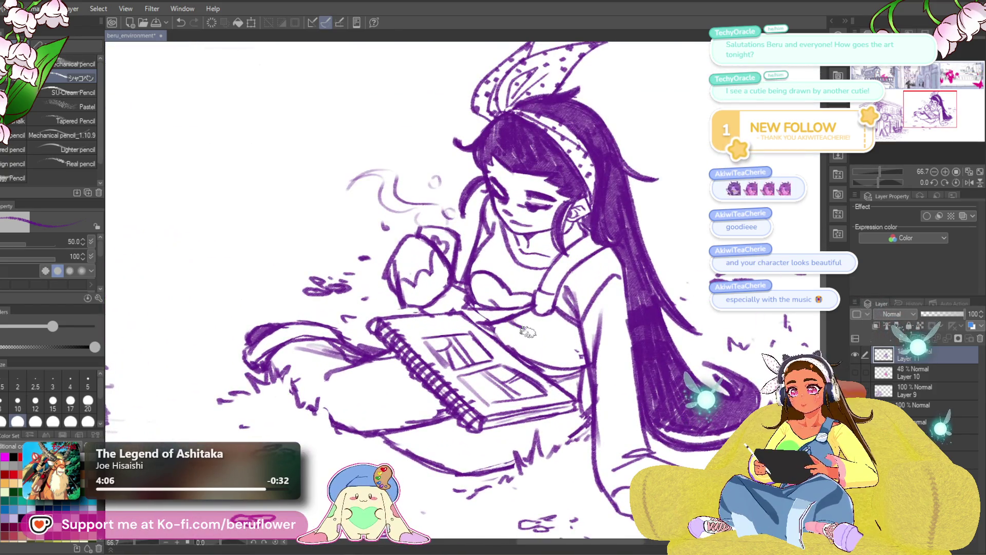
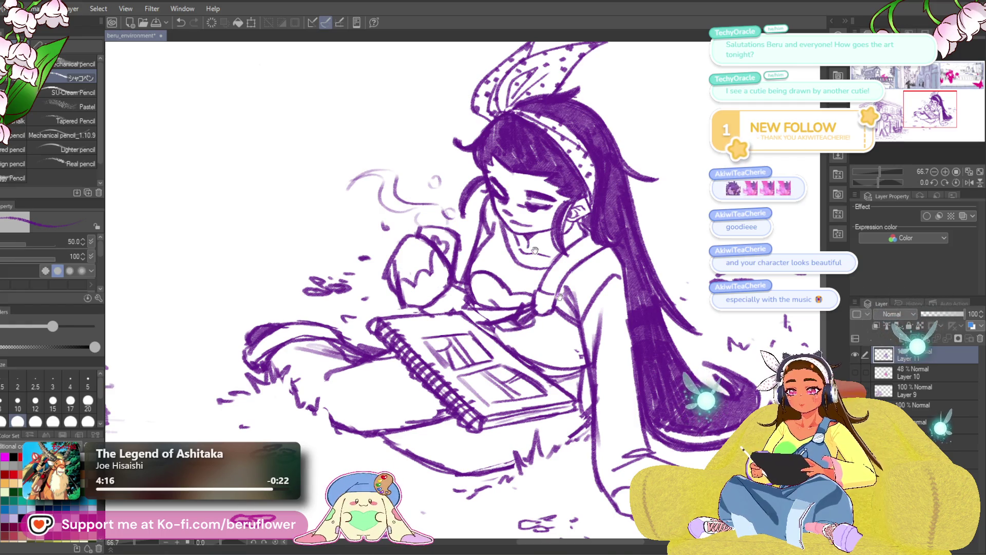
Shade the girl's chest with light lavender pencil strokes.
drag(535, 250, 516, 258)
scroll(504, 306, down, 2)
scroll(504, 306, up, 3)
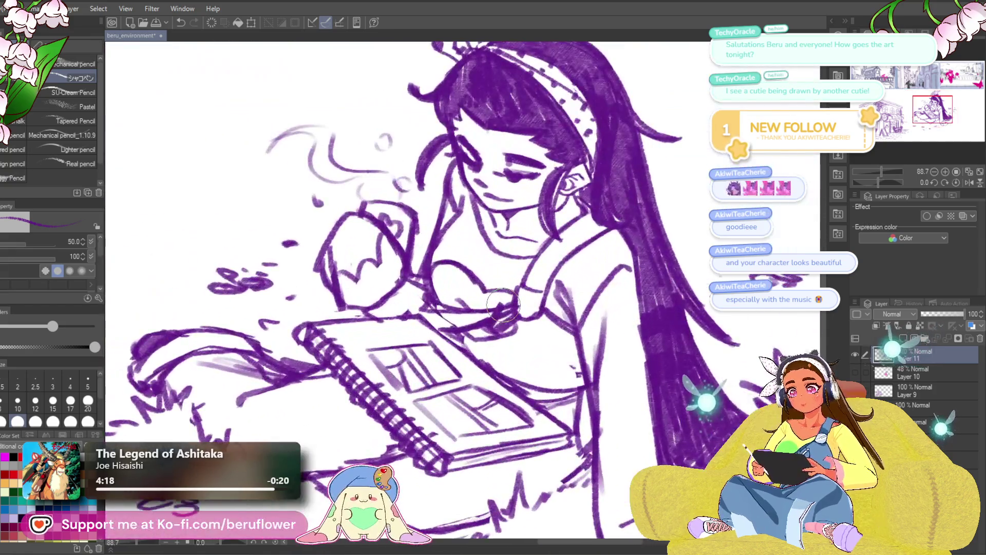
mouse_move(501, 313)
mouse_down()
mouse_move(475, 308)
mouse_move(443, 279)
mouse_up()
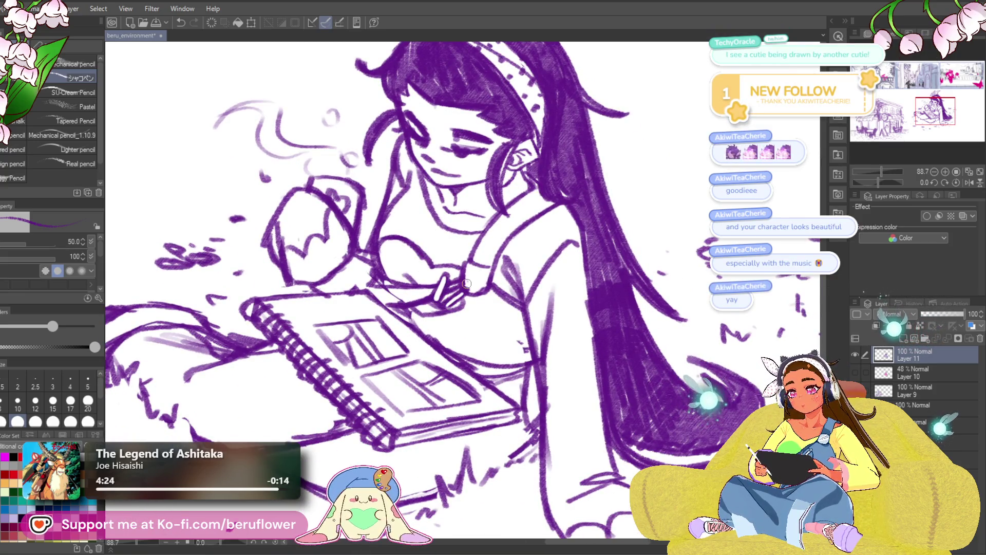
mouse_move(473, 292)
mouse_down()
mouse_move(484, 304)
mouse_move(440, 328)
mouse_up()
scroll(457, 333, down, 5)
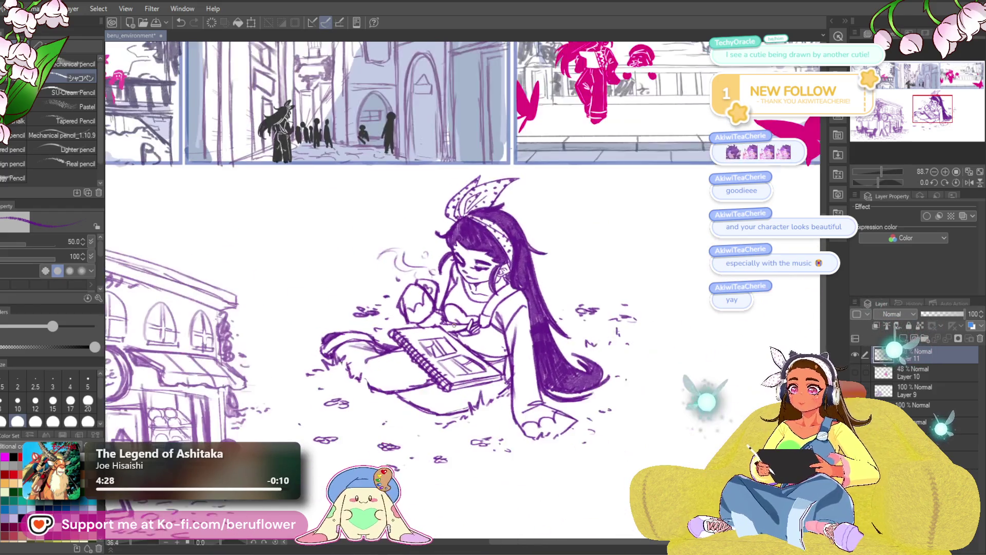
scroll(492, 325, up, 7)
scroll(462, 324, down, 2)
scroll(420, 306, down, 3)
scroll(420, 306, up, 3)
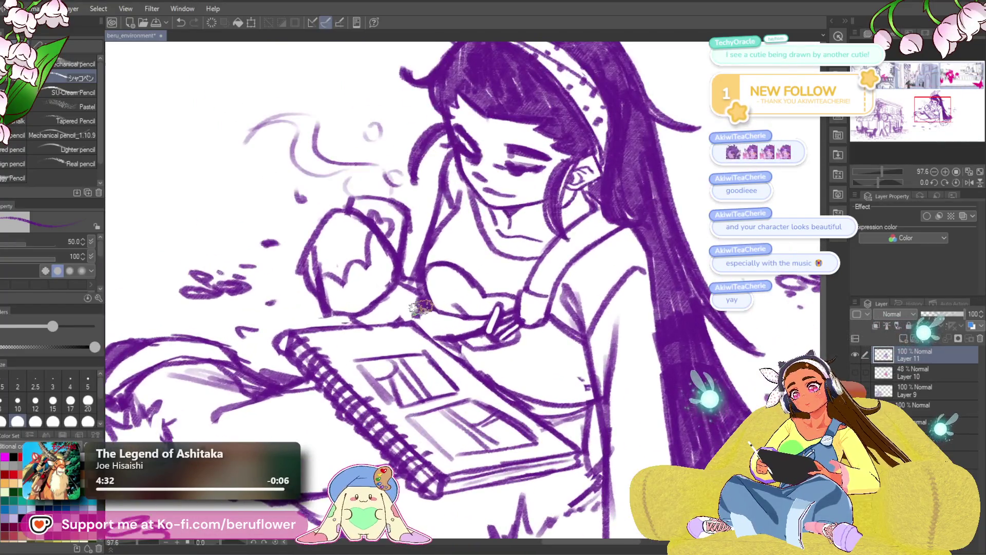
drag(418, 307, 424, 320)
mouse_move(436, 281)
mouse_down()
mouse_move(448, 325)
mouse_move(470, 313)
mouse_move(525, 319)
mouse_up()
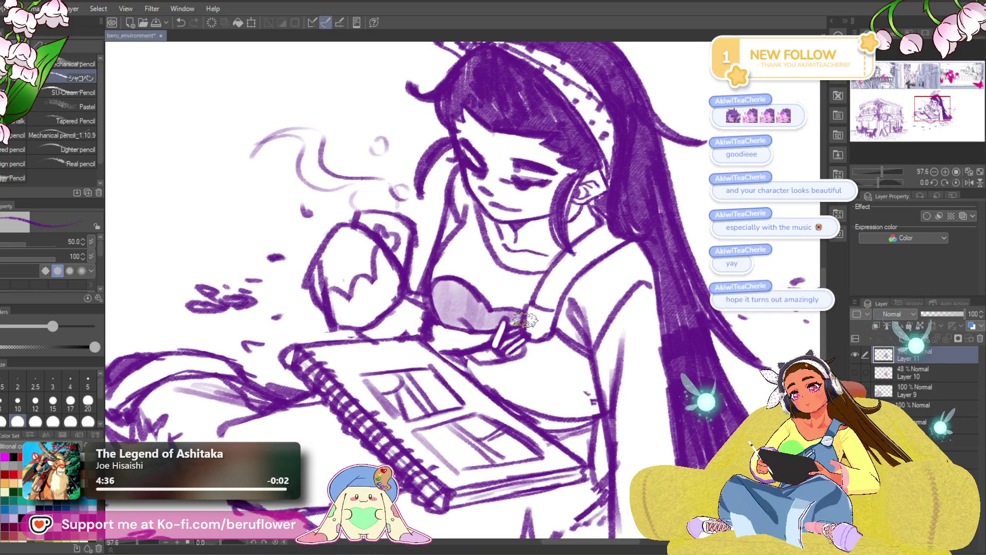
Undo the stray stroke near her neck and fit the whole page in view.
scroll(525, 318, down, 4)
scroll(493, 322, up, 2)
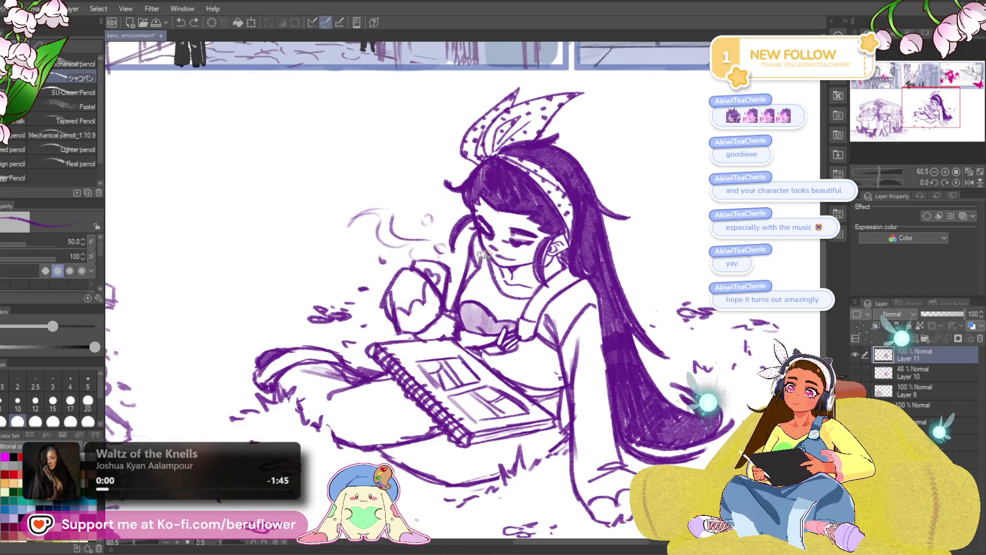
key(ctrl+z)
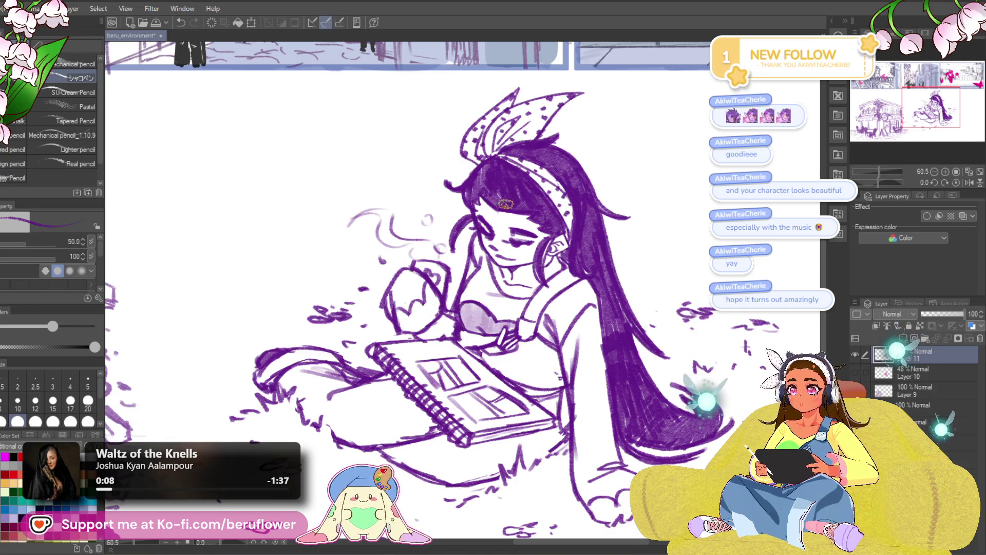
key(ctrl+0)
scroll(631, 475, up, 3)
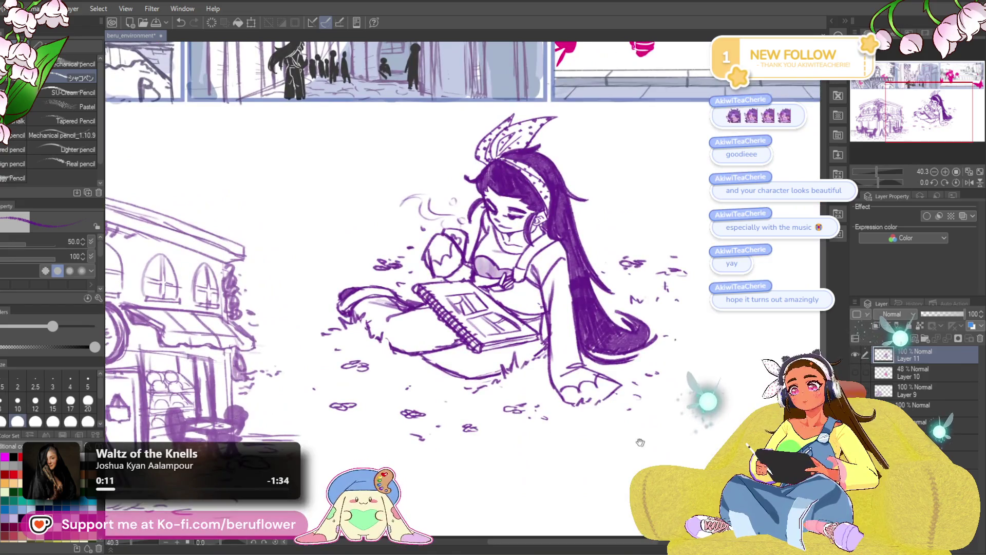
scroll(475, 266, up, 5)
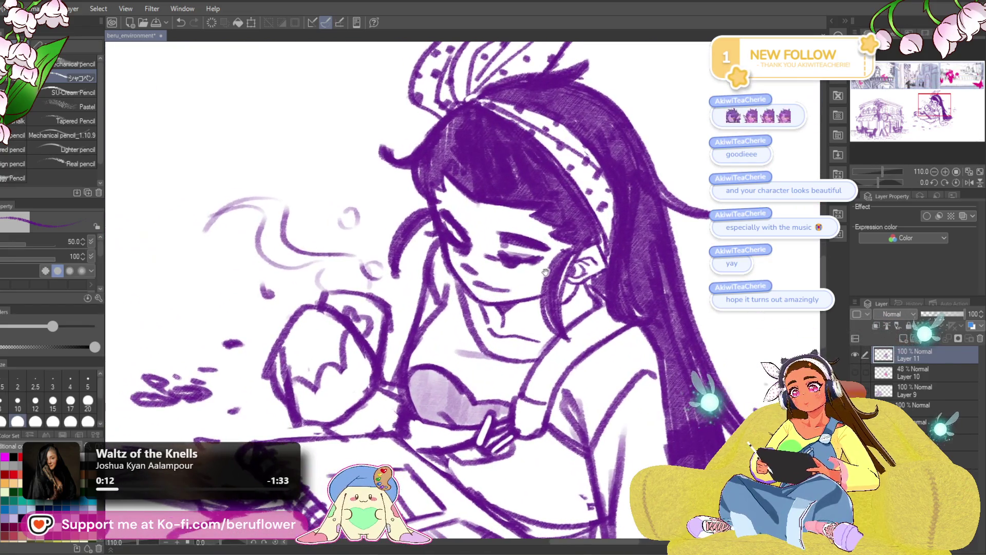
With a smaller brush, hatch short blush lines on the cheek just below the eye.
drag(475, 266, 470, 256)
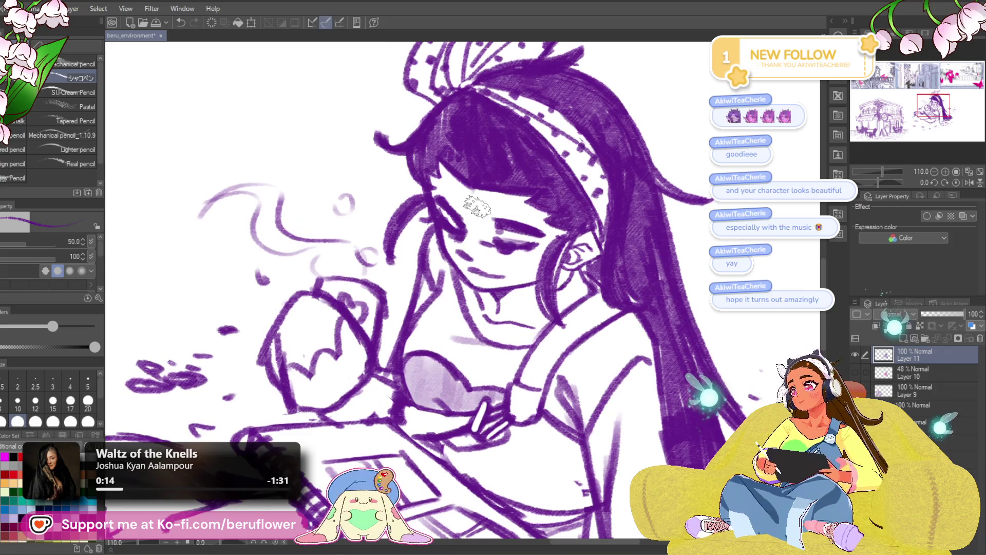
key(bracketleft)
key(bracketleft)
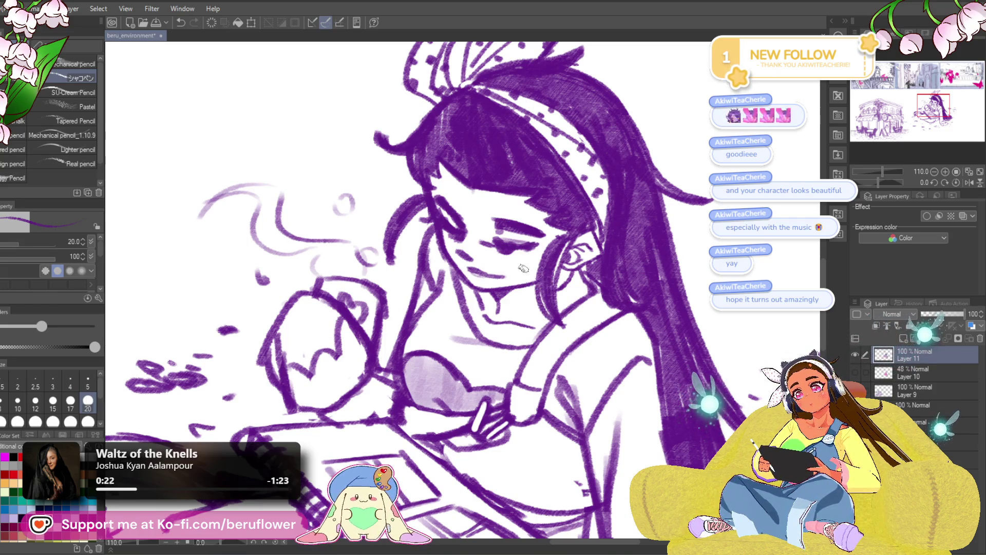
drag(520, 270, 528, 261)
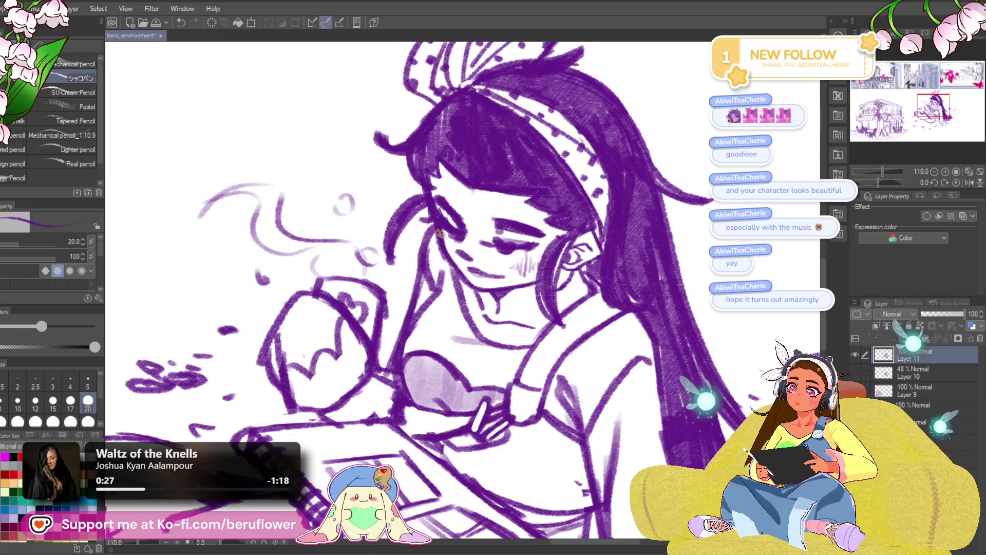
scroll(445, 253, down, 5)
scroll(508, 236, up, 5)
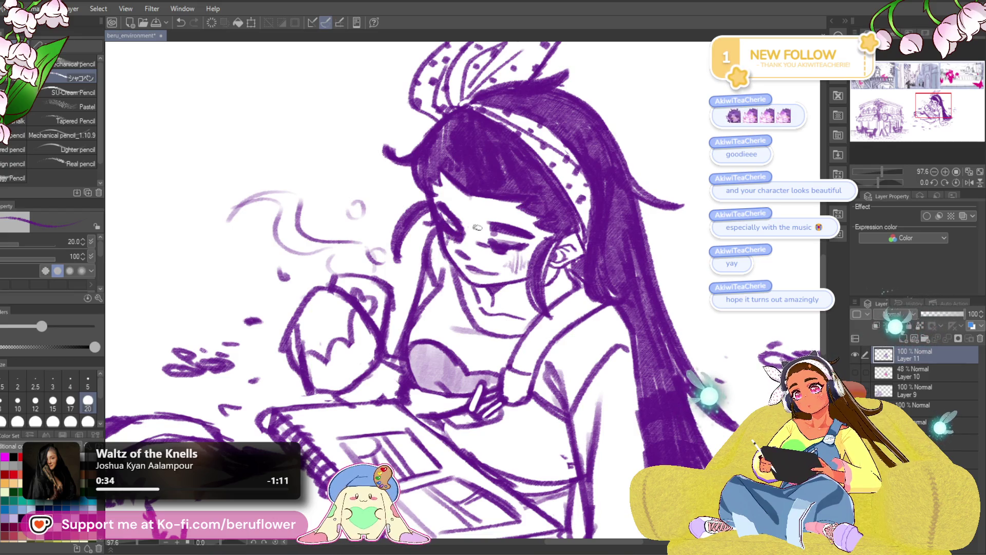
scroll(452, 220, down, 6)
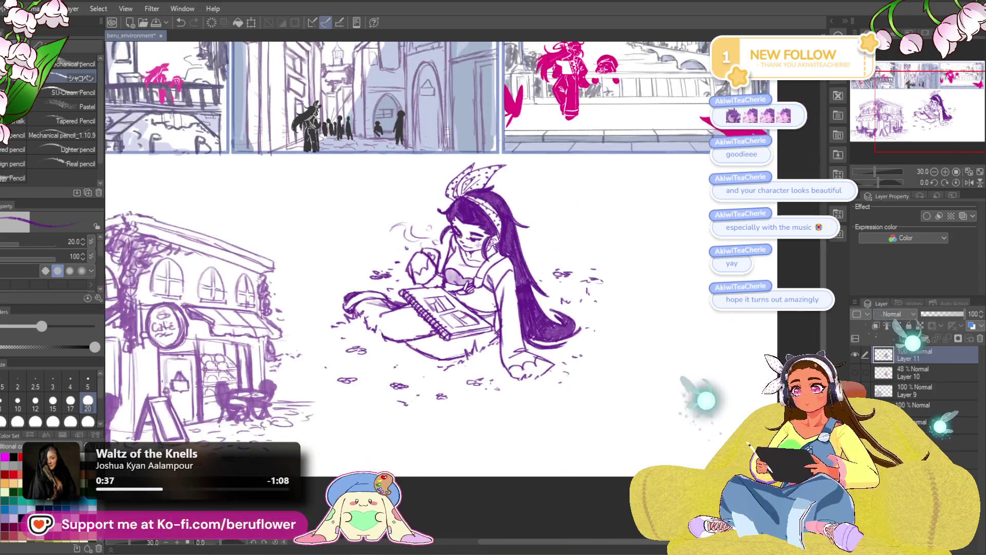
Bring the girl's head and hair into view and undo the last stroke.
scroll(684, 356, up, 2)
drag(684, 356, 649, 383)
scroll(614, 346, up, 3)
drag(605, 217, 611, 257)
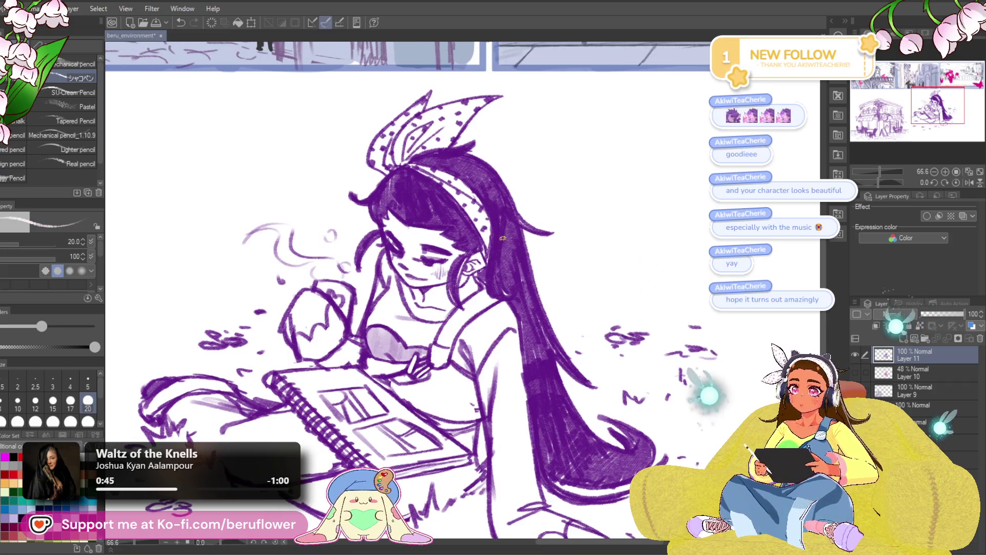
mouse_move(546, 377)
mouse_down()
mouse_move(525, 329)
mouse_move(554, 384)
mouse_up()
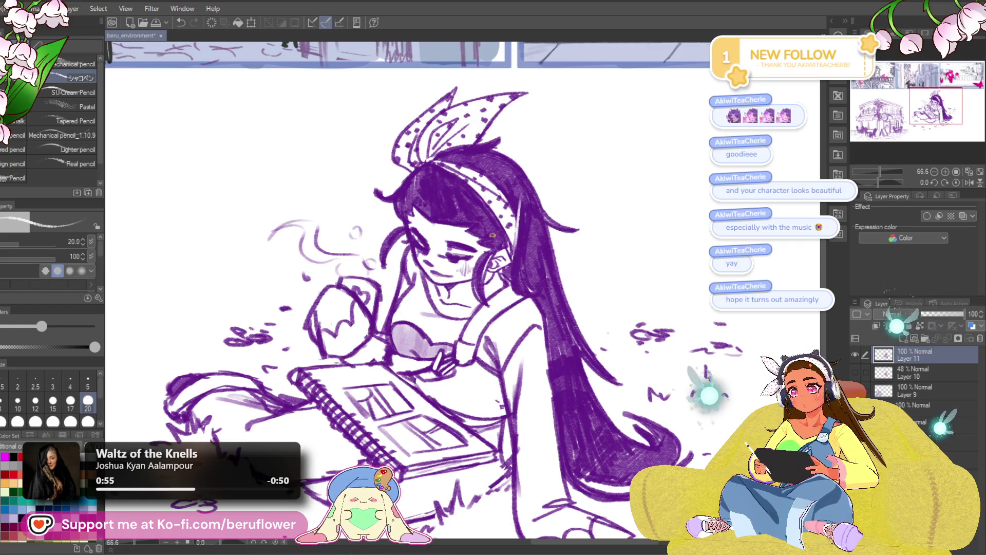
key(ctrl+z)
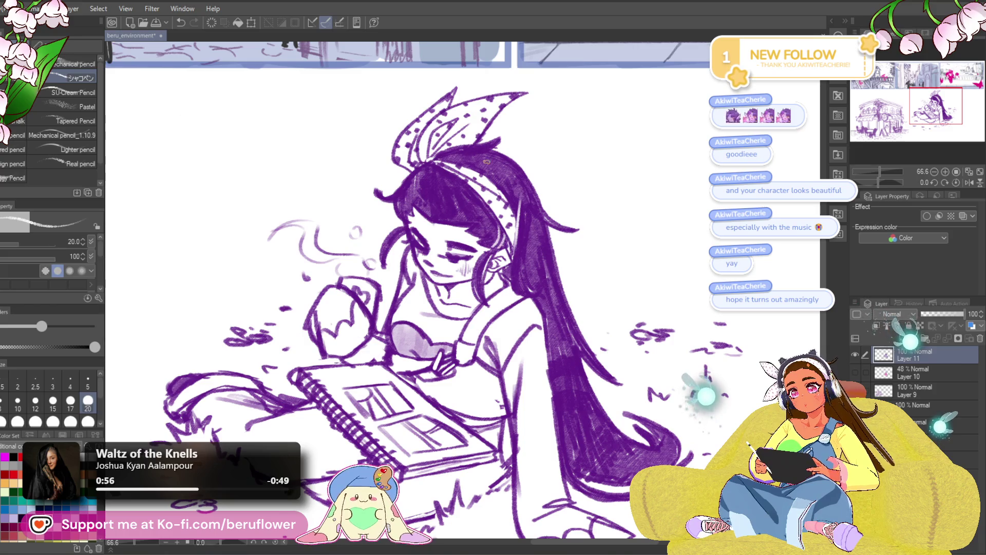
Draw a light highlight stroke along the lower hair strands.
mouse_move(600, 302)
mouse_down()
mouse_move(498, 226)
mouse_move(550, 331)
mouse_up()
drag(537, 369, 589, 452)
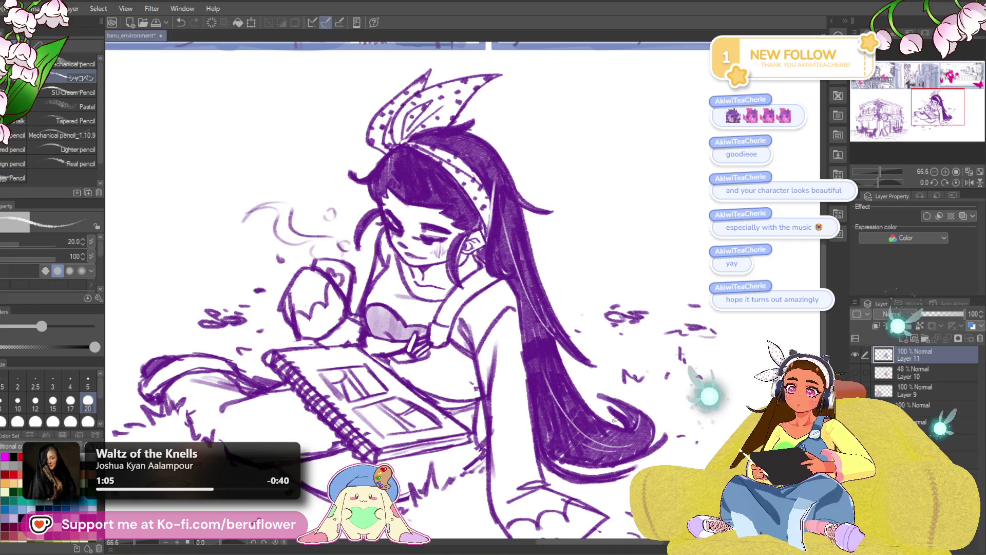
scroll(615, 420, down, 3)
scroll(614, 420, up, 1)
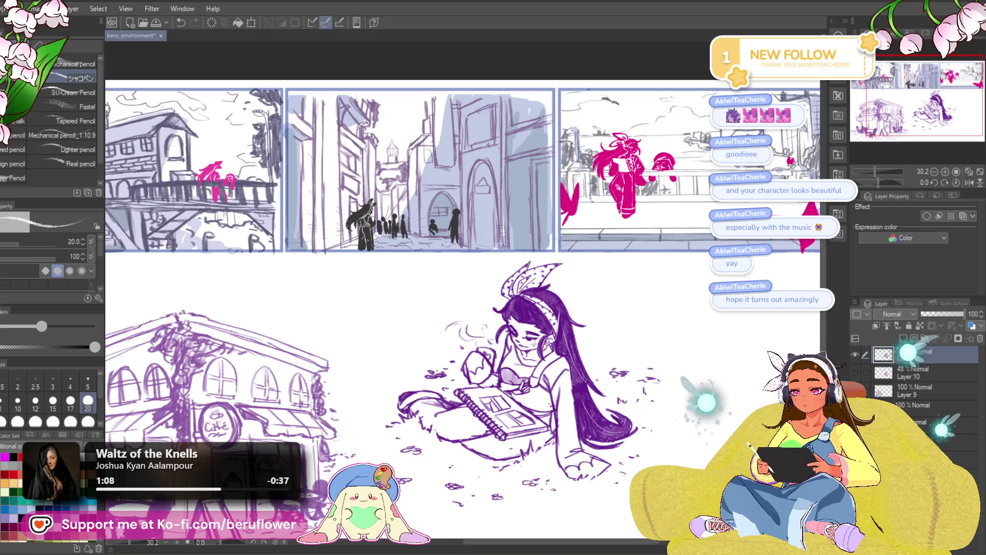
mouse_move(712, 454)
mouse_down()
mouse_move(597, 324)
mouse_move(562, 471)
mouse_up()
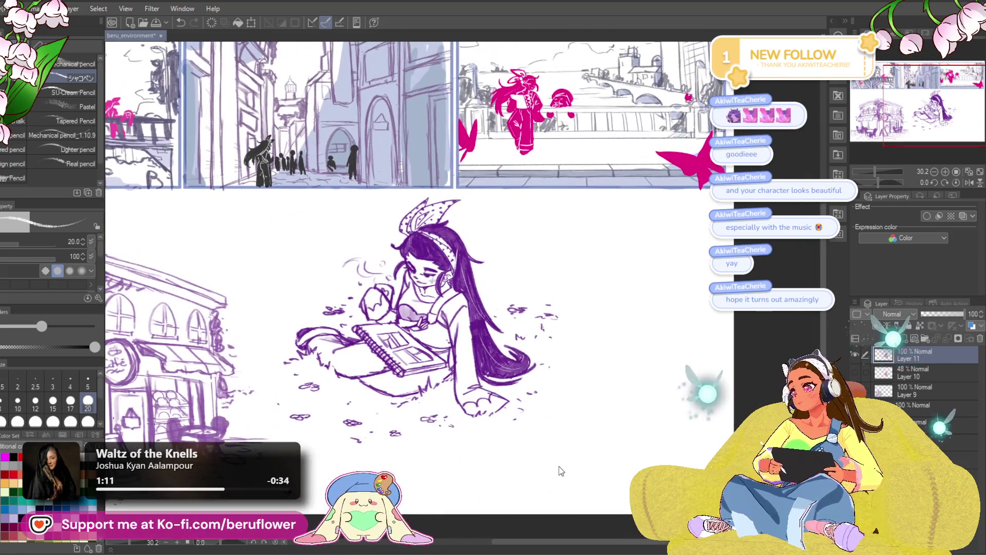
mouse_move(569, 434)
mouse_down()
mouse_move(580, 447)
mouse_move(603, 405)
mouse_up()
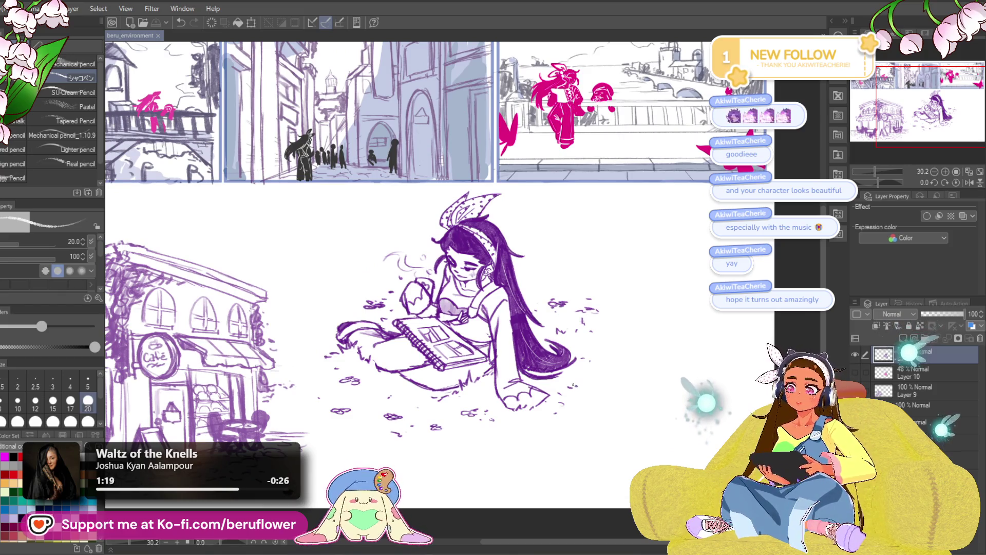
mouse_move(573, 385)
mouse_down()
mouse_move(635, 417)
mouse_move(644, 438)
mouse_move(462, 484)
mouse_up()
drag(538, 415, 505, 429)
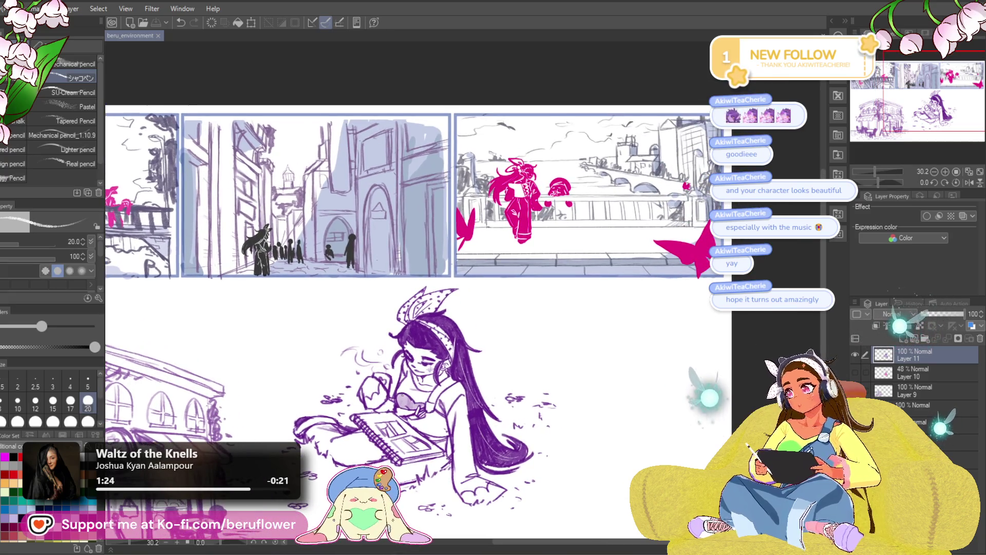
Lasso the pink figures and scale them down around their centre.
key(o)
scroll(509, 251, up, 5)
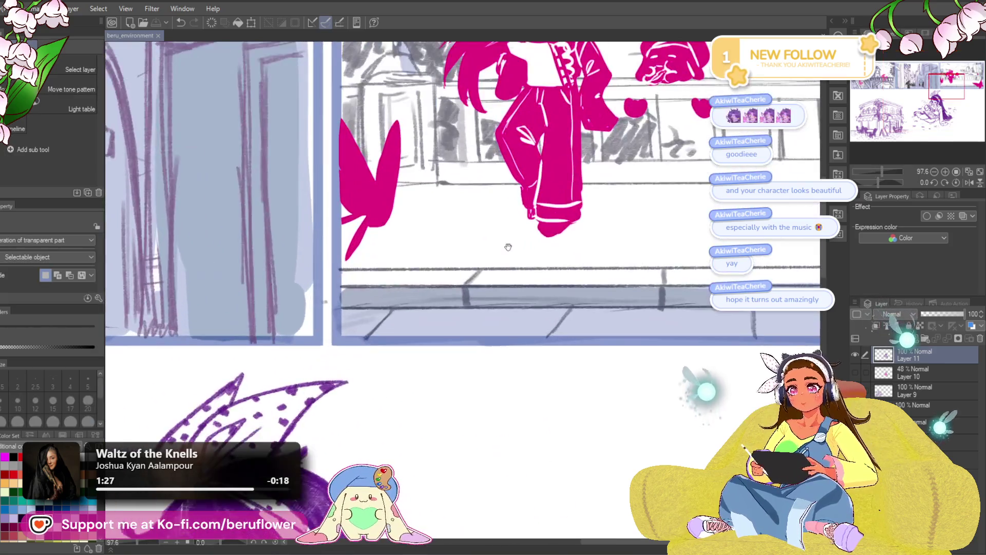
scroll(440, 334, up, 1)
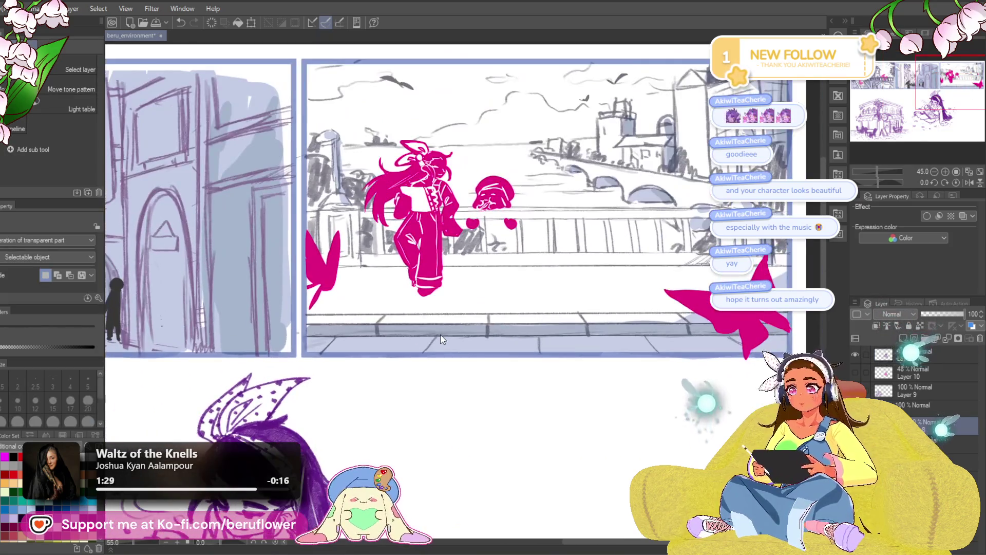
key(m)
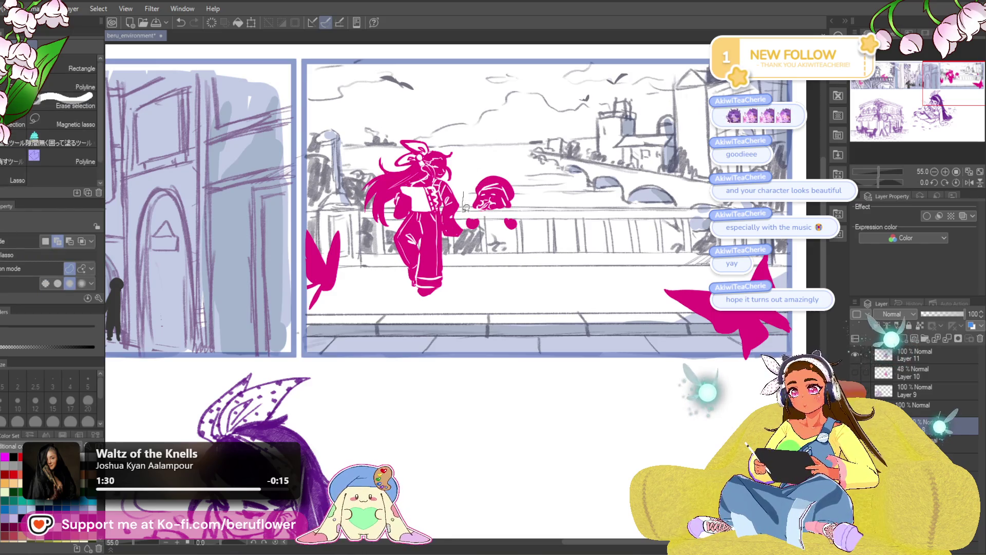
drag(466, 276, 390, 243)
drag(471, 170, 483, 166)
key(ctrl+t)
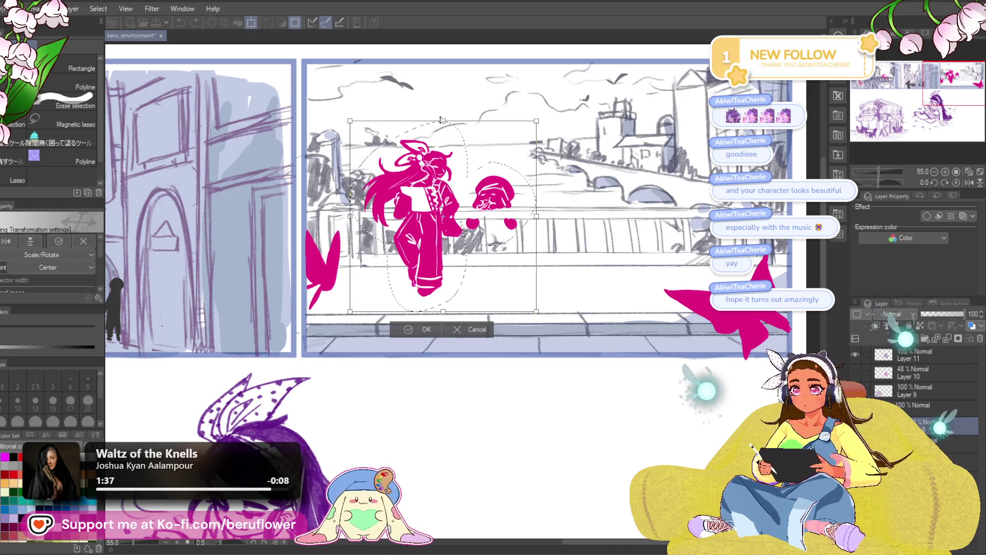
drag(442, 311, 443, 289)
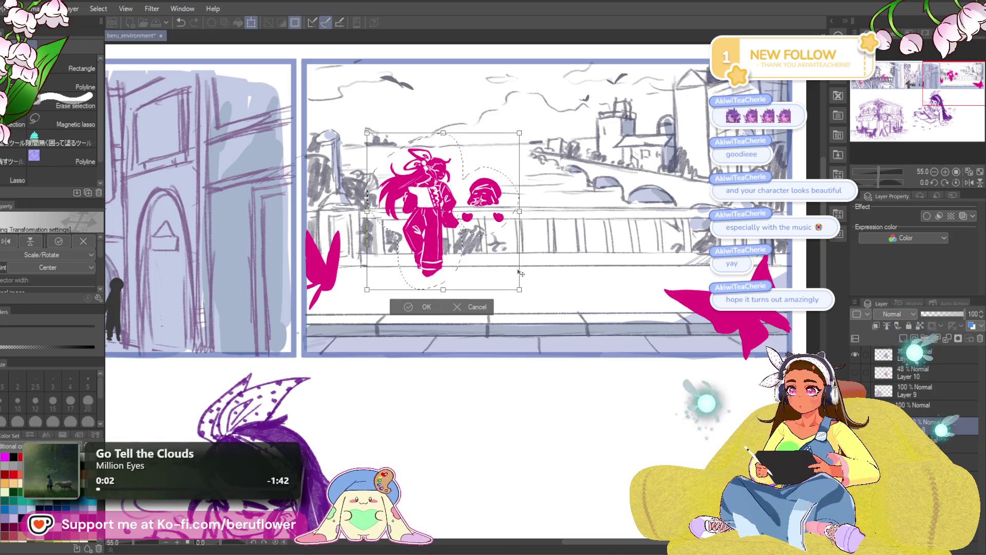
key(Return)
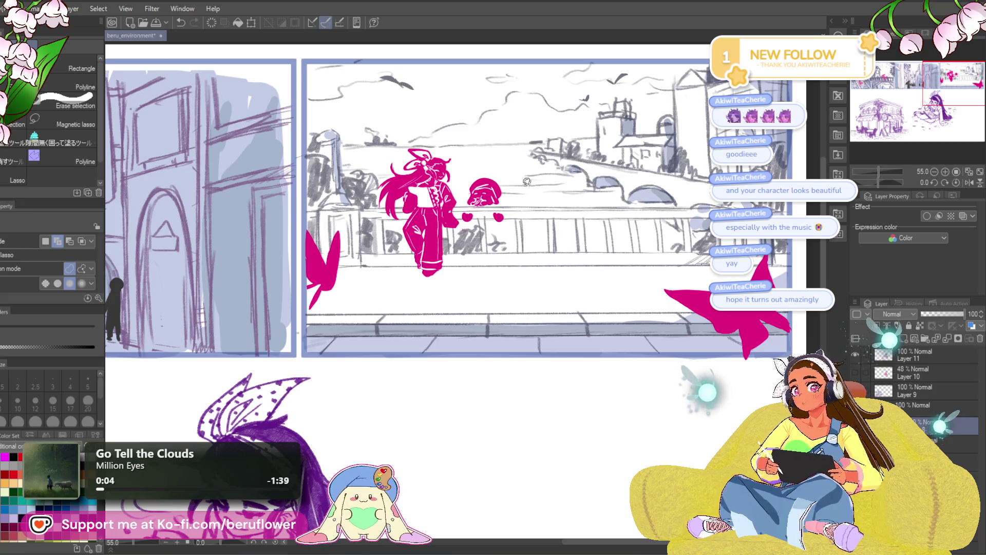
Select the pink head beside the character, apply its transform, and deselect.
drag(461, 194, 525, 188)
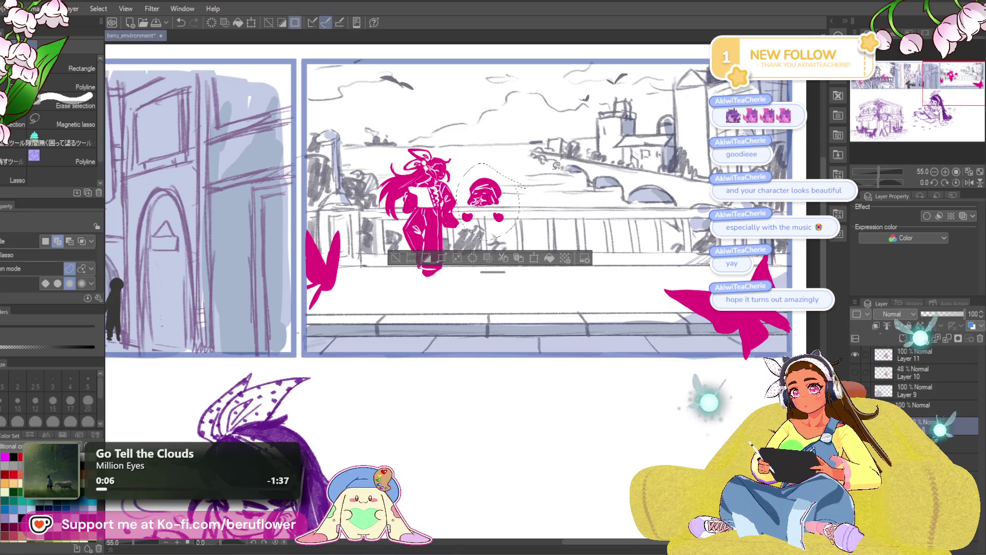
key(ctrl+t)
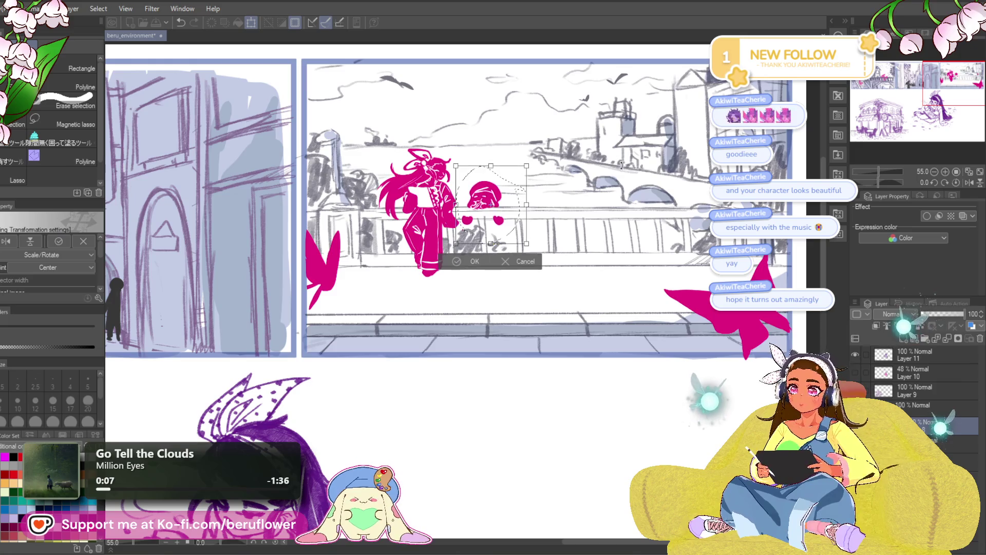
key(Return)
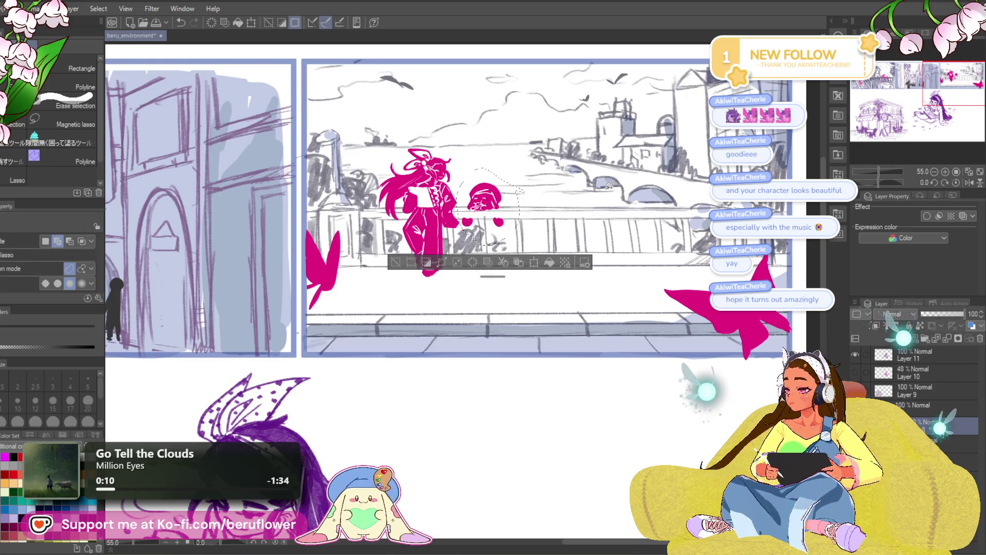
key(ctrl+d)
drag(479, 299, 480, 305)
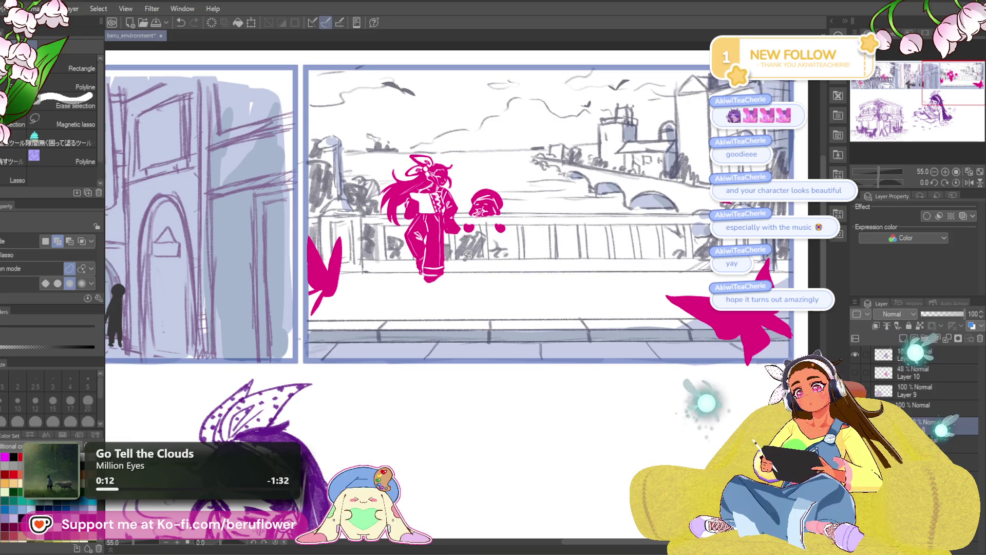
scroll(468, 254, down, 5)
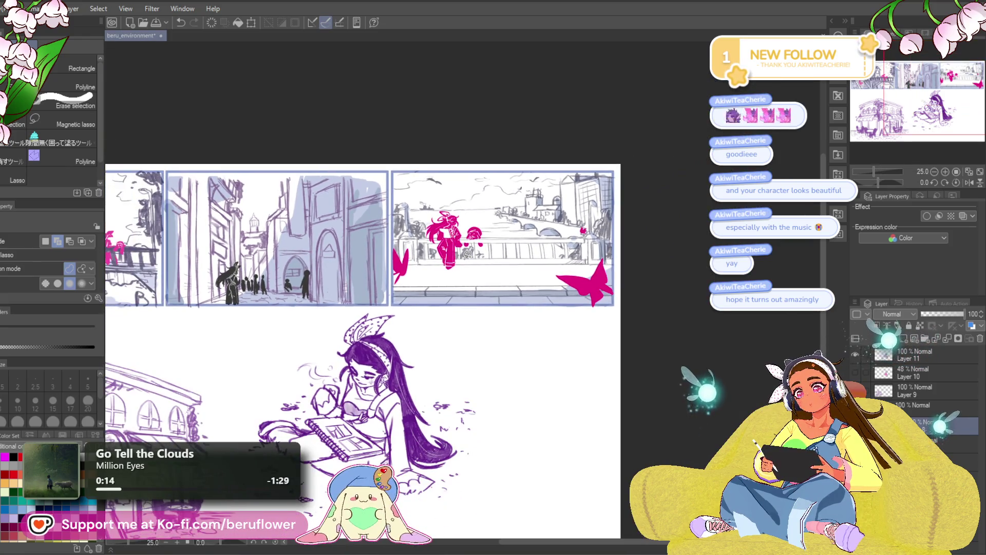
Select both girl-sketch layers (11 and 10) and scale the sketch down slightly.
scroll(468, 254, down, 3)
scroll(468, 254, up, 3)
mouse_move(444, 408)
mouse_down()
mouse_move(474, 475)
mouse_move(442, 465)
mouse_up()
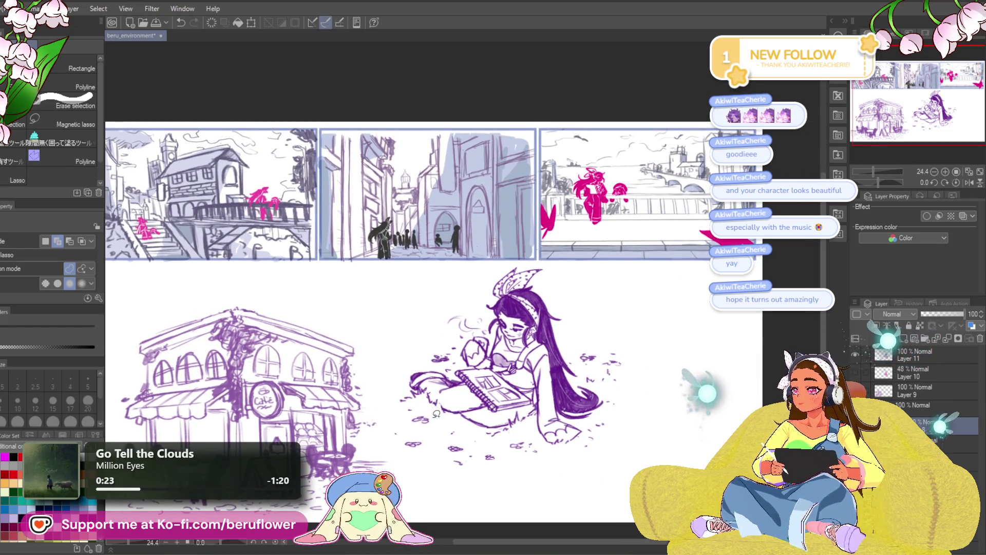
mouse_move(579, 392)
mouse_down()
mouse_move(572, 364)
mouse_move(532, 351)
mouse_up()
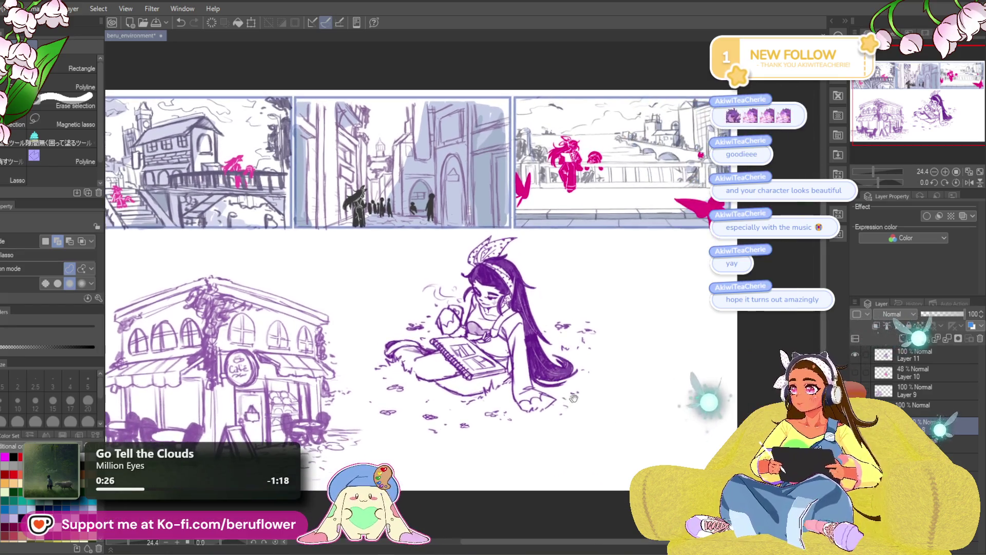
drag(594, 410, 546, 409)
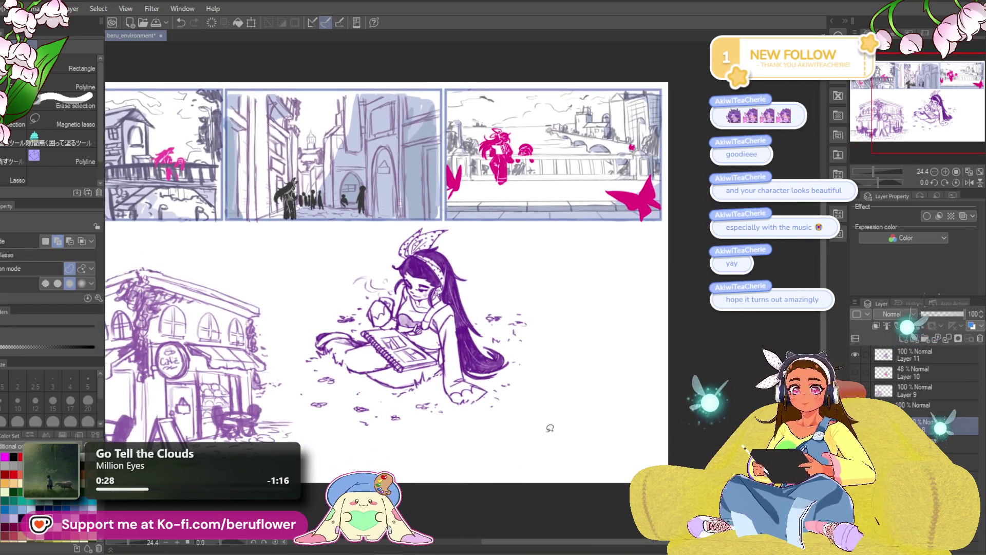
mouse_move(465, 534)
mouse_down()
mouse_move(556, 509)
mouse_move(487, 516)
mouse_up()
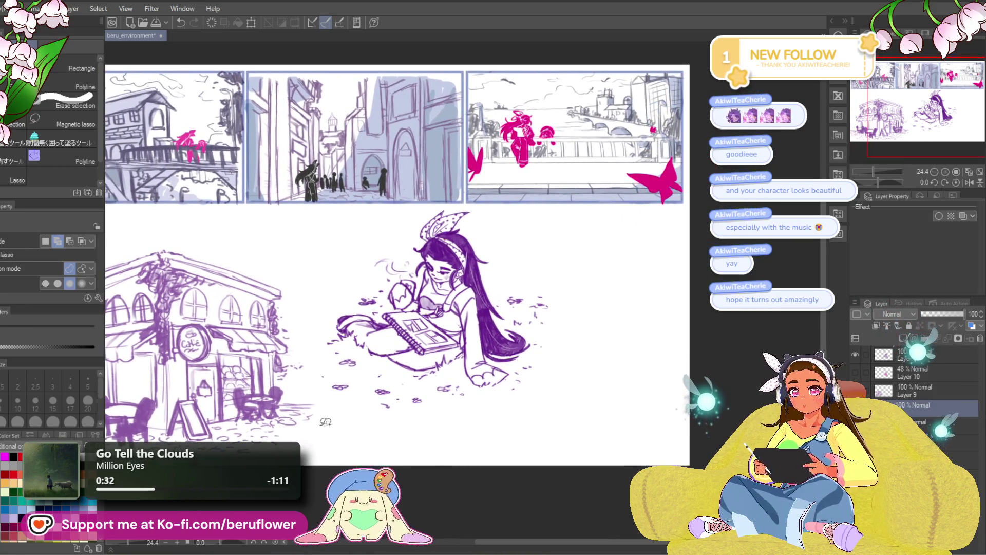
shift+click(916, 374)
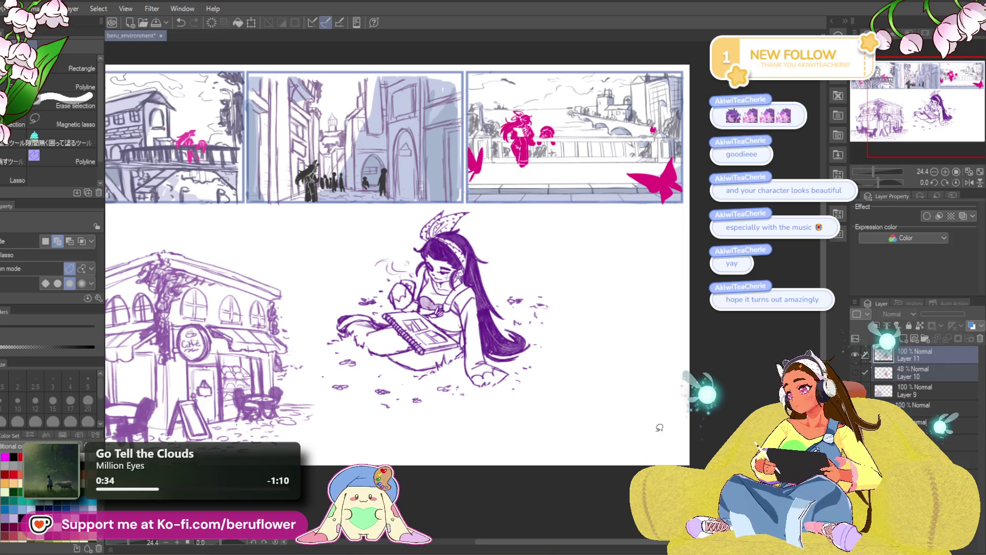
key(ctrl+t)
mouse_move(513, 303)
mouse_down()
mouse_move(539, 279)
mouse_move(521, 288)
mouse_up()
mouse_move(556, 393)
mouse_down()
mouse_move(481, 336)
mouse_move(569, 396)
mouse_move(663, 406)
mouse_move(675, 417)
mouse_up()
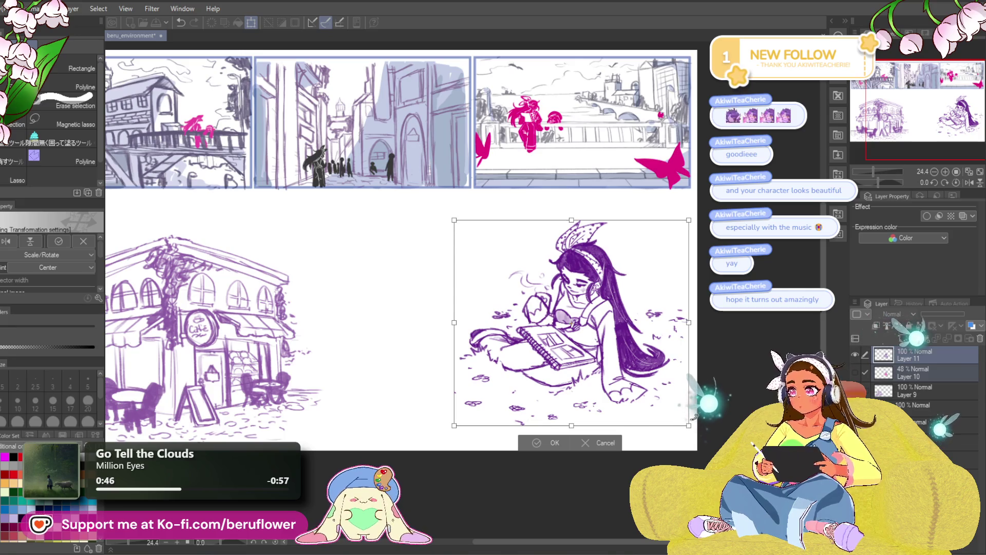
key(Return)
Raise the storyboard panel layer's opacity to 100.
click(956, 459)
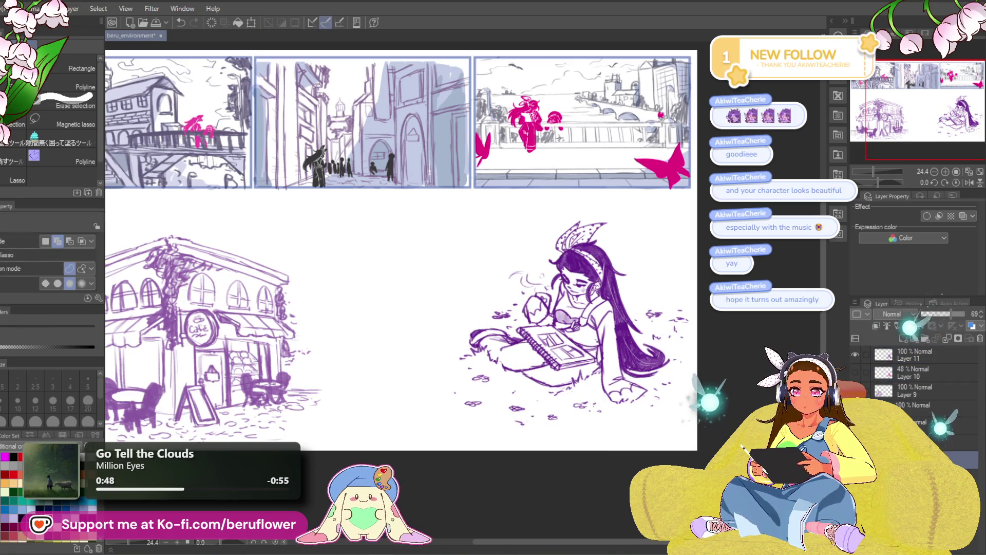
drag(969, 321, 975, 319)
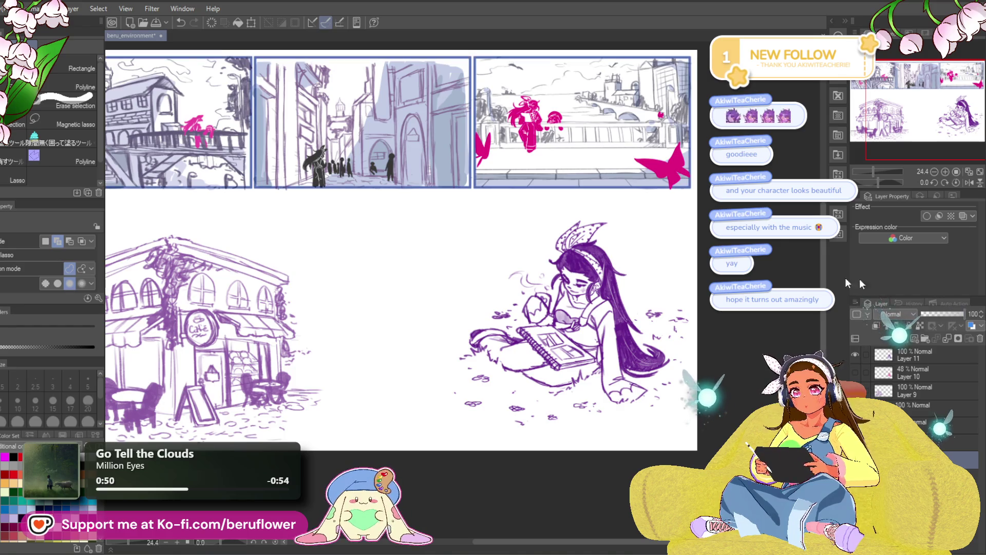
scroll(563, 191, up, 2)
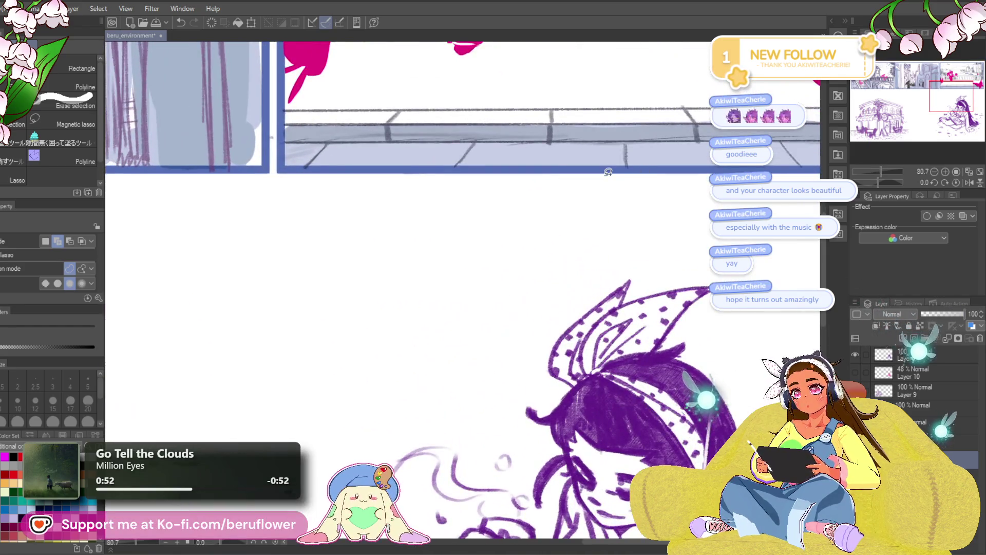
scroll(608, 172, down, 4)
scroll(608, 172, up, 2)
Try several panel rectangles near the page centre with the Rectangle tool, undoing each.
key(u)
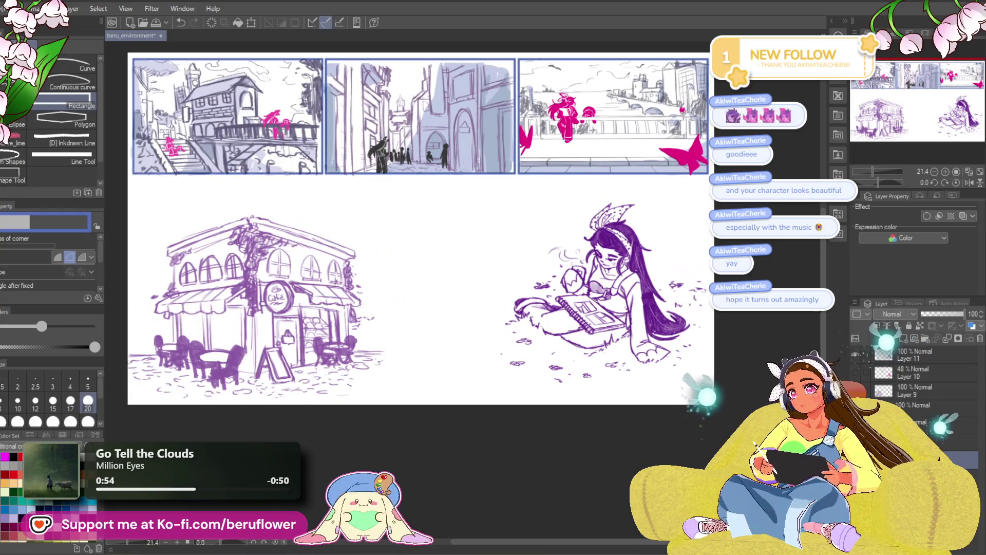
drag(385, 242, 376, 253)
mouse_move(354, 206)
mouse_down()
mouse_move(381, 290)
mouse_move(471, 392)
mouse_up()
key(ctrl+z)
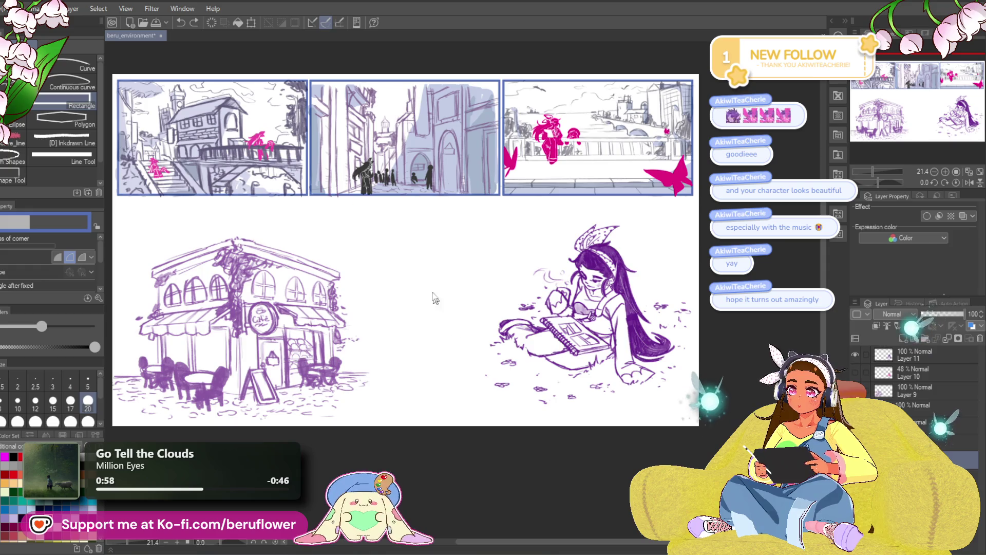
mouse_move(375, 214)
mouse_down()
mouse_move(423, 348)
mouse_move(499, 410)
mouse_move(488, 409)
mouse_up()
key(ctrl+z)
mouse_move(351, 216)
mouse_down()
mouse_move(431, 374)
mouse_move(485, 413)
mouse_up()
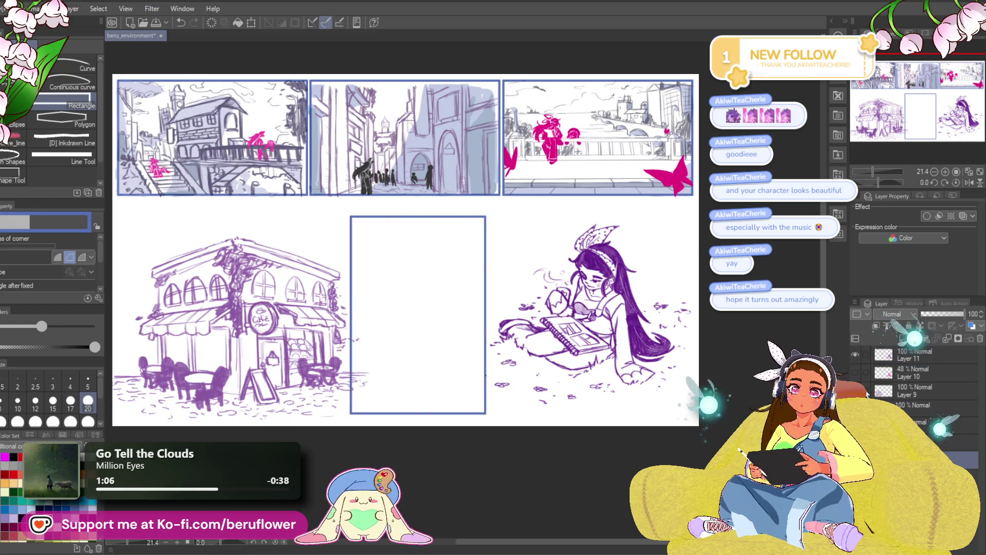
mouse_move(400, 465)
mouse_down()
mouse_move(497, 457)
mouse_move(479, 464)
mouse_up()
key(ctrl+z)
Draw a blue frame around the café sketch starting from the page's left edge.
mouse_move(204, 208)
mouse_down()
mouse_move(216, 234)
mouse_move(450, 340)
mouse_move(452, 354)
mouse_up()
key(ctrl+z)
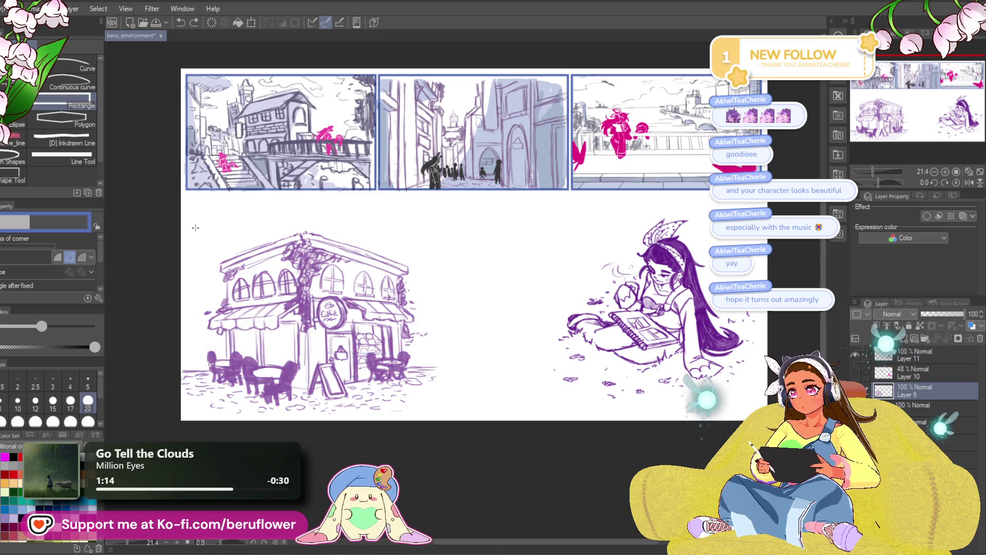
mouse_move(190, 222)
mouse_down()
mouse_move(226, 359)
mouse_move(403, 296)
mouse_move(455, 393)
mouse_up()
mouse_move(458, 400)
mouse_down()
mouse_move(434, 396)
mouse_move(449, 396)
mouse_up()
mouse_move(169, 228)
mouse_down()
mouse_move(332, 231)
mouse_move(462, 283)
mouse_move(472, 338)
mouse_up()
mouse_move(214, 218)
mouse_down()
mouse_move(440, 414)
mouse_move(442, 426)
mouse_move(424, 432)
mouse_up()
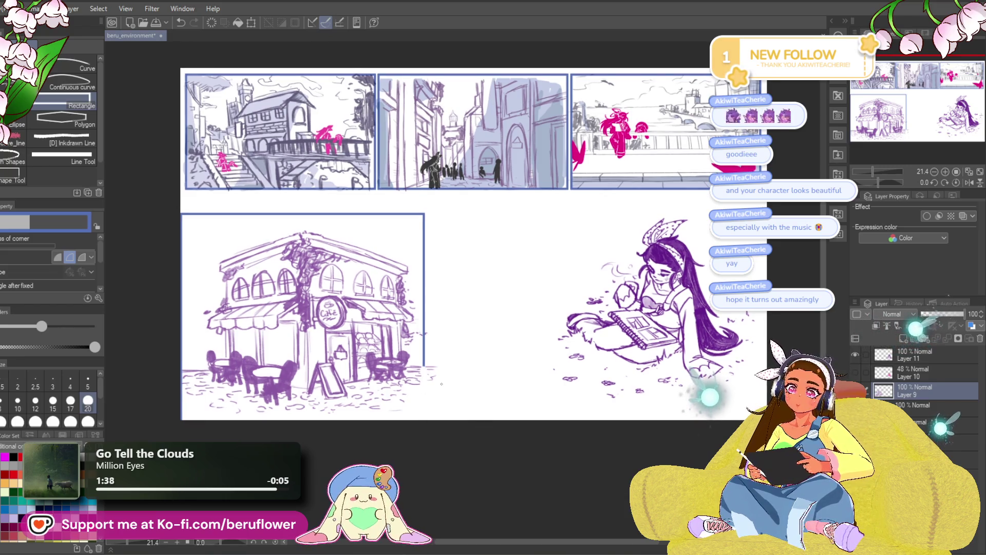
Redraw the café panel rectangle taller, undoing a stray left border line.
scroll(441, 383, up, 2)
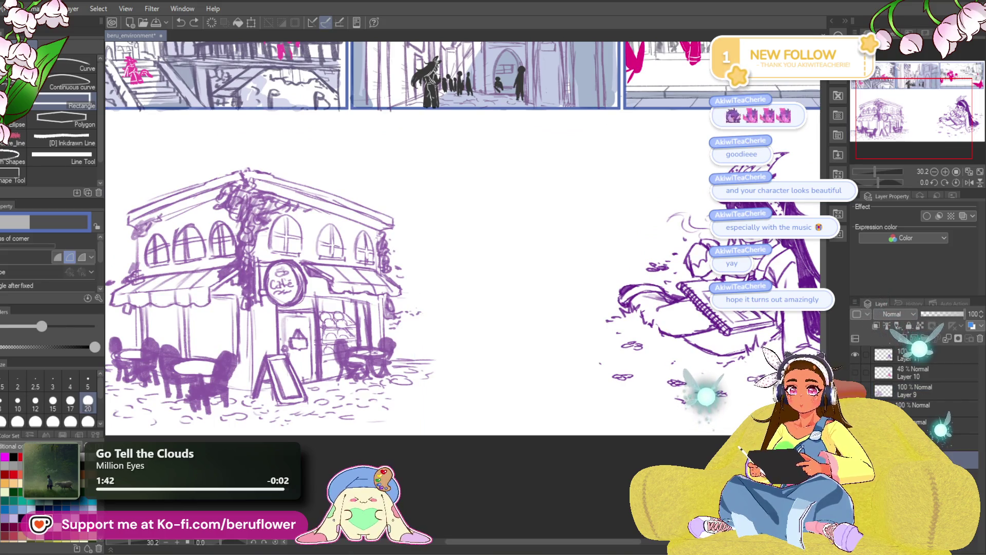
drag(365, 377, 411, 384)
mouse_move(123, 169)
mouse_down()
mouse_move(325, 213)
mouse_move(501, 418)
mouse_up()
mouse_move(123, 162)
mouse_down()
mouse_move(434, 214)
mouse_move(479, 370)
mouse_move(480, 335)
mouse_move(485, 442)
mouse_up()
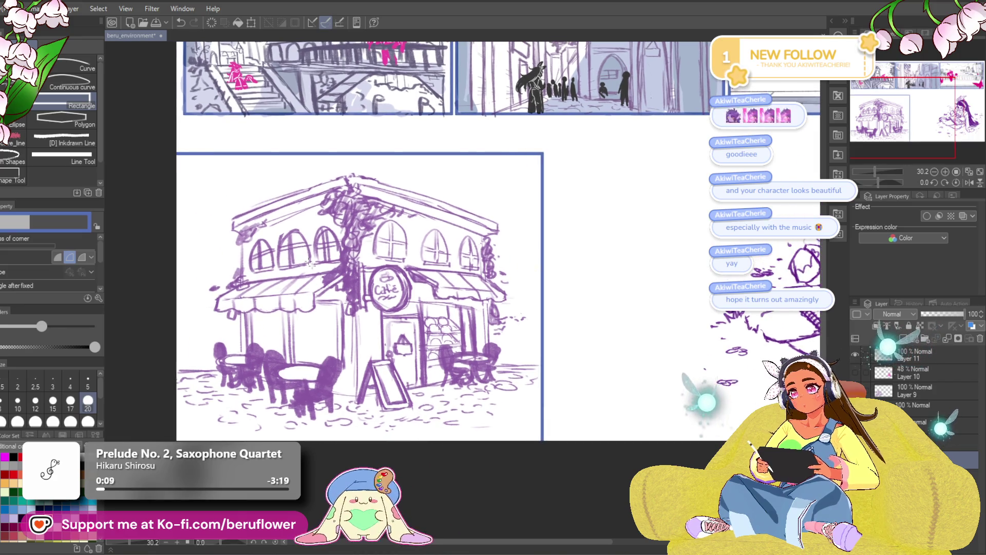
drag(181, 197, 180, 442)
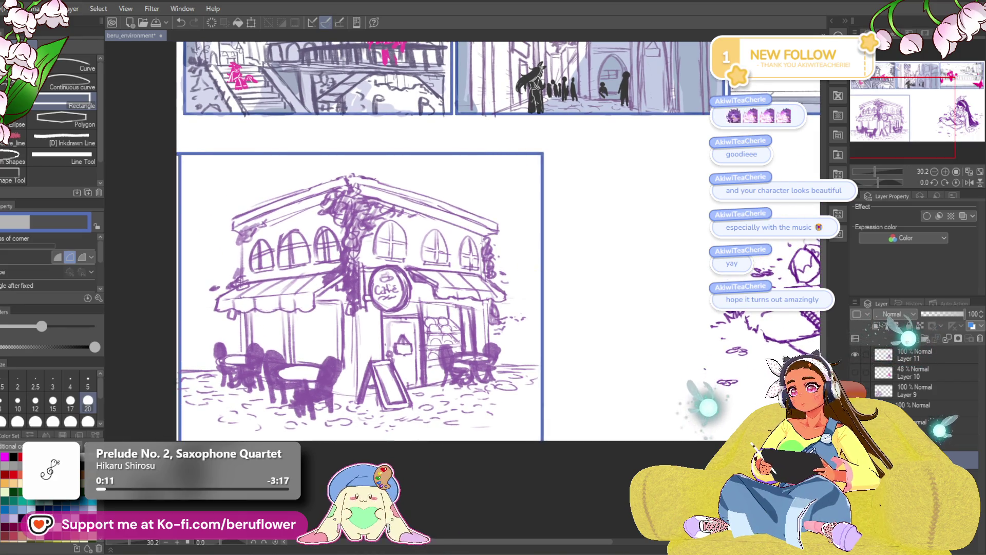
key(ctrl+z)
key(ctrl+z)
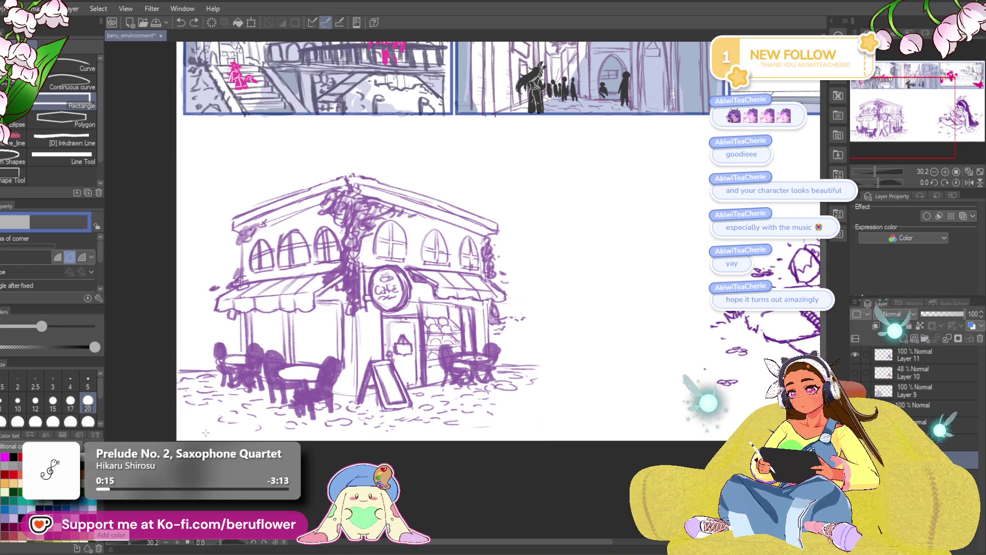
mouse_move(180, 431)
mouse_down()
mouse_move(468, 410)
mouse_move(553, 318)
mouse_move(532, 221)
mouse_move(543, 133)
mouse_up()
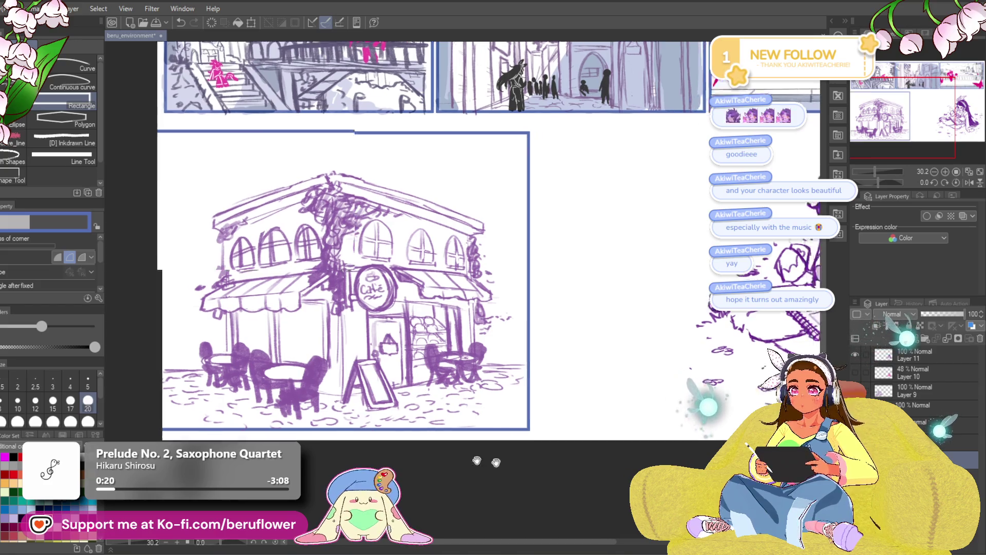
drag(489, 462, 340, 454)
scroll(340, 454, down, 5)
scroll(340, 455, up, 3)
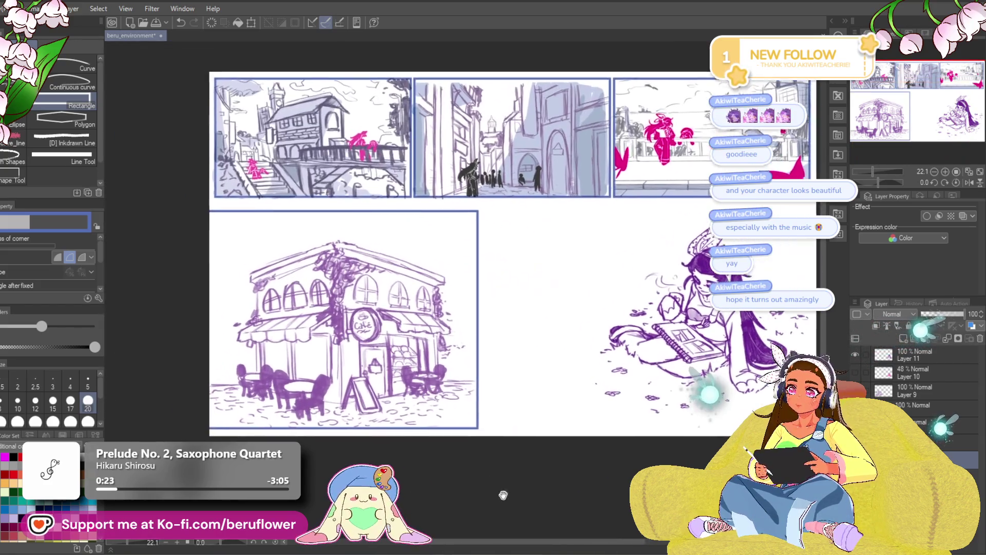
Undo the café panel border.
key(ctrl+z)
mouse_move(745, 447)
mouse_down()
mouse_move(642, 446)
mouse_move(694, 419)
mouse_up()
drag(455, 453, 484, 475)
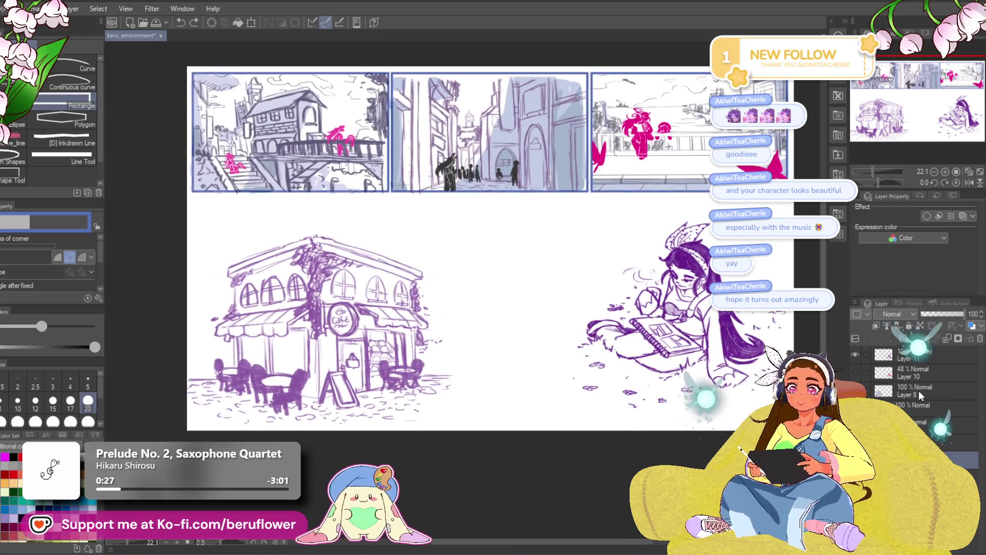
Move the café sketch up and shrink it slightly.
key(ctrl+t)
drag(544, 291, 560, 283)
drag(438, 376, 438, 362)
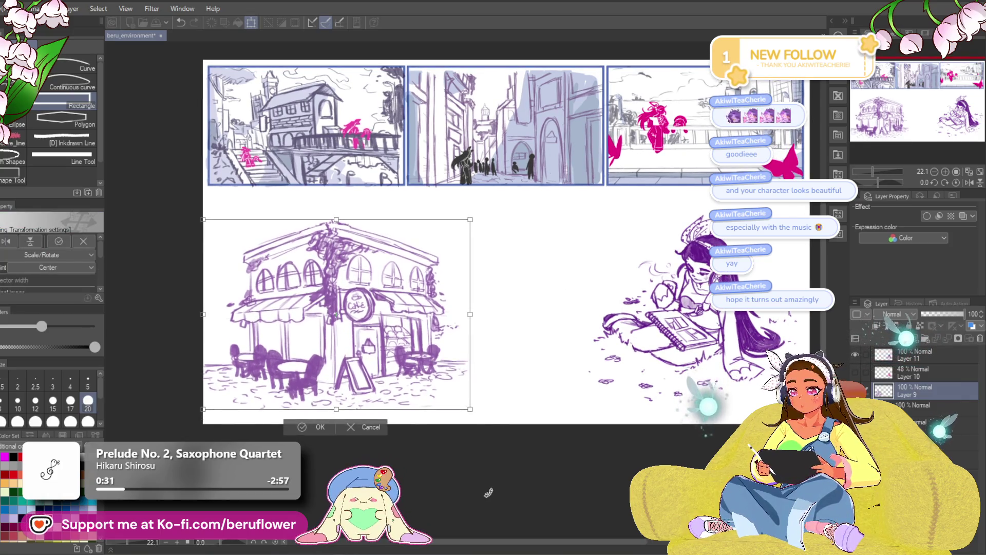
key(Right)
key(Right)
key(Right)
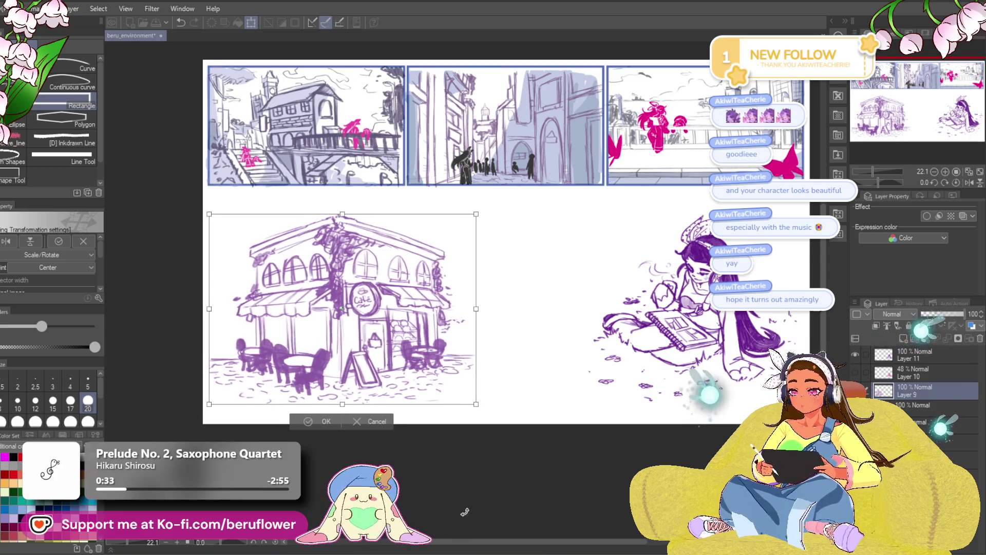
key(Left)
key(Left)
key(Left)
drag(480, 404, 451, 394)
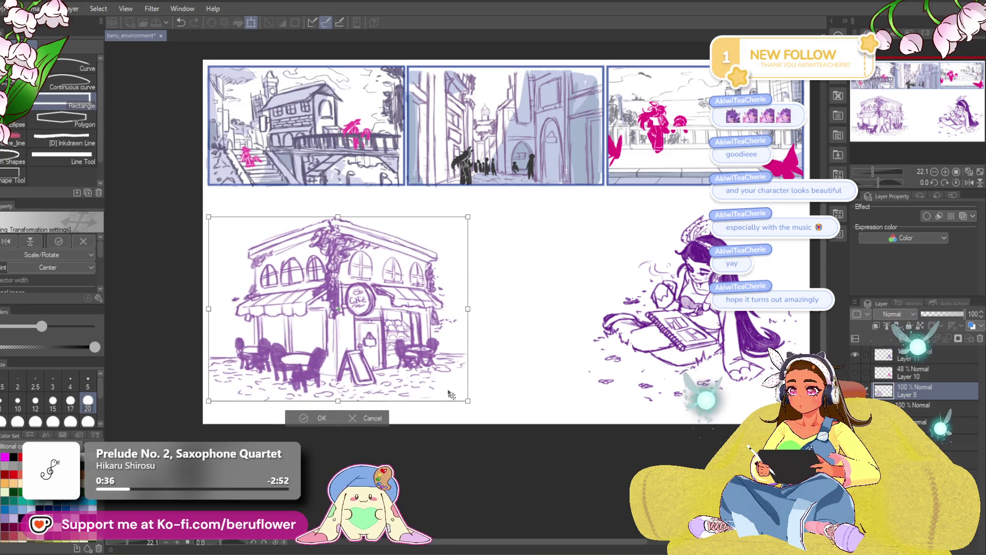
key(Return)
Try a tall panel rectangle between the café and girl sketches, then undo it.
drag(537, 495, 474, 496)
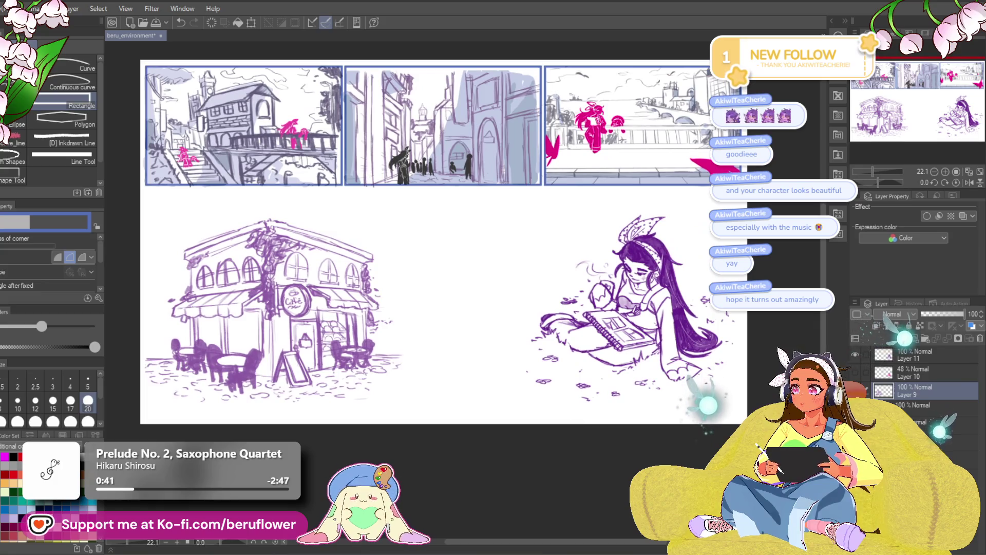
ctrl+shift+click(399, 206)
drag(386, 198, 539, 285)
key(ctrl+z)
mouse_move(489, 215)
mouse_down()
mouse_move(523, 292)
mouse_move(740, 382)
mouse_move(739, 406)
mouse_move(740, 354)
mouse_up()
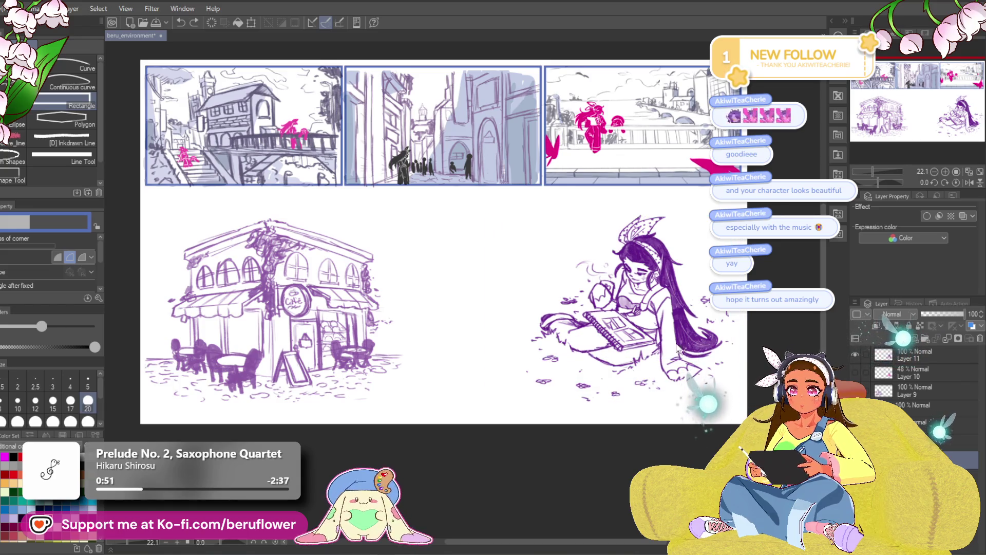
mouse_move(399, 201)
mouse_down()
mouse_move(463, 349)
mouse_move(524, 386)
mouse_move(527, 416)
mouse_up()
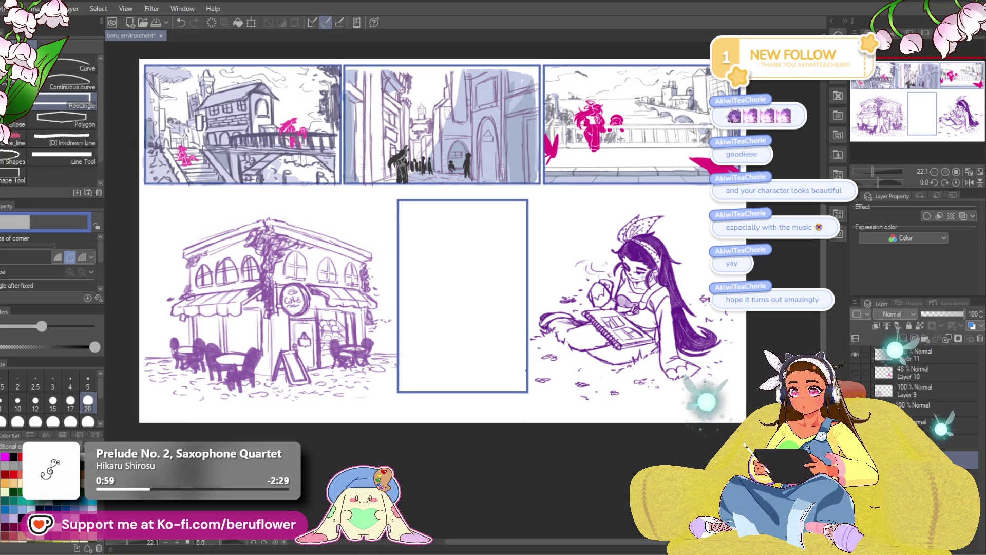
key(ctrl+z)
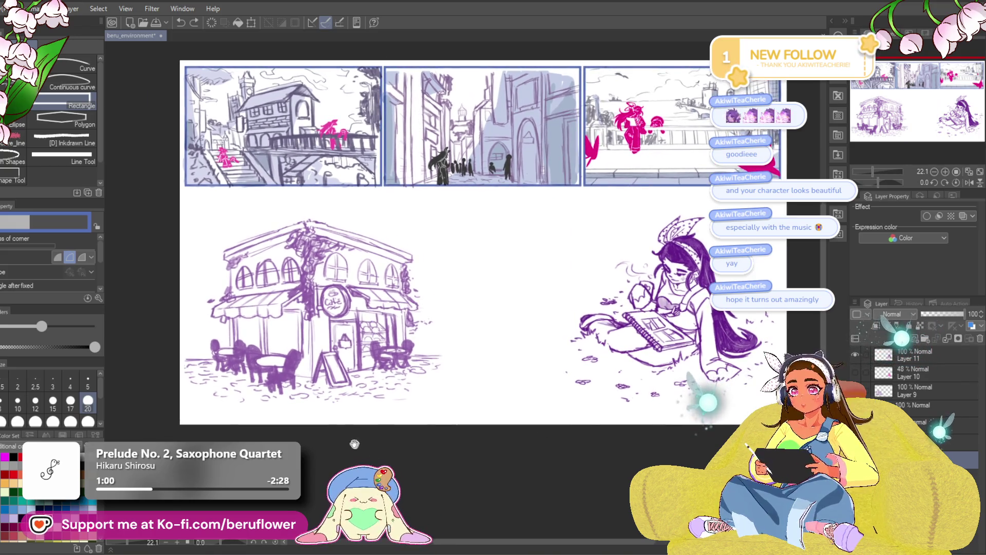
Enlarge the reading girl sketch by dragging its corner handle outward.
drag(529, 417, 503, 409)
key(ctrl+z)
key(ctrl+z)
key(ctrl+z)
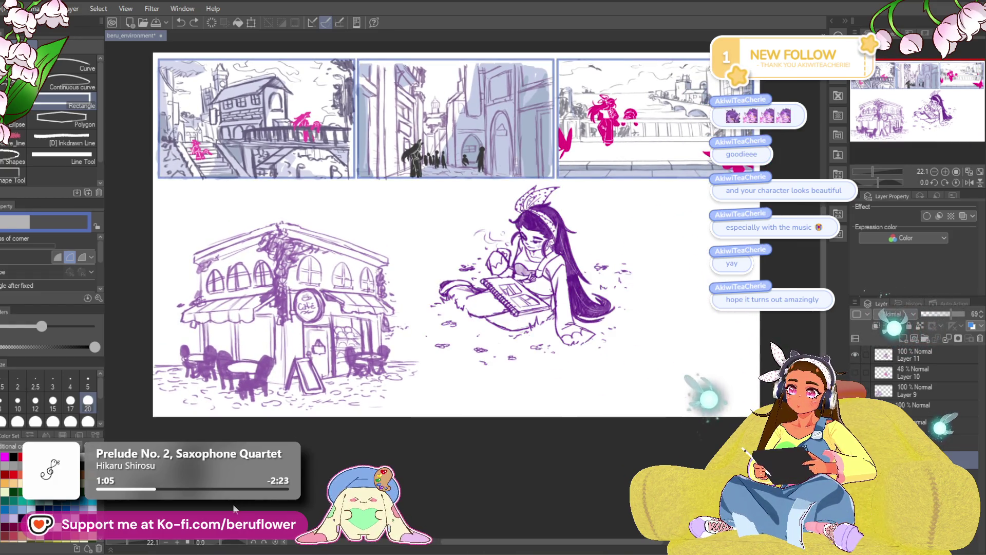
mouse_move(563, 479)
mouse_down()
mouse_move(487, 477)
mouse_move(541, 484)
mouse_up()
key(ctrl+t)
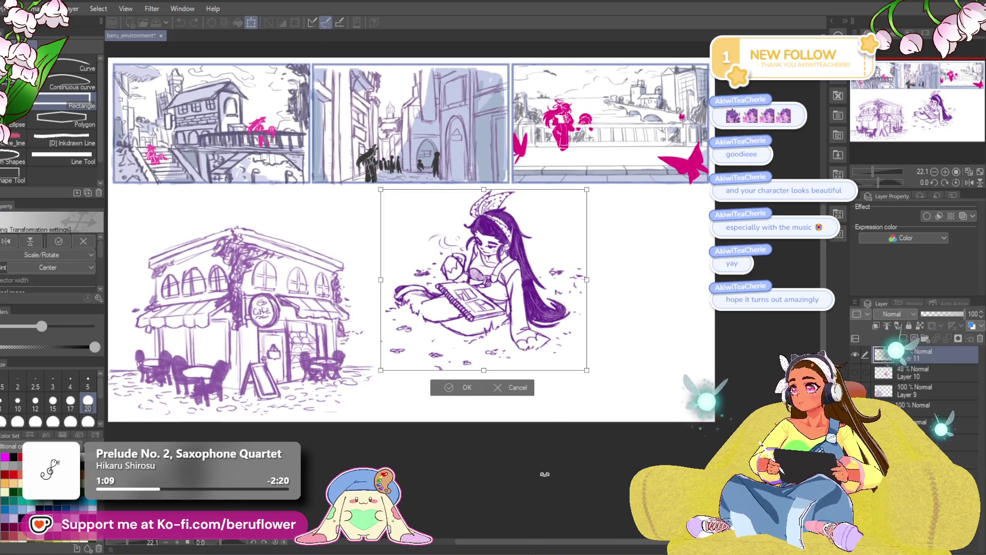
mouse_move(589, 371)
mouse_down()
mouse_move(648, 422)
mouse_move(657, 401)
mouse_up()
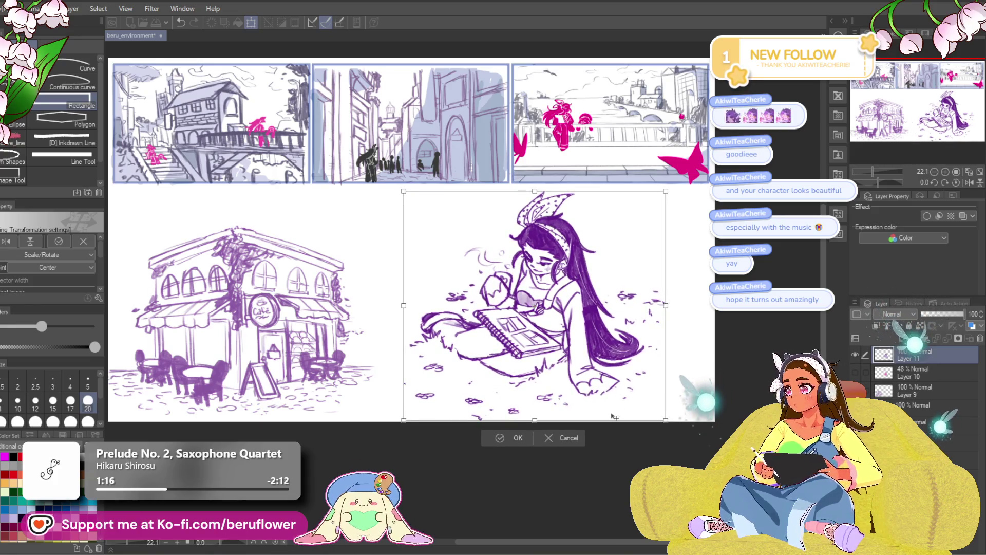
key(Return)
Show the pink sketch layer, align and enlarge it to the girl, then hide it.
mouse_move(485, 446)
mouse_down()
mouse_move(555, 449)
mouse_move(520, 478)
mouse_move(527, 487)
mouse_up()
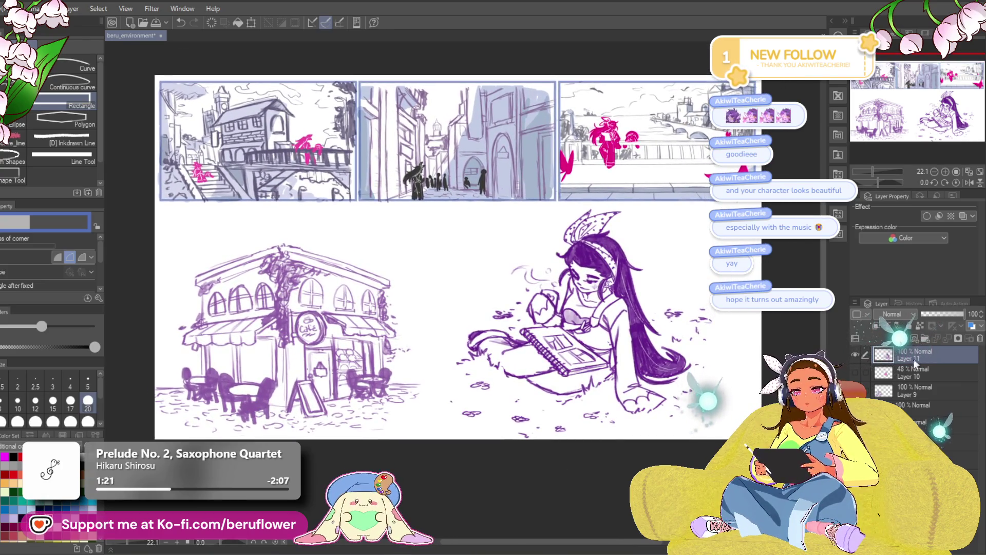
click(854, 372)
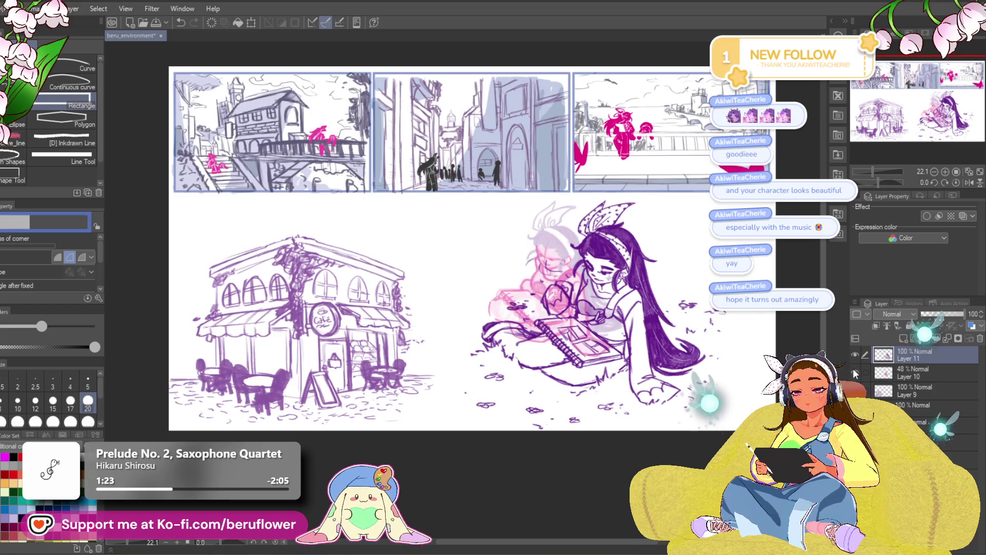
click(897, 380)
key(ctrl+t)
mouse_move(603, 340)
mouse_down()
mouse_move(651, 358)
mouse_move(621, 390)
mouse_move(629, 369)
mouse_up()
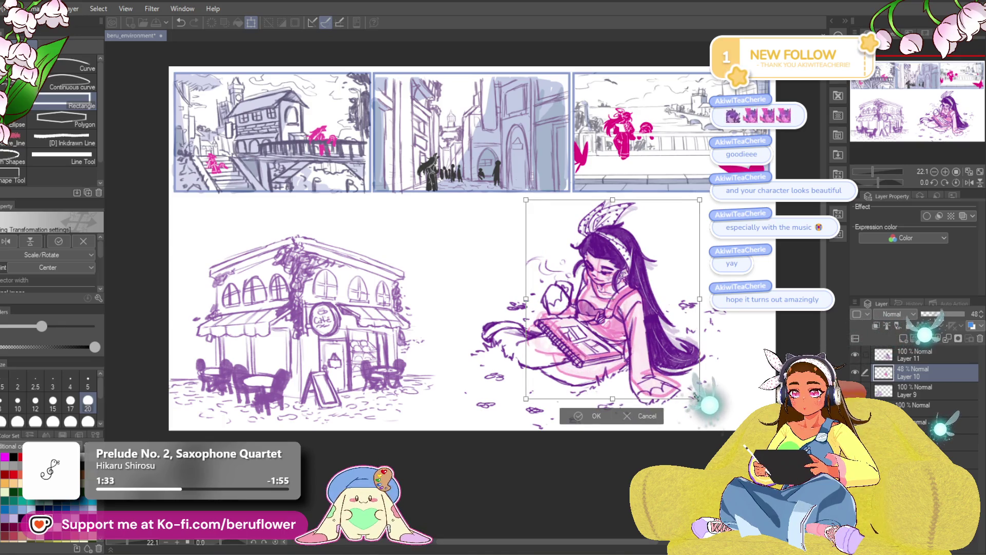
drag(689, 394, 673, 388)
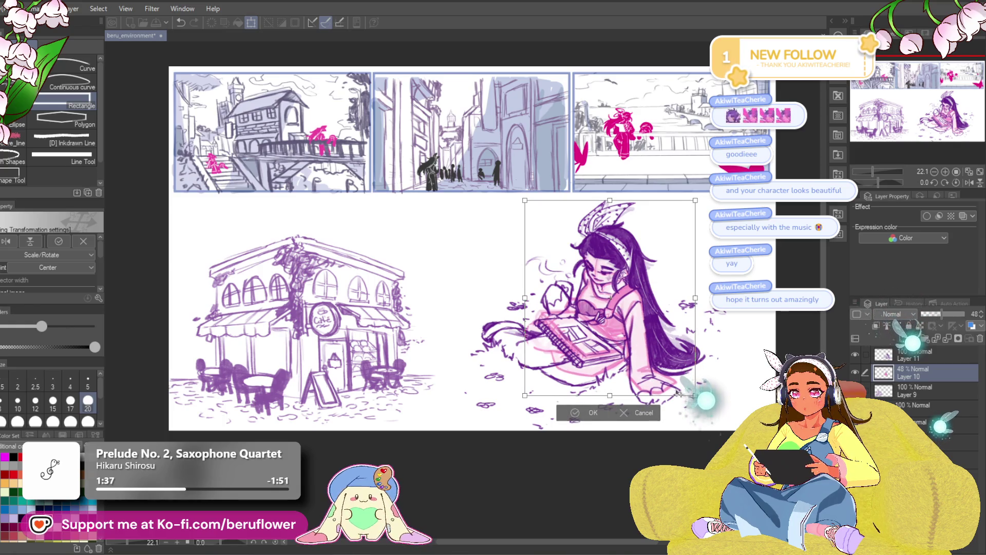
key(Return)
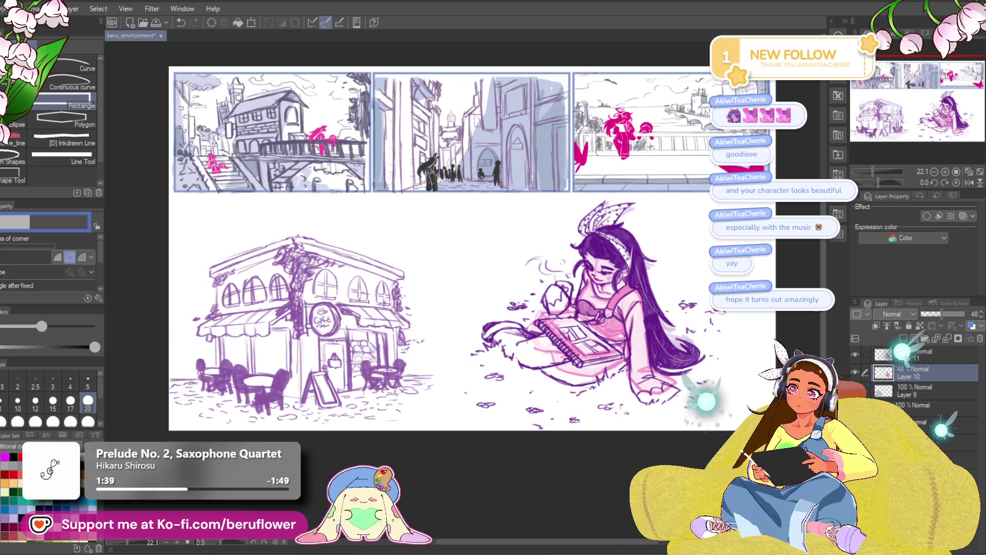
mouse_move(583, 478)
mouse_down()
mouse_move(574, 492)
mouse_move(613, 499)
mouse_up()
click(855, 372)
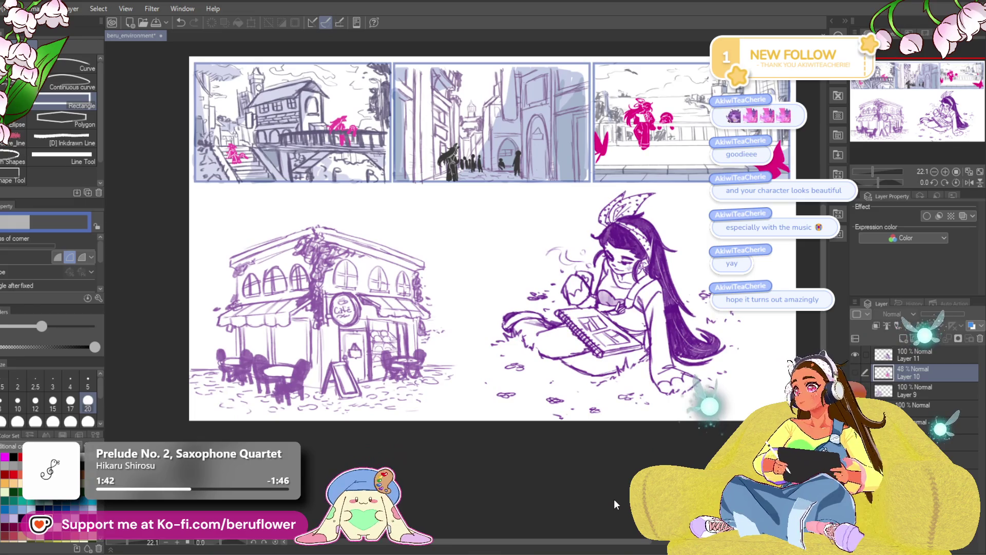
mouse_move(656, 471)
mouse_down()
mouse_move(588, 485)
mouse_move(580, 502)
mouse_up()
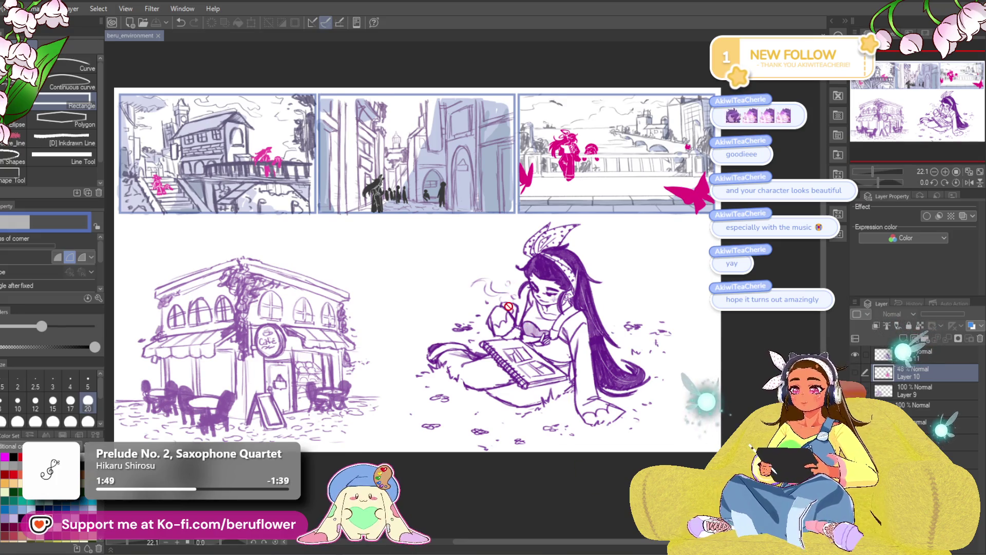
On Layer 9, scale the café sketch down slightly from its corner.
scroll(508, 306, down, 1)
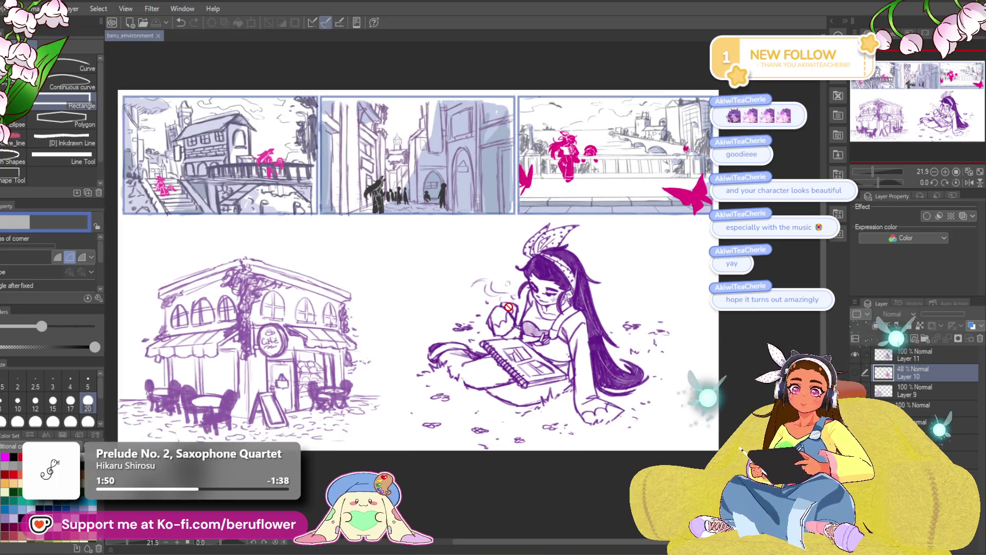
click(897, 398)
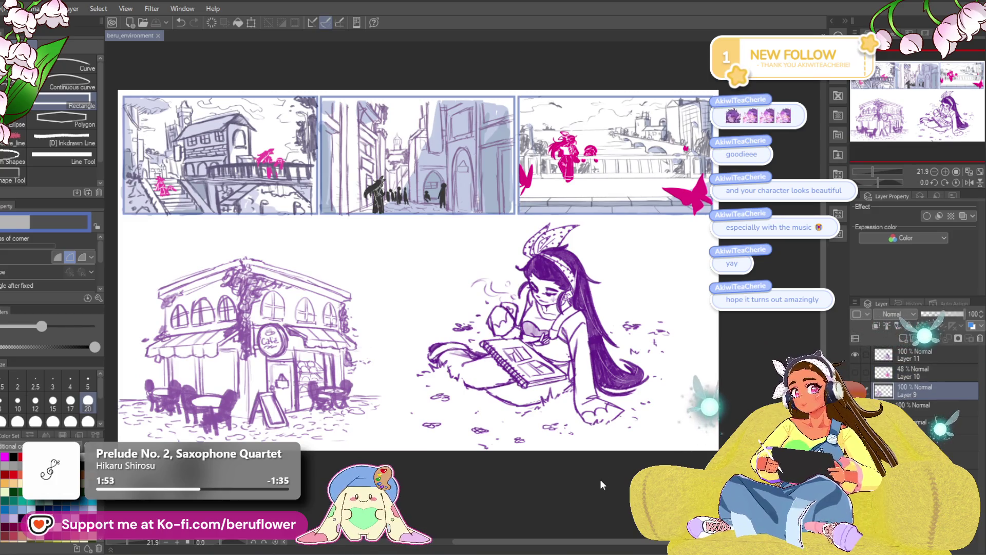
key(ctrl+t)
mouse_move(445, 251)
mouse_down()
mouse_move(453, 248)
mouse_move(441, 254)
mouse_up()
key(Return)
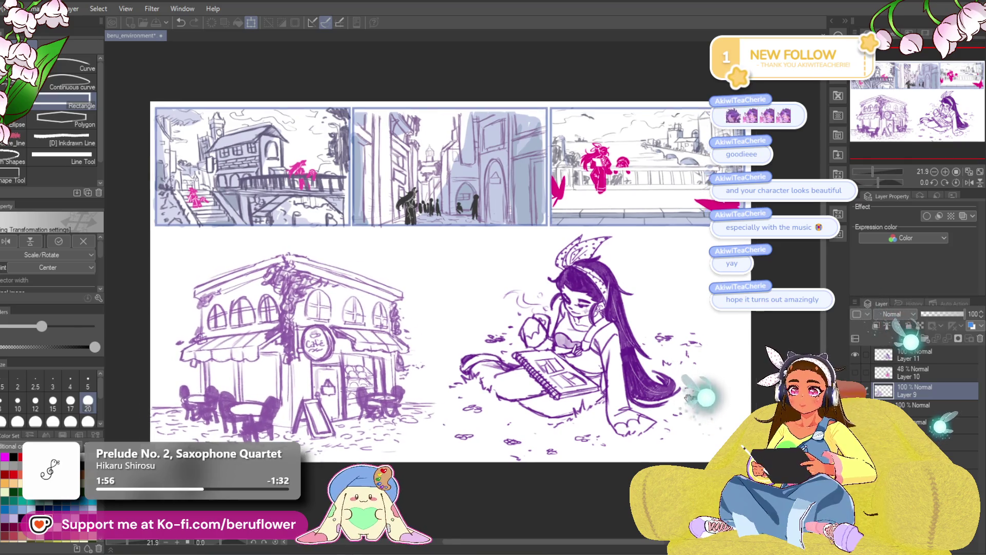
key(ctrl+t)
drag(422, 449, 404, 436)
key(Return)
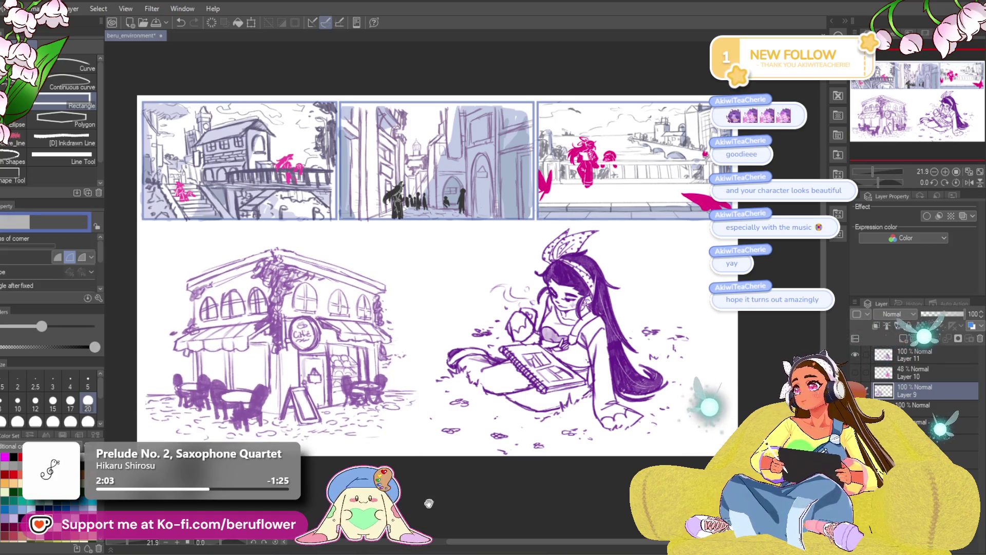
mouse_move(432, 489)
mouse_down()
mouse_move(504, 488)
mouse_move(491, 499)
mouse_up()
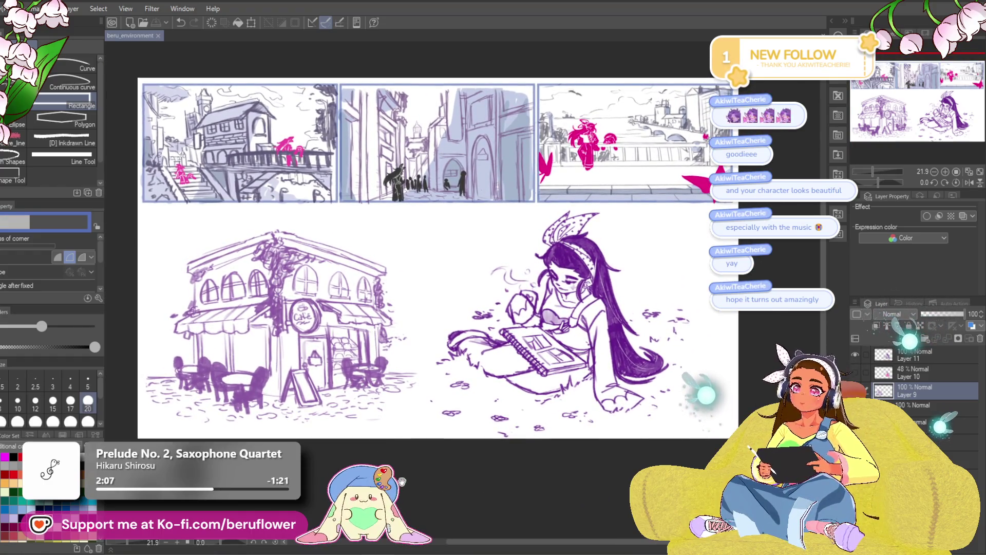
mouse_move(408, 479)
mouse_down()
mouse_move(409, 503)
mouse_move(475, 485)
mouse_move(501, 492)
mouse_move(376, 500)
mouse_up()
Lasso the pink figure's head and hair and scale it down slightly.
scroll(584, 145, up, 5)
scroll(544, 245, up, 5)
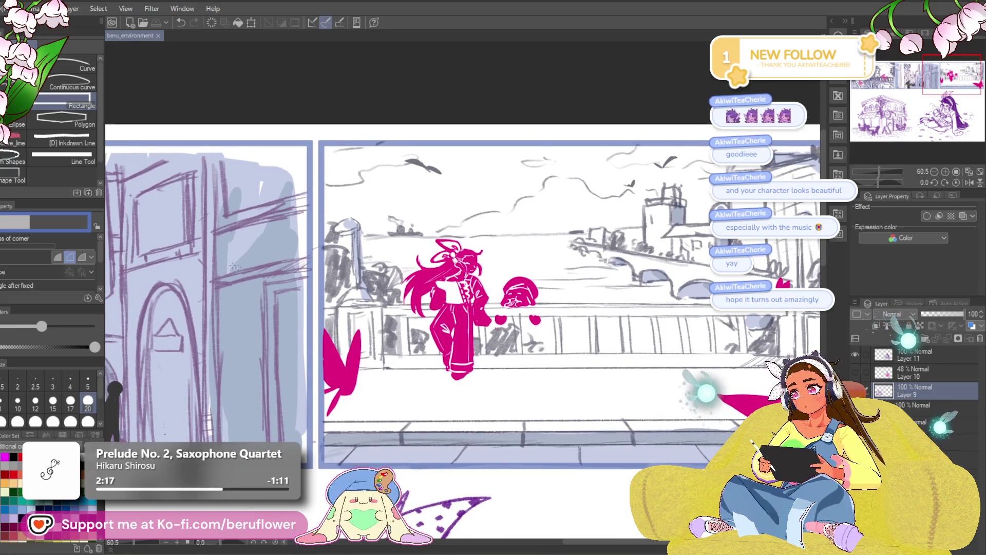
key(o)
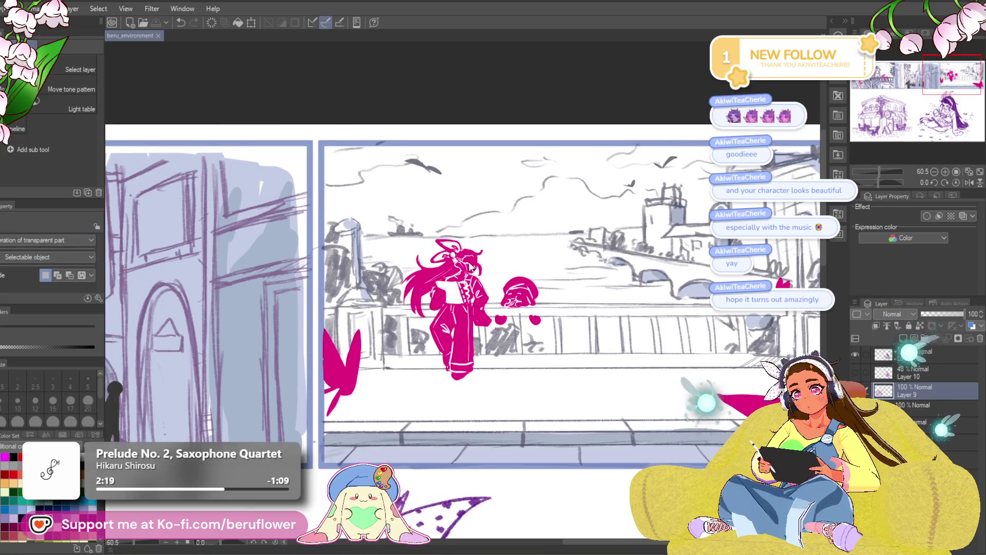
key(m)
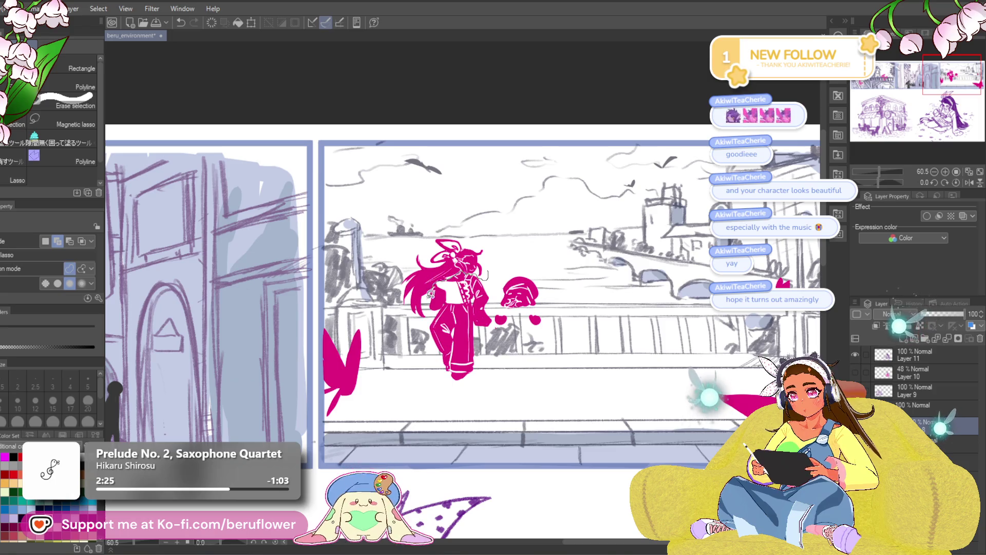
drag(508, 230, 504, 242)
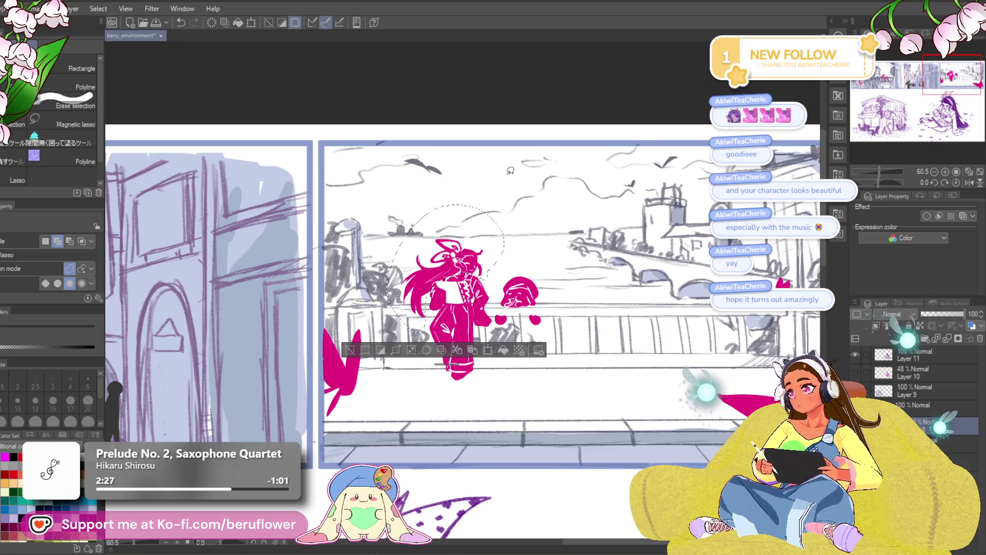
key(ctrl+t)
drag(446, 207, 447, 209)
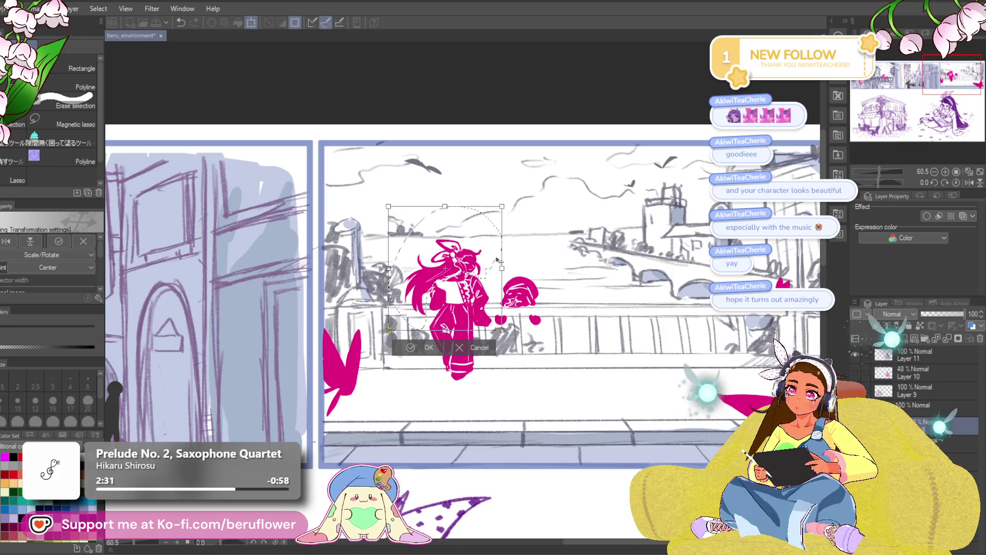
key(Return)
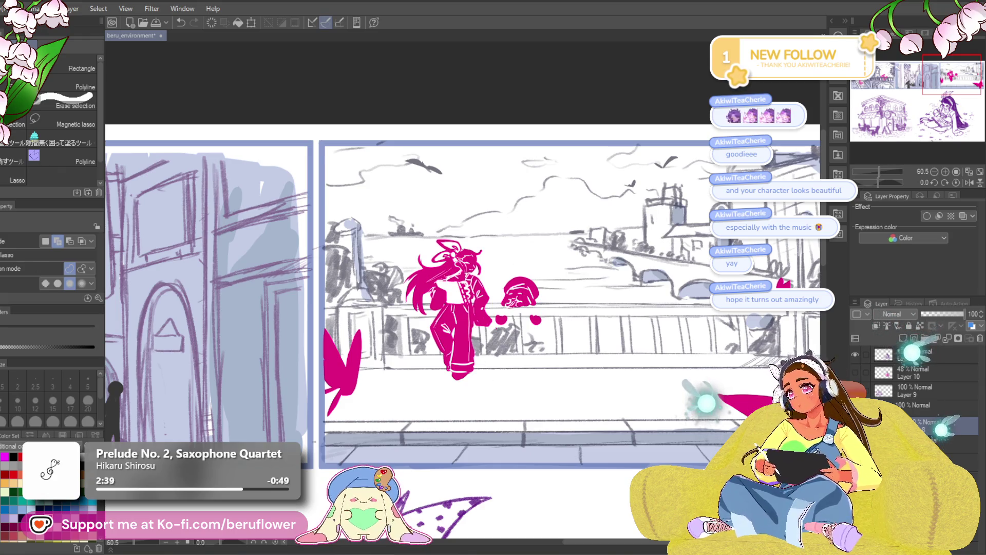
Liquify the pink figure's torso and legs with a 200-size brush.
key(j)
drag(480, 378, 469, 349)
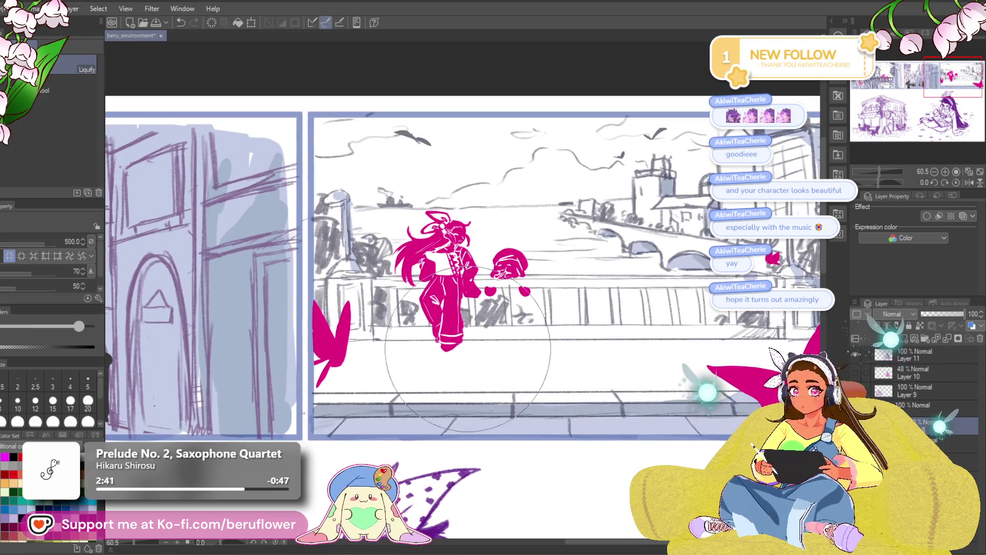
key(bracketleft)
key(bracketleft)
key(bracketleft)
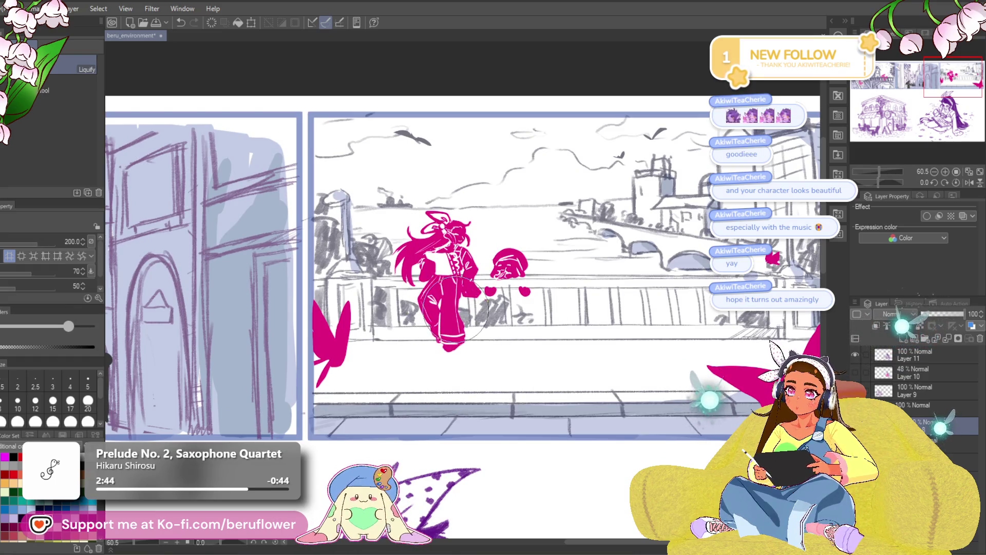
mouse_move(473, 291)
mouse_down()
mouse_move(434, 288)
mouse_move(463, 300)
mouse_up()
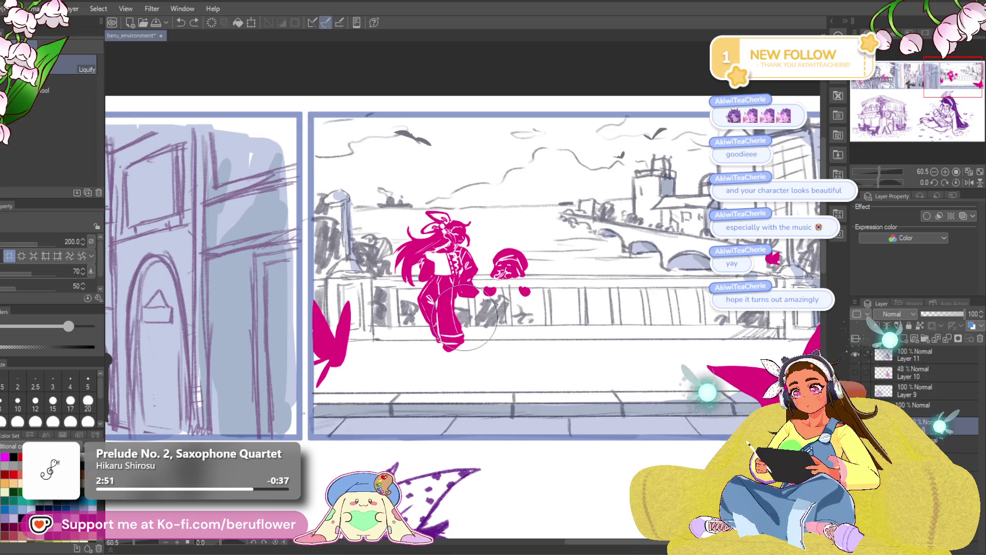
Pencil a small white stroke on the pink leg after undoing a stray magenta mark.
key(p)
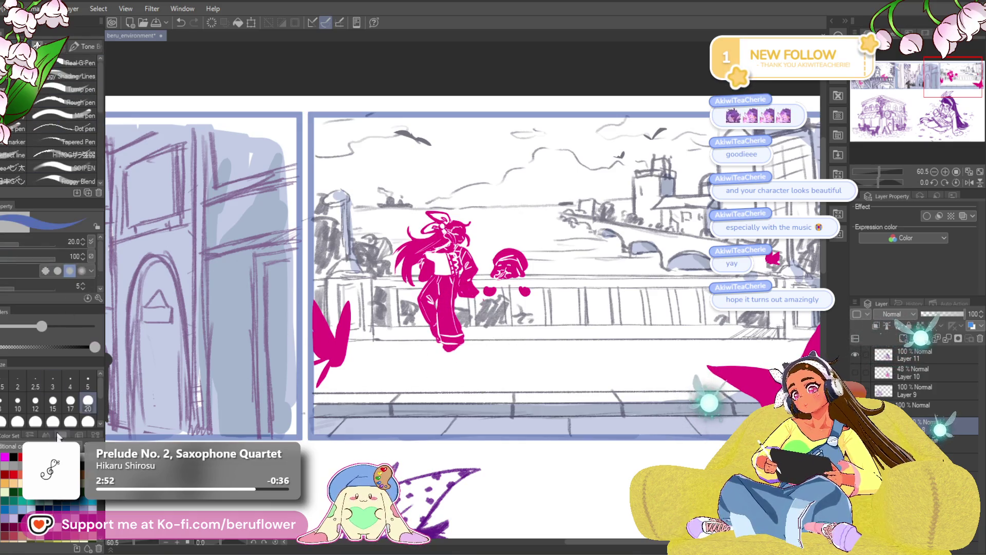
key(x)
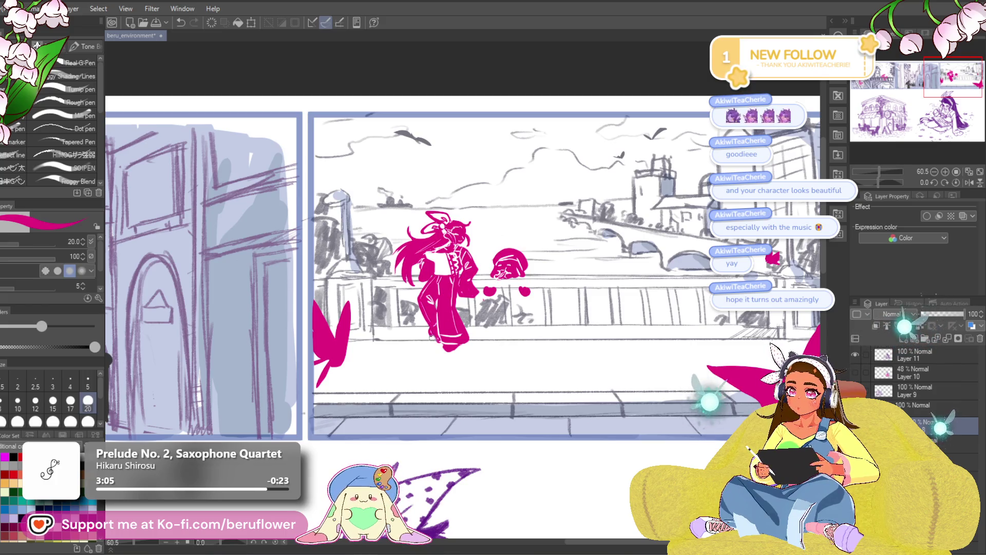
key(ctrl+z)
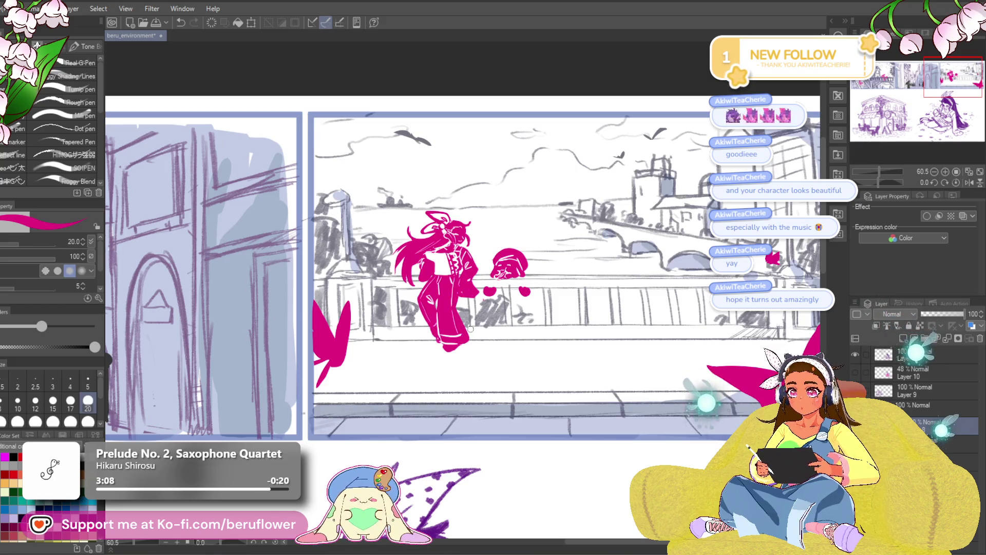
key(x)
drag(462, 340, 467, 333)
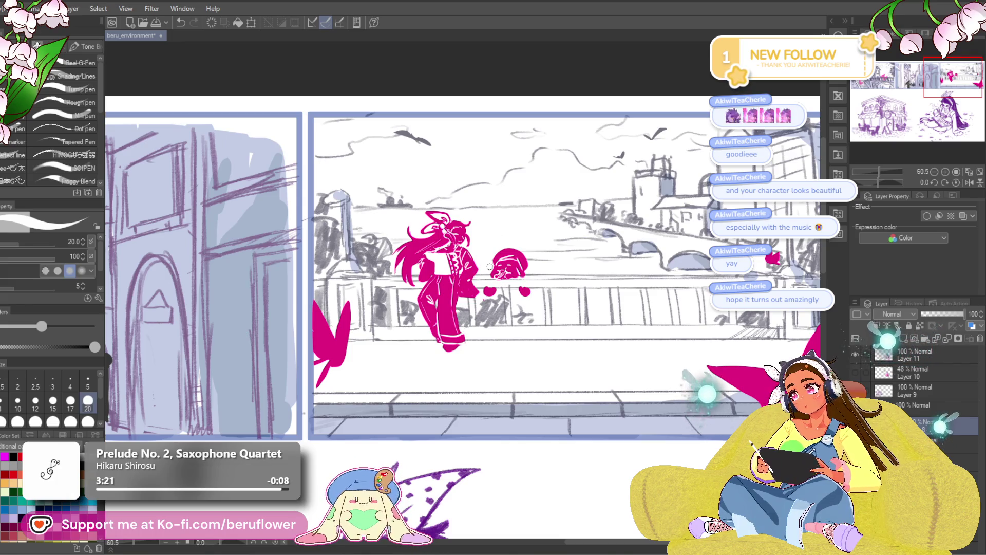
alt+click(447, 301)
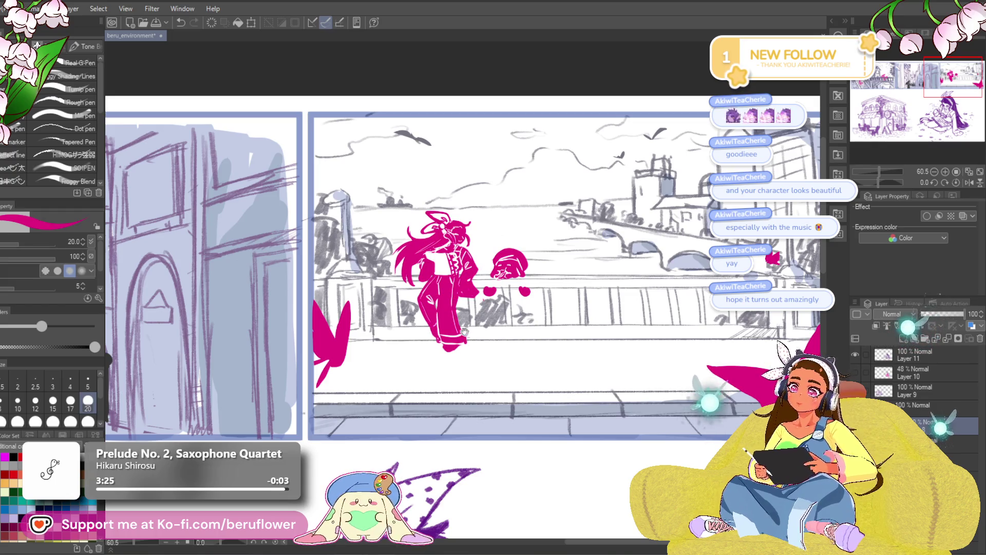
scroll(476, 342, down, 5)
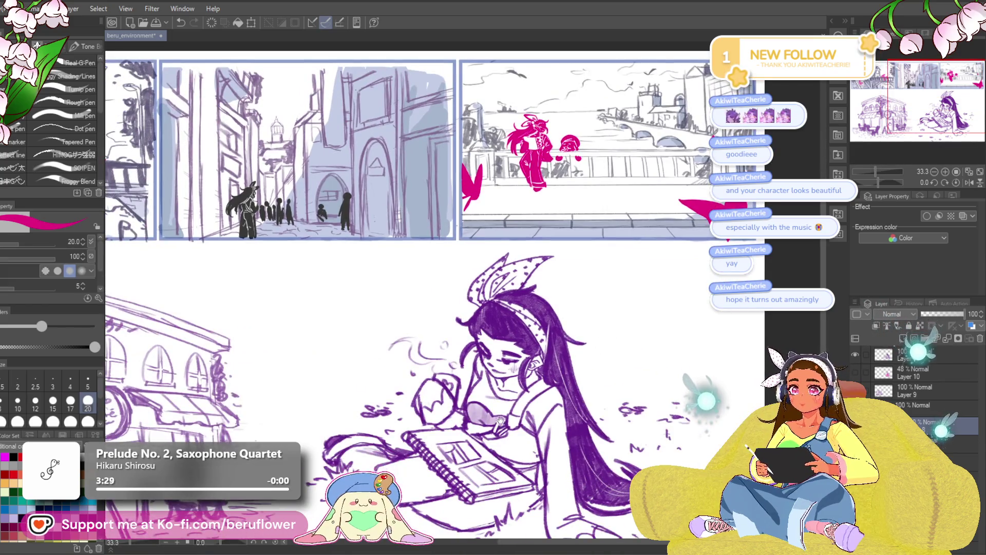
Lasso the bridge panel's pink figure, slide it right, nudge it back slightly left, and deselect.
mouse_move(501, 412)
mouse_down()
mouse_move(409, 453)
mouse_move(534, 426)
mouse_move(474, 457)
mouse_move(394, 525)
mouse_up()
scroll(433, 491, up, 1)
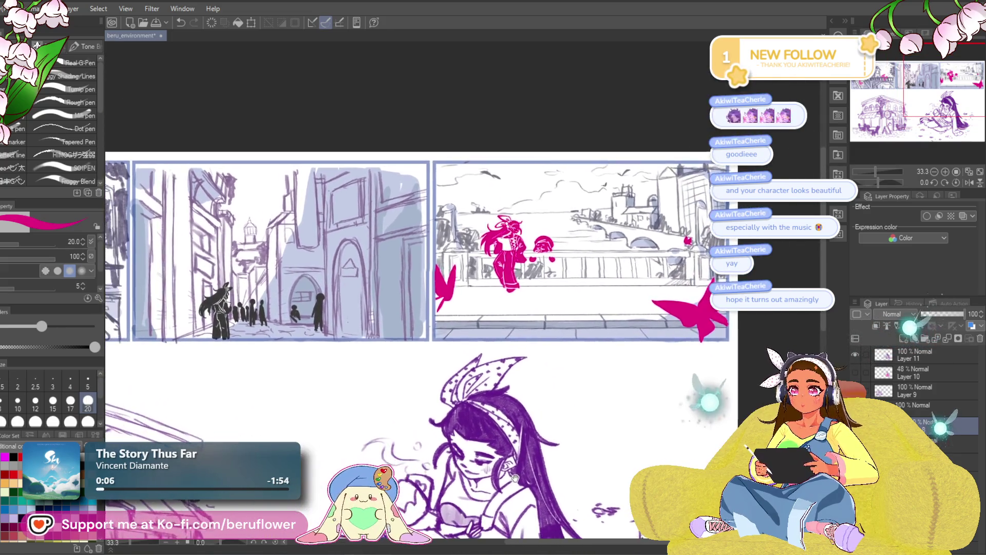
drag(432, 490, 445, 418)
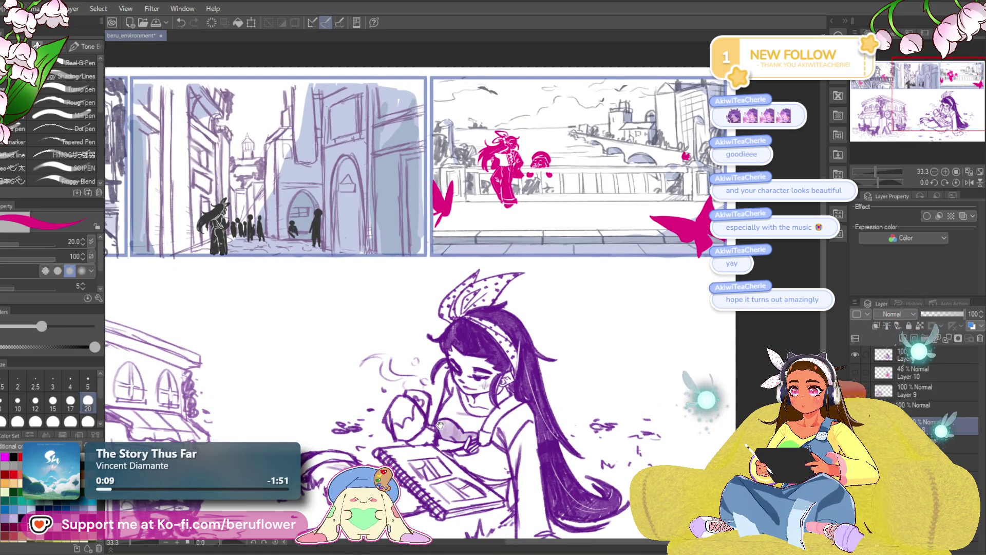
drag(533, 405, 453, 446)
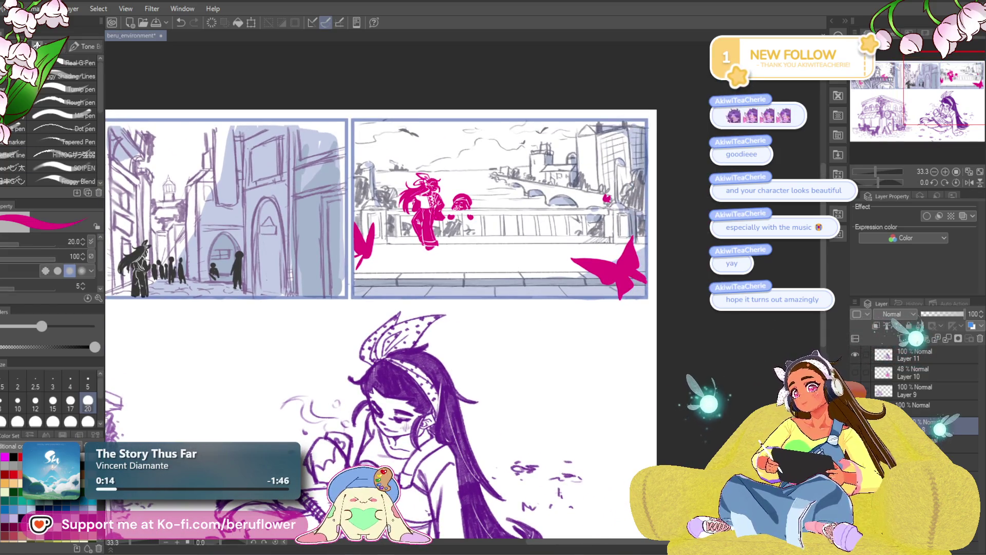
key(m)
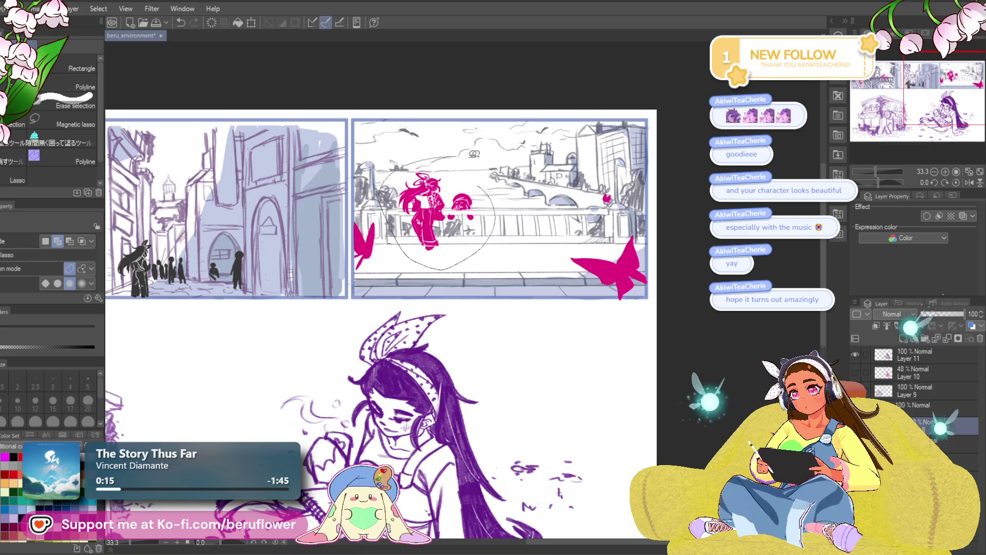
drag(464, 152, 481, 160)
key(ctrl+t)
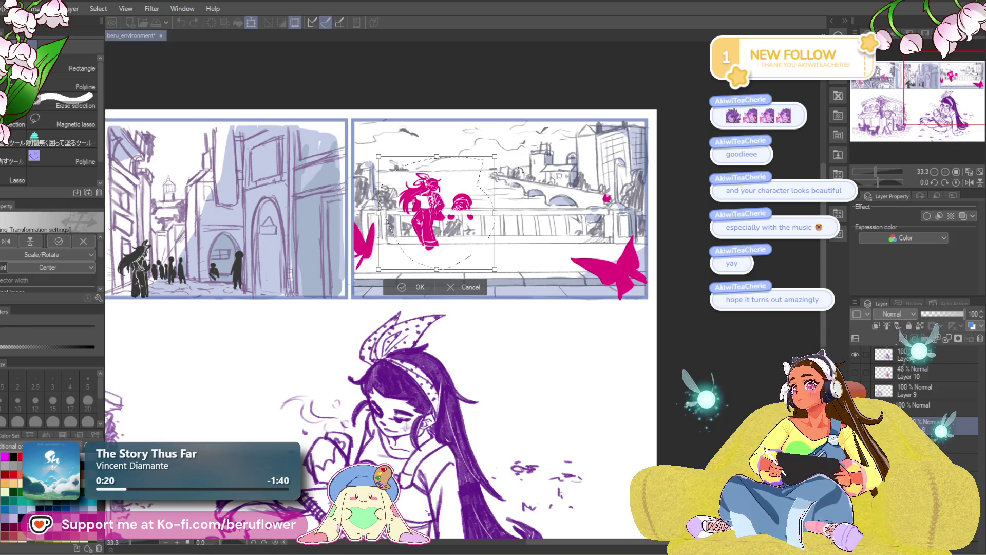
drag(495, 173, 522, 173)
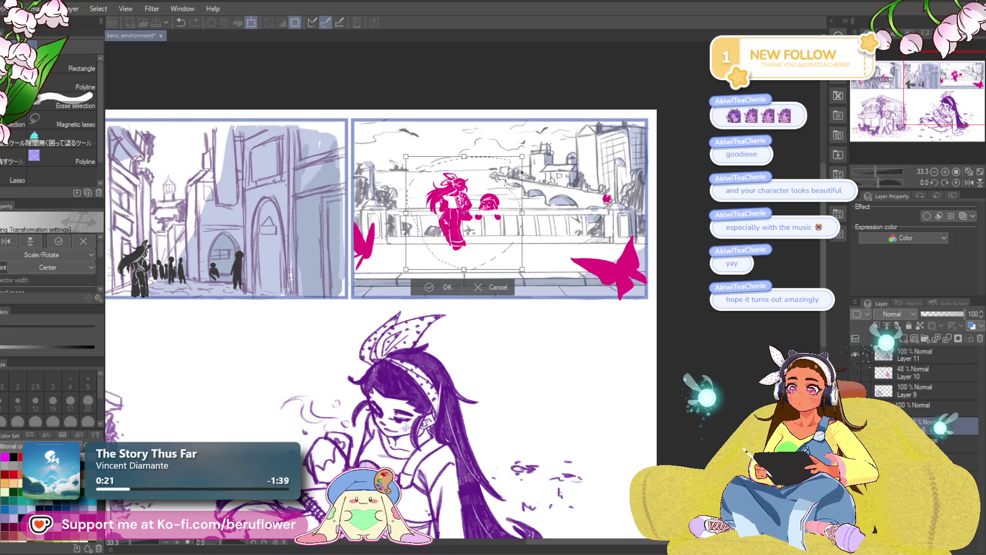
key(Left)
key(Left)
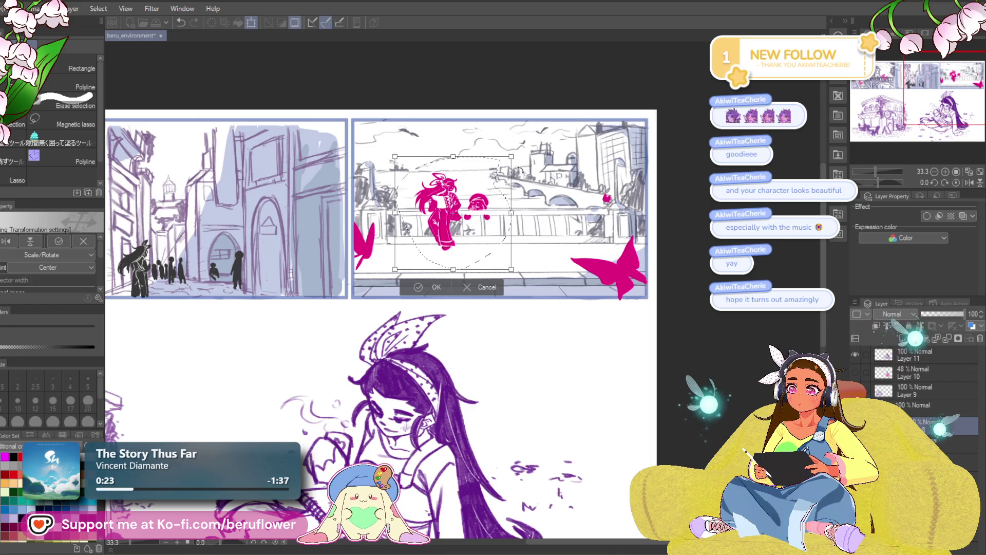
key(Return)
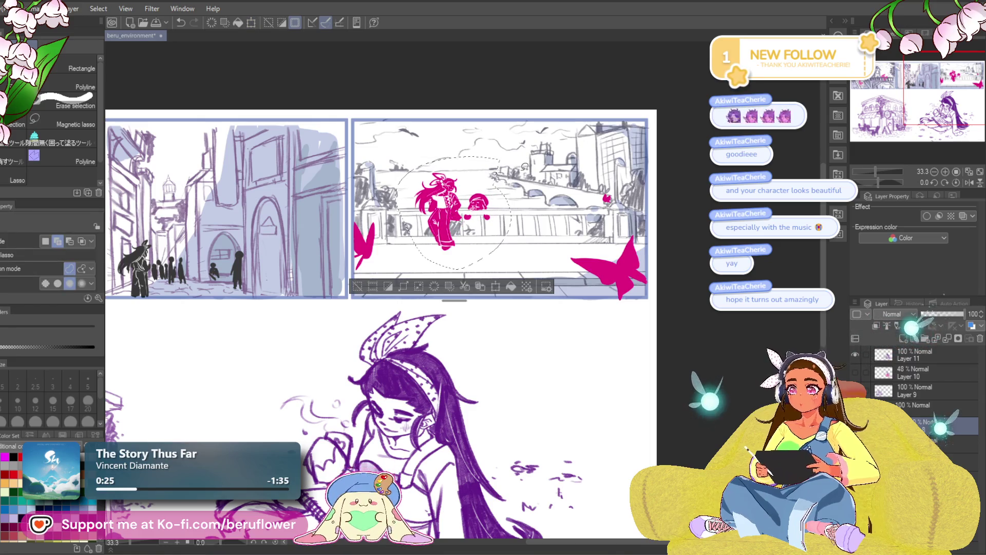
key(ctrl+d)
drag(482, 488, 452, 478)
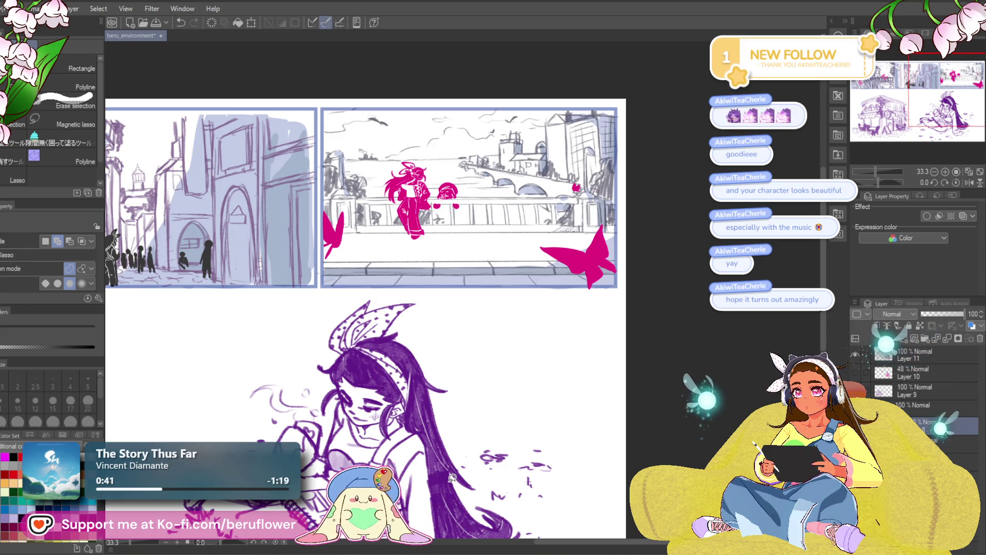
drag(452, 478, 544, 468)
Bring the café building into view and save the comic page with Ctrl+S.
mouse_move(453, 439)
mouse_down()
mouse_move(528, 450)
mouse_move(497, 355)
mouse_up()
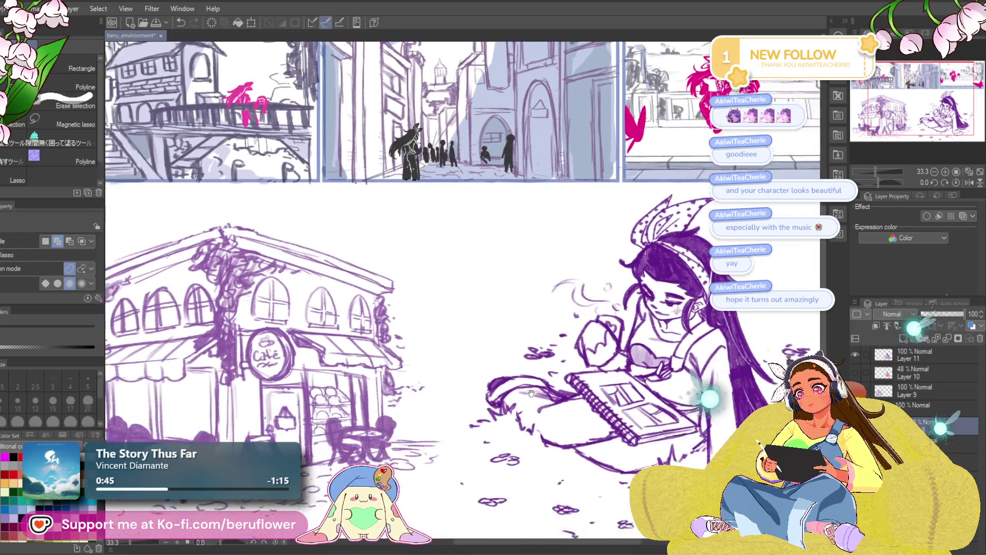
scroll(498, 355, down, 5)
scroll(498, 355, up, 3)
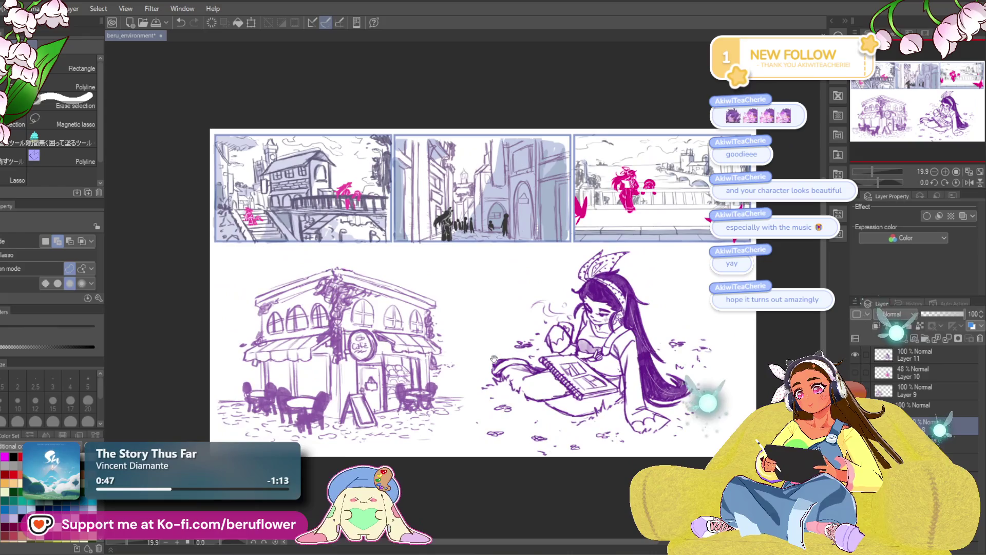
scroll(483, 444, down, 1)
key(ctrl+s)
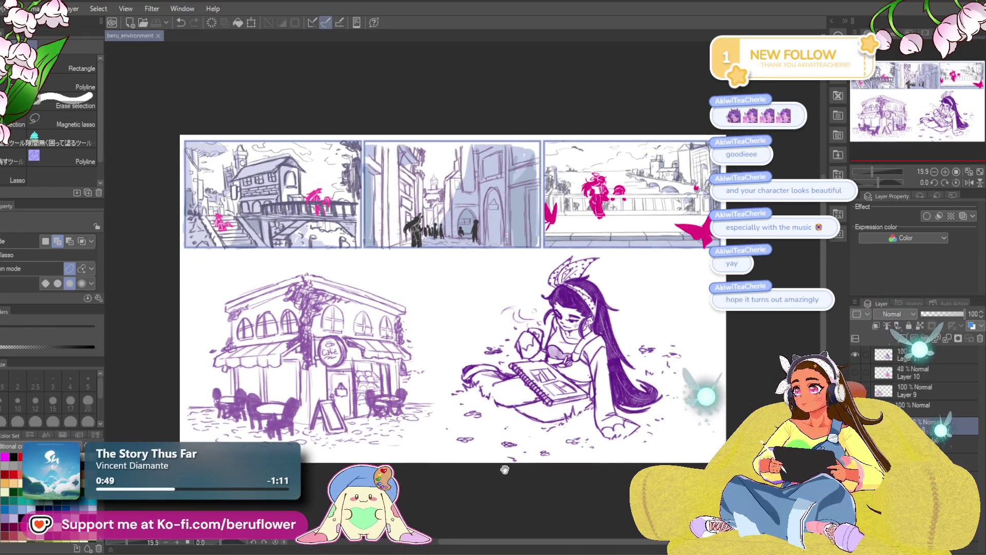
Recenter the page and liquify the linework around the girl's sketchbook.
drag(589, 388, 529, 392)
drag(582, 414, 606, 415)
drag(605, 460, 576, 456)
mouse_move(604, 413)
mouse_down()
mouse_move(595, 464)
mouse_move(561, 515)
mouse_up()
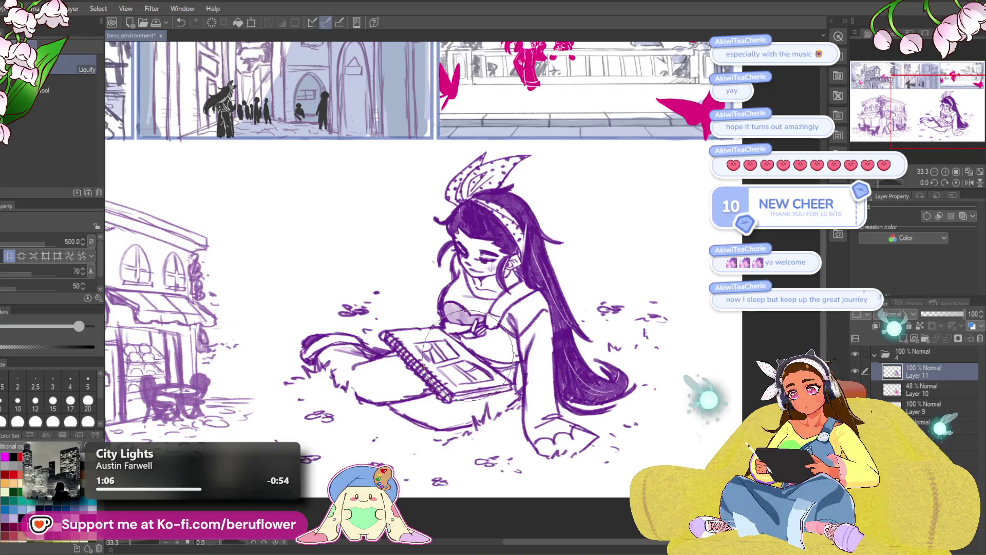
mouse_move(470, 357)
mouse_down()
mouse_move(452, 349)
mouse_move(477, 370)
mouse_move(459, 329)
mouse_move(473, 354)
mouse_move(468, 375)
mouse_up()
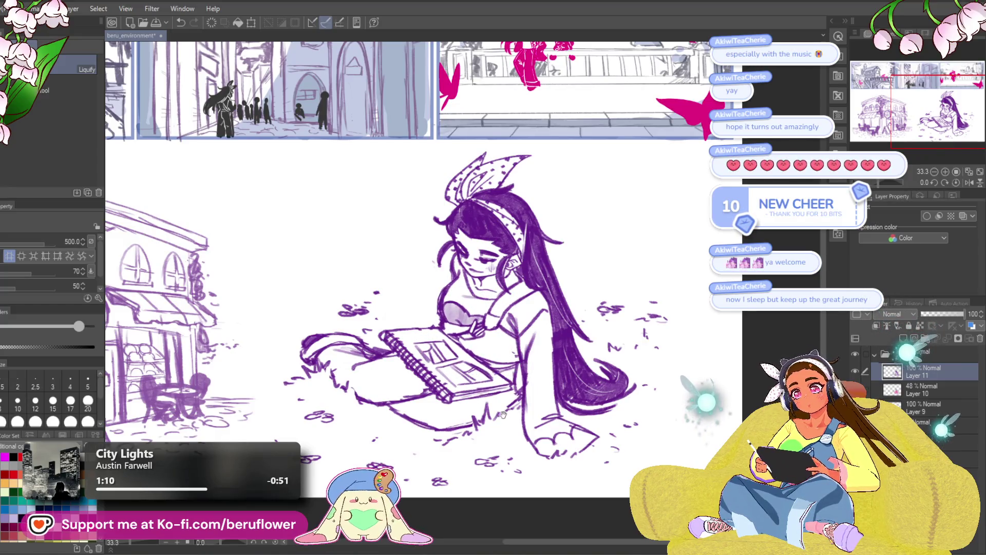
Liquify the reading girl's long hair strands into shape.
scroll(662, 342, up, 1)
mouse_move(570, 316)
mouse_down()
mouse_move(555, 319)
mouse_move(564, 344)
mouse_move(555, 370)
mouse_move(495, 380)
mouse_move(531, 383)
mouse_move(565, 380)
mouse_move(549, 323)
mouse_move(534, 321)
mouse_move(540, 349)
mouse_move(496, 316)
mouse_up()
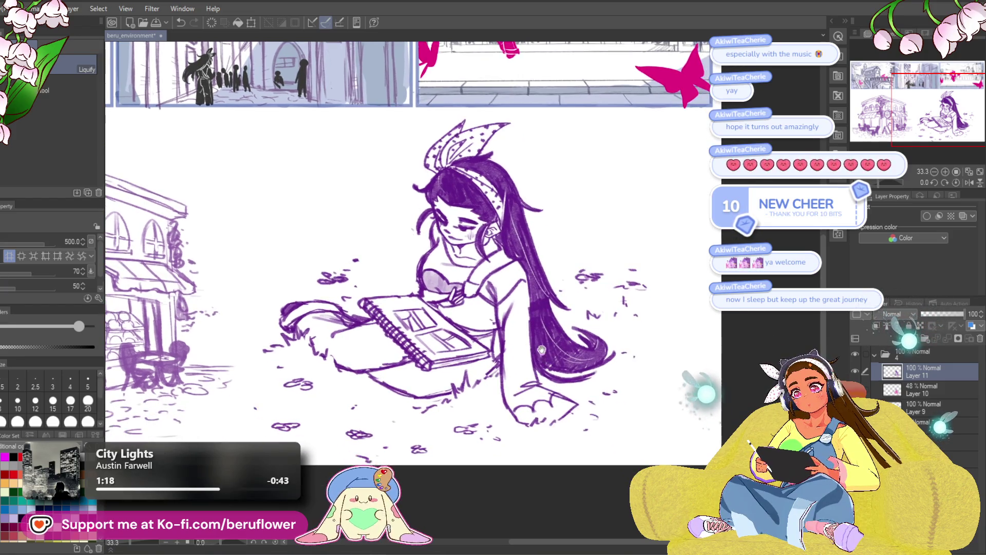
scroll(488, 367, down, 4)
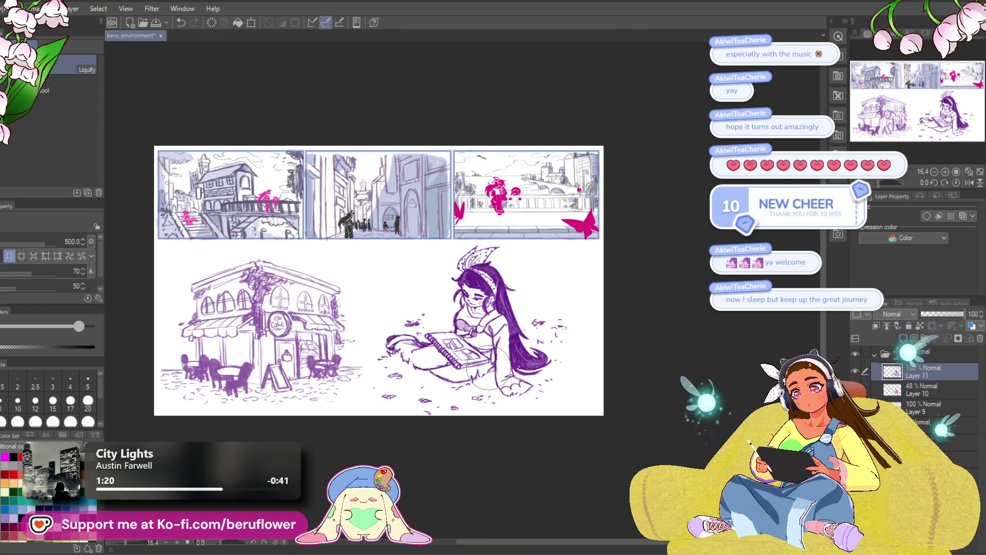
scroll(488, 369, up, 2)
scroll(488, 367, up, 3)
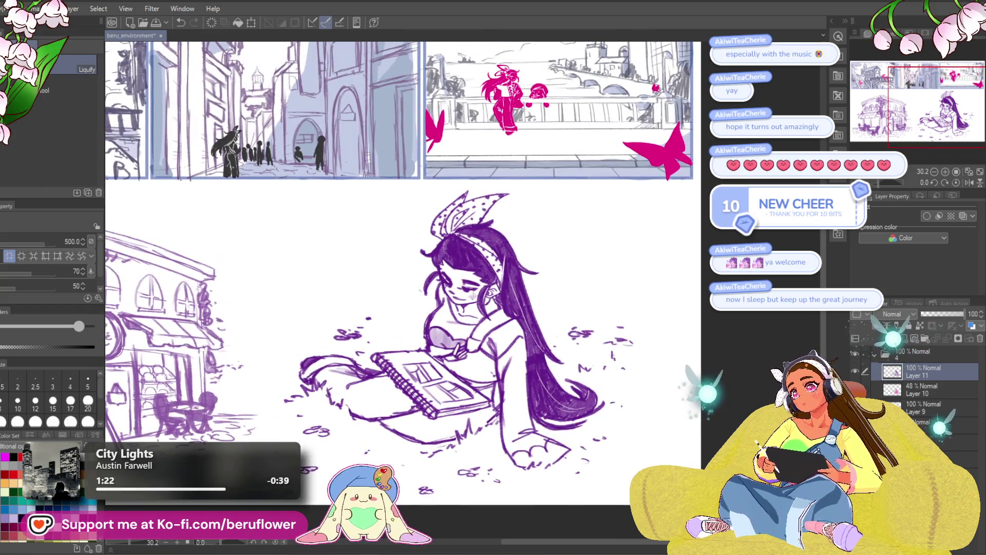
Pencil the shoulder and collar strap lines darker and thicker, undoing a stray mark near the hand.
key(p)
scroll(483, 324, up, 4)
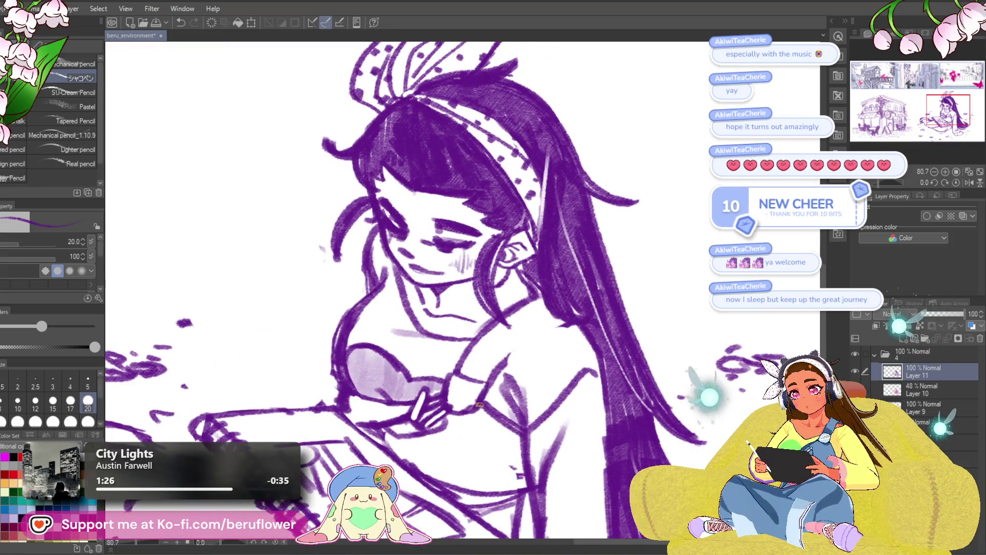
drag(494, 371, 563, 322)
drag(512, 352, 564, 316)
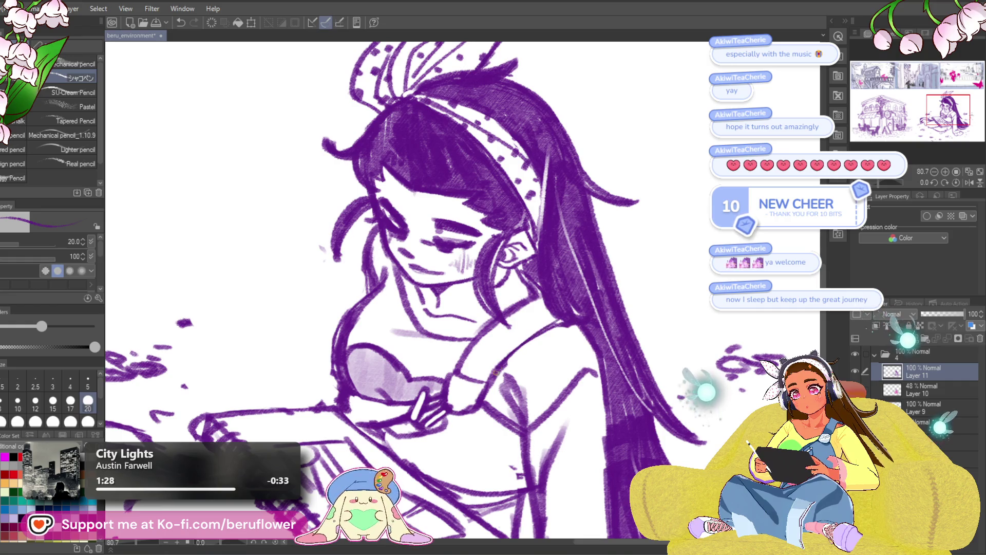
drag(455, 371, 496, 322)
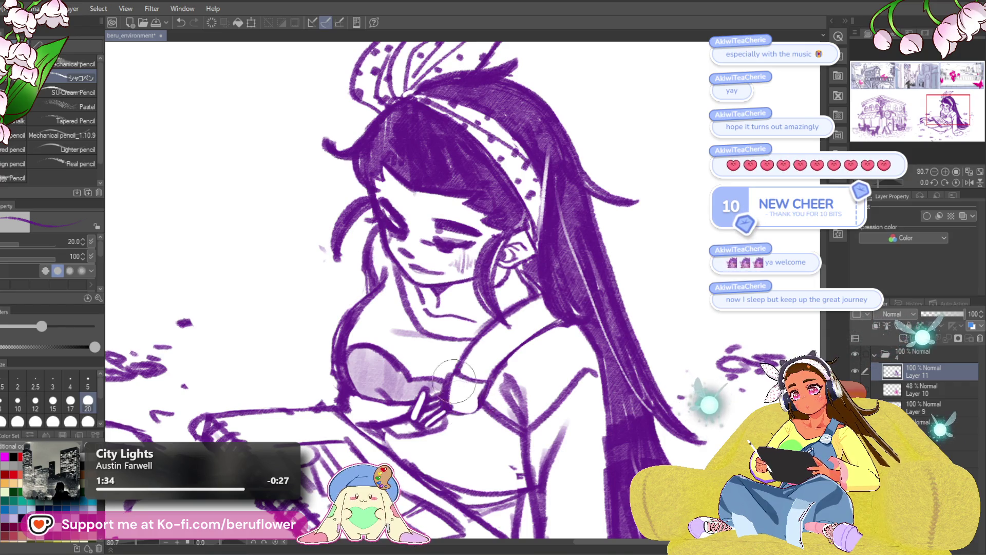
scroll(443, 411, down, 3)
key(ctrl+z)
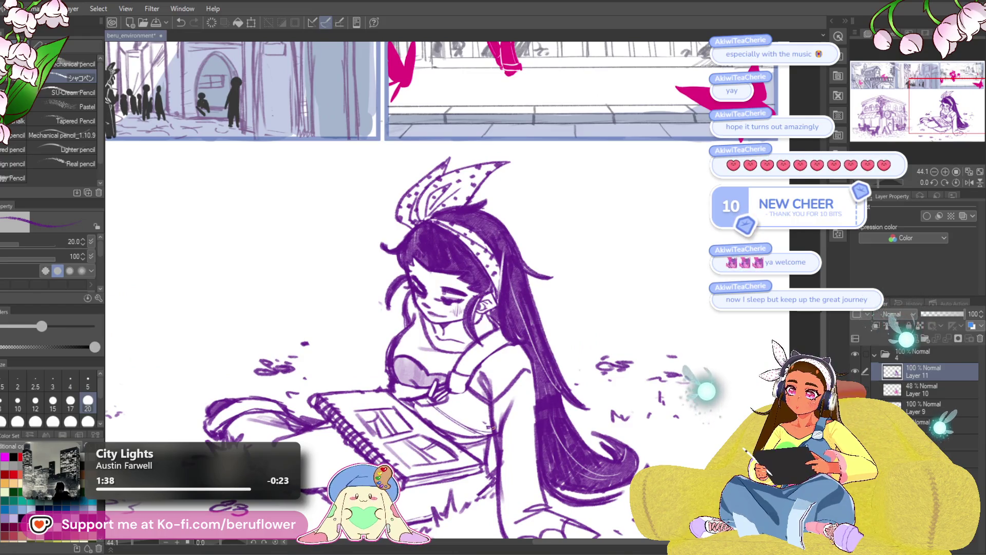
drag(487, 412, 493, 384)
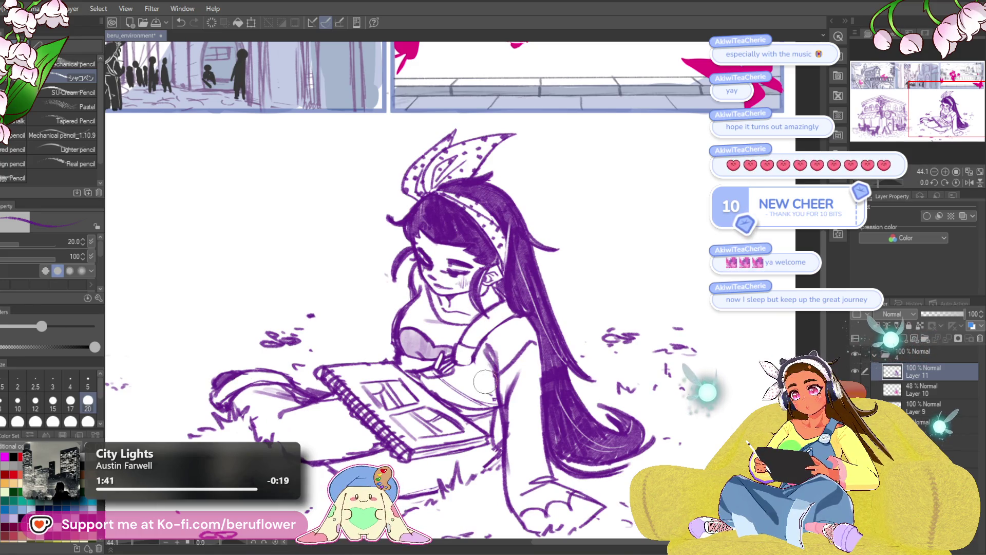
drag(487, 350, 471, 352)
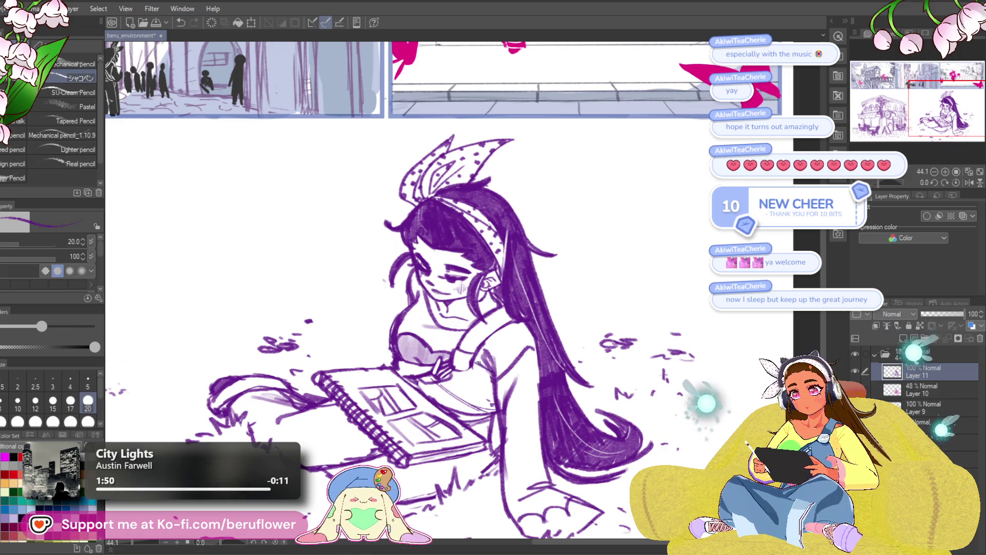
scroll(453, 400, down, 5)
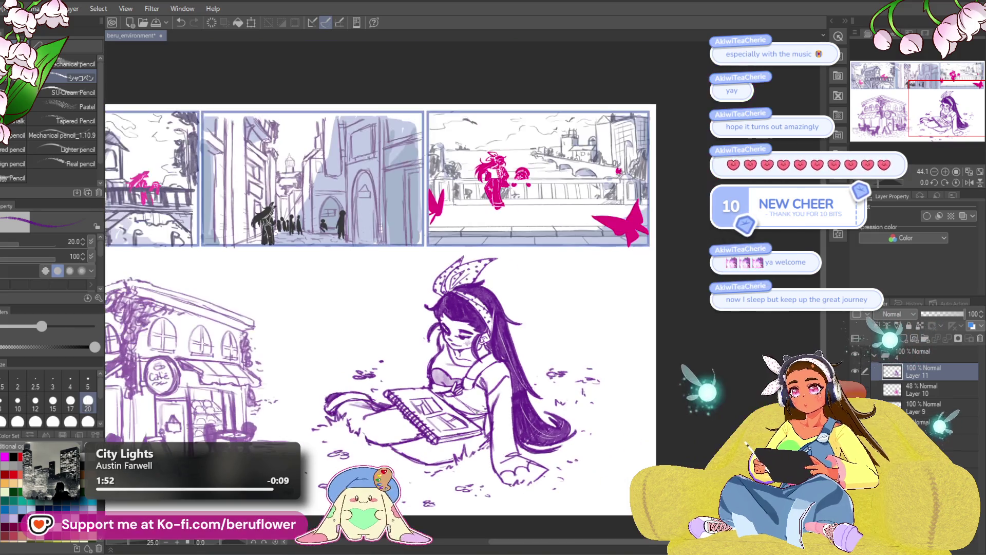
Add diagonal hatching strokes across the girl's skirt.
scroll(406, 485, up, 3)
drag(407, 486, 479, 452)
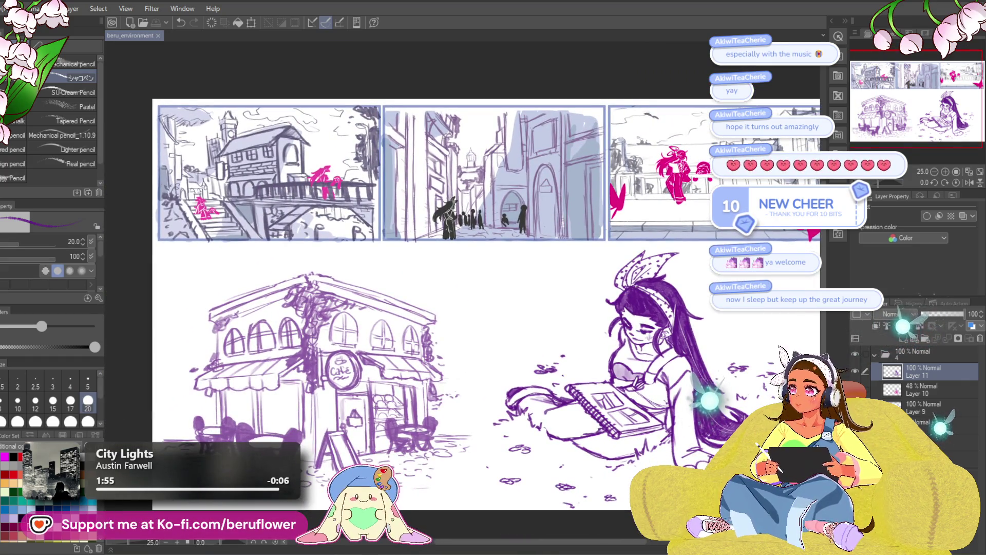
drag(444, 419, 425, 379)
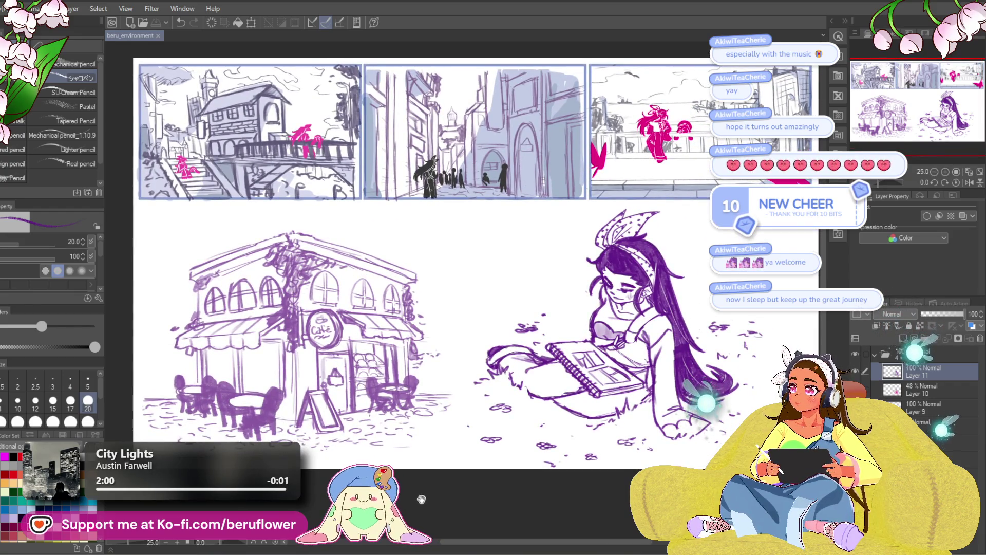
drag(421, 499, 395, 469)
scroll(522, 339, up, 2)
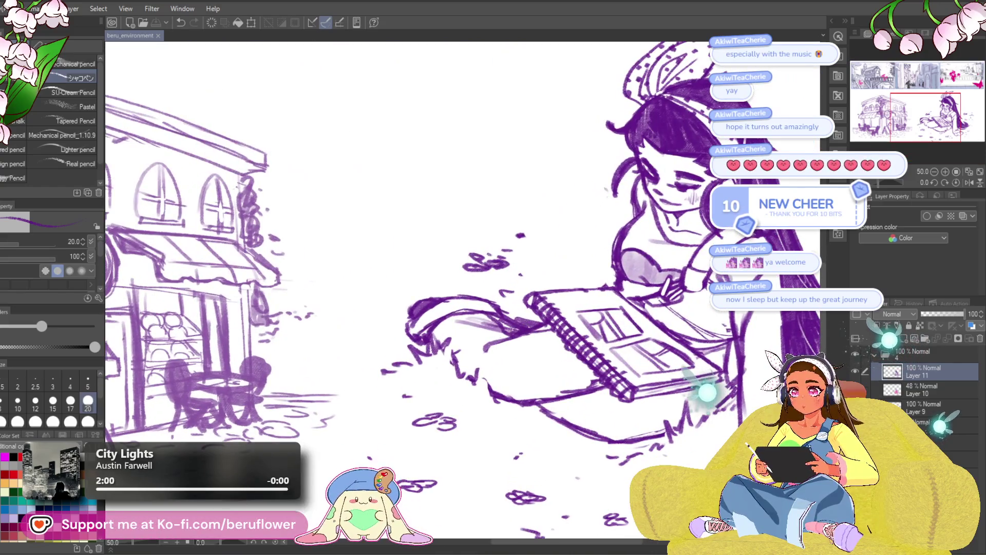
mouse_move(486, 316)
mouse_down()
mouse_move(460, 372)
mouse_move(456, 356)
mouse_up()
mouse_move(460, 315)
mouse_down()
mouse_move(445, 356)
mouse_move(440, 350)
mouse_up()
drag(445, 319, 433, 346)
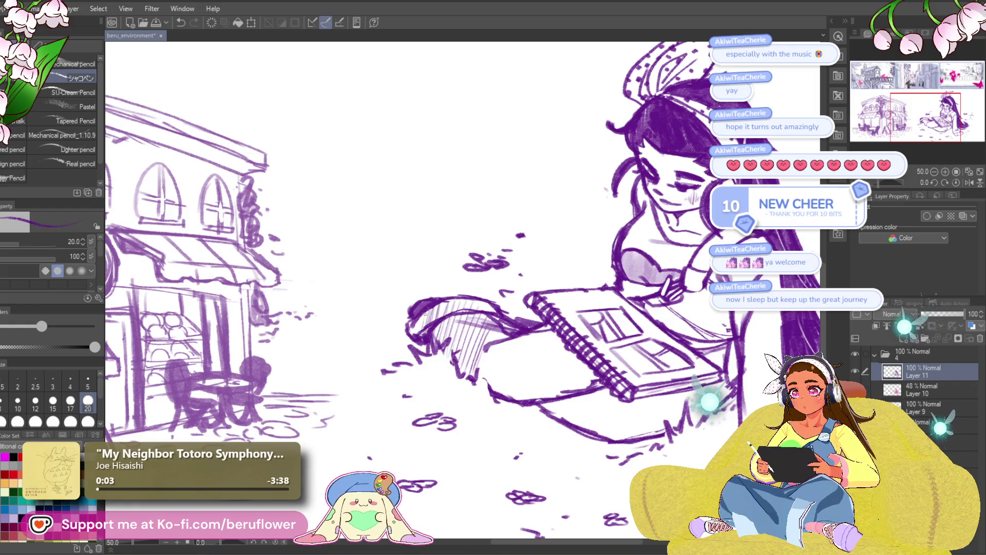
Hatch along the sketchbook's lower-left edge, then undo the last stroke.
key(ctrl+0)
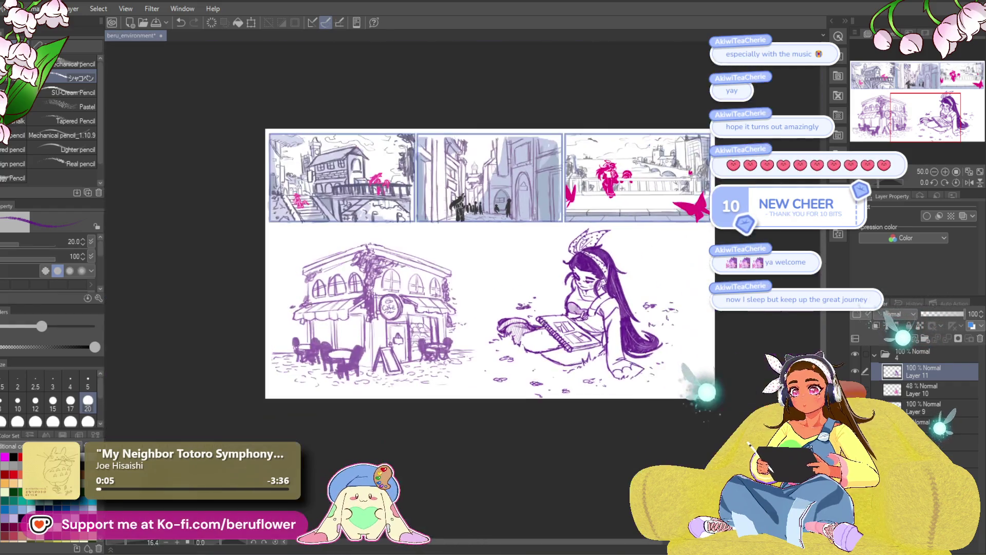
scroll(542, 326, up, 2)
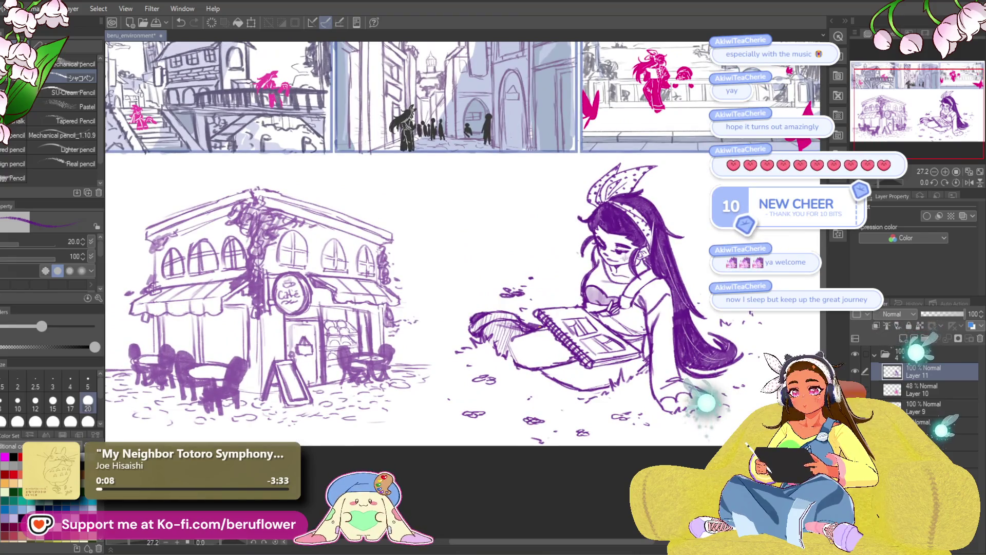
drag(676, 402, 576, 425)
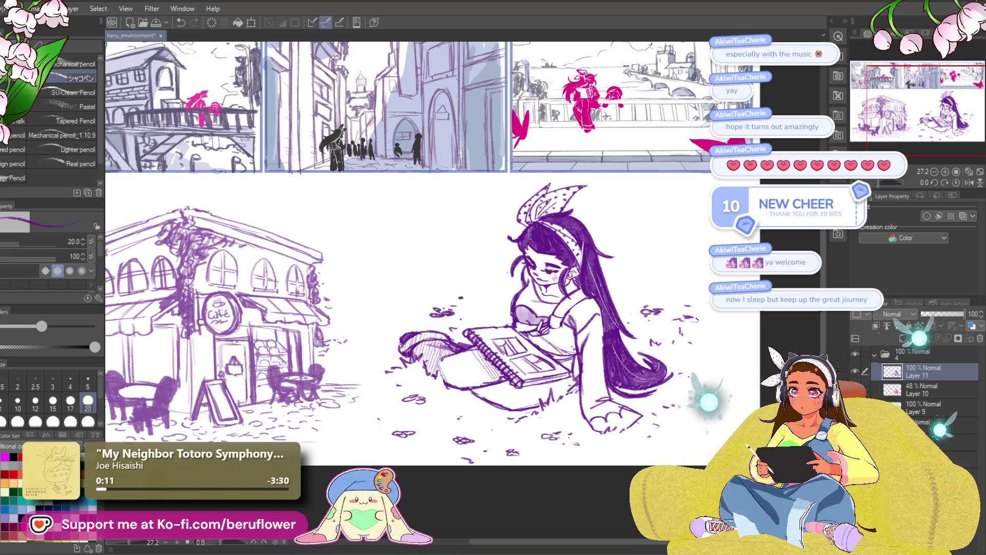
drag(505, 384, 505, 389)
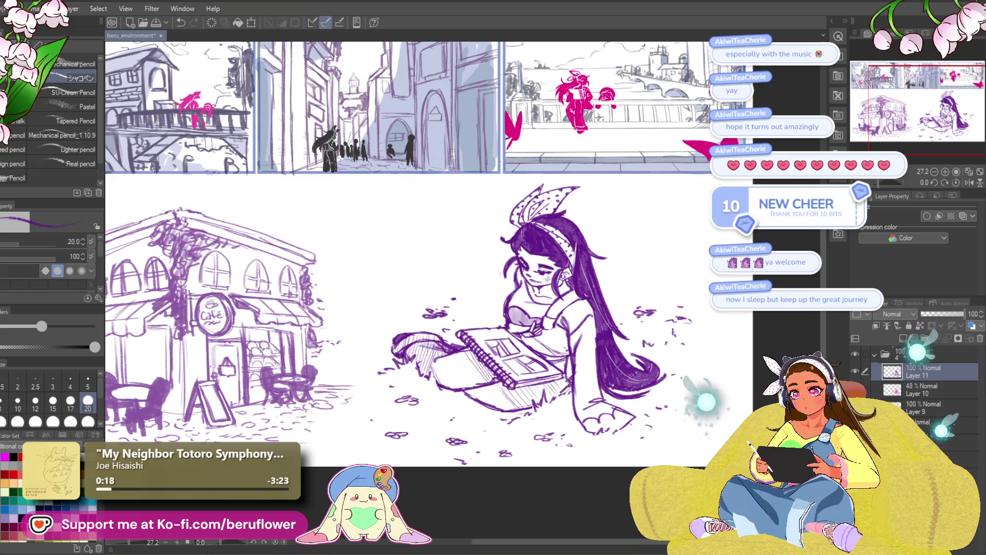
scroll(567, 368, up, 5)
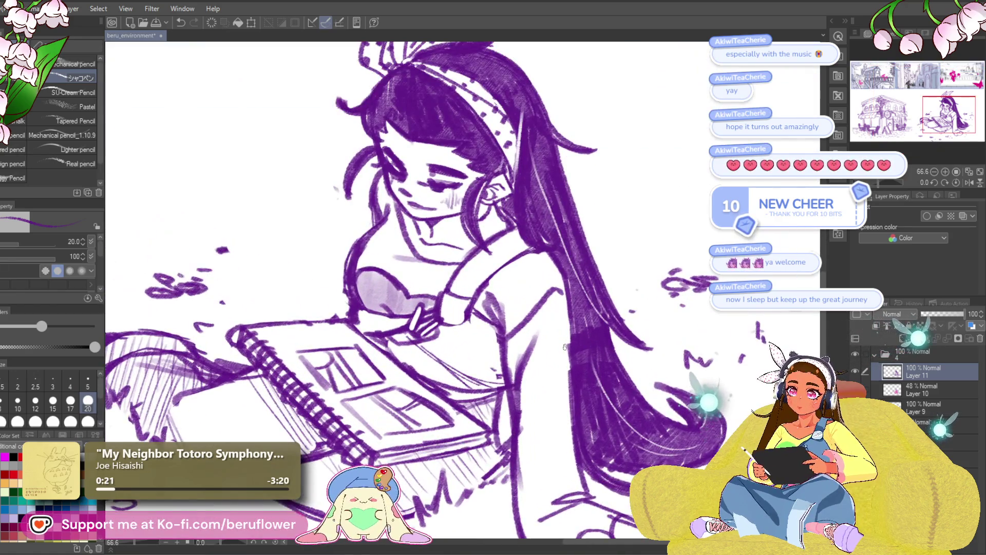
scroll(565, 348, down, 1)
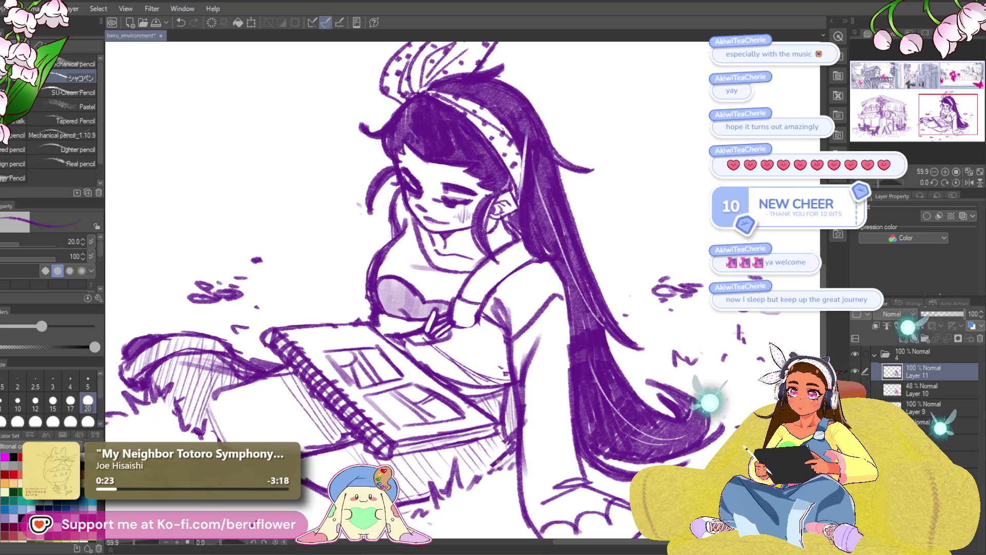
scroll(488, 400, down, 5)
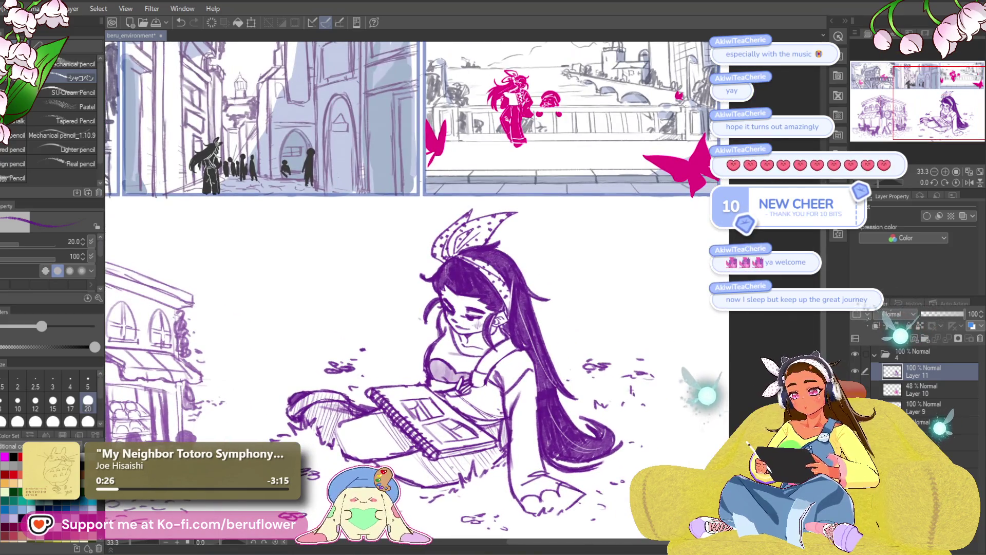
scroll(468, 456, up, 2)
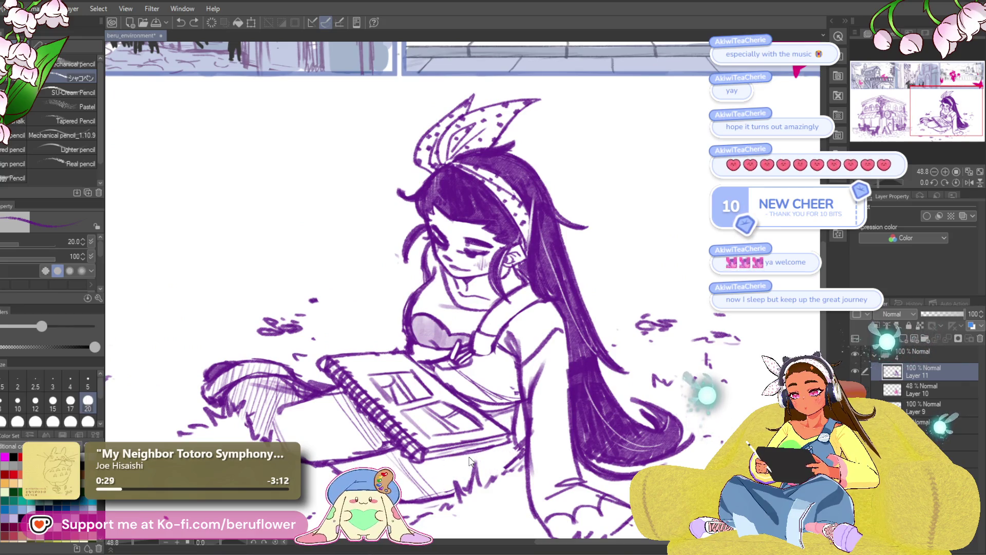
drag(468, 456, 504, 417)
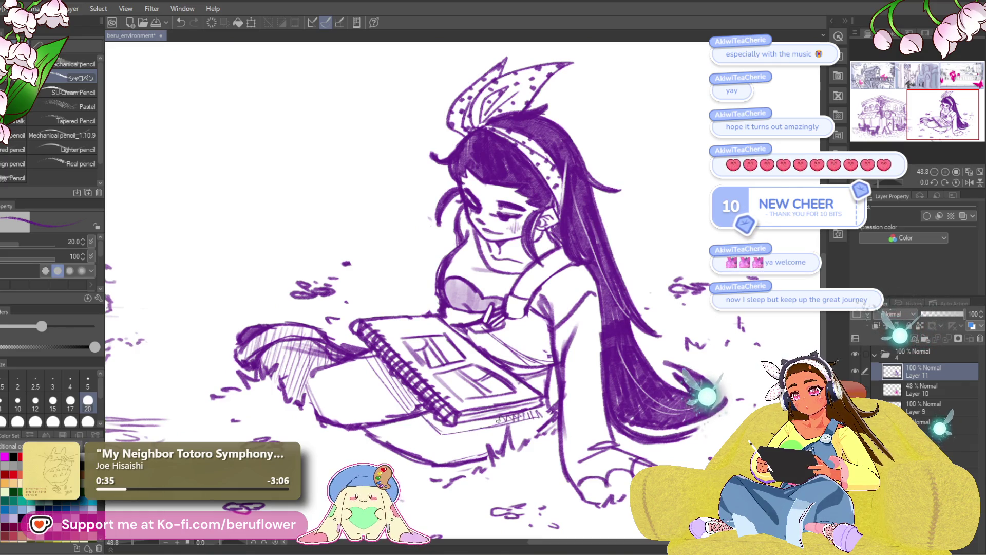
mouse_move(429, 426)
mouse_down()
mouse_move(452, 421)
mouse_move(469, 436)
mouse_up()
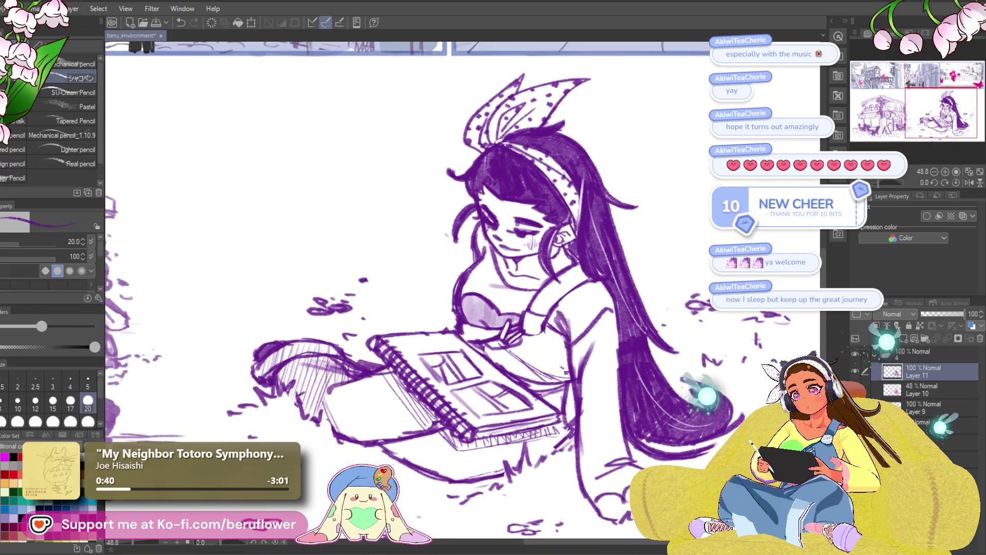
drag(549, 388, 524, 351)
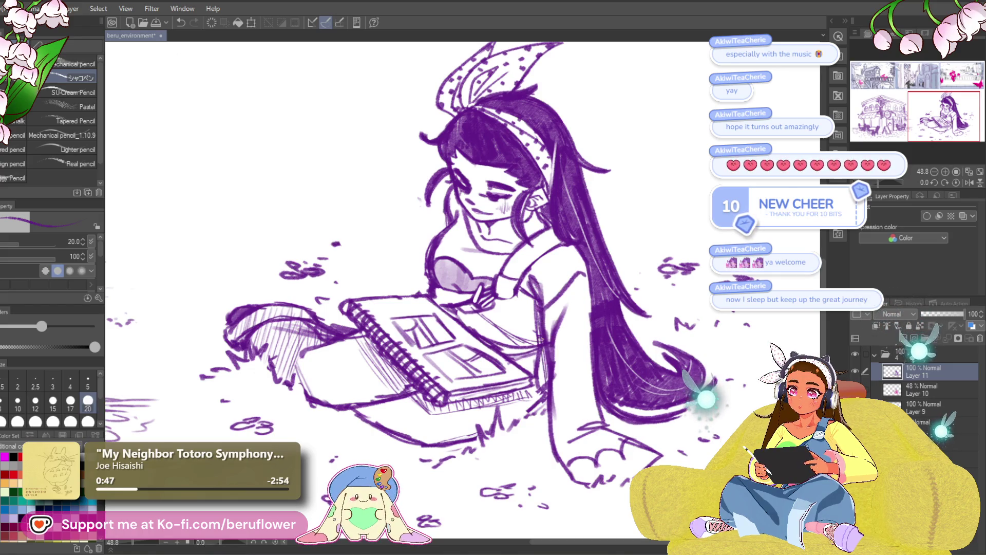
drag(562, 337, 514, 381)
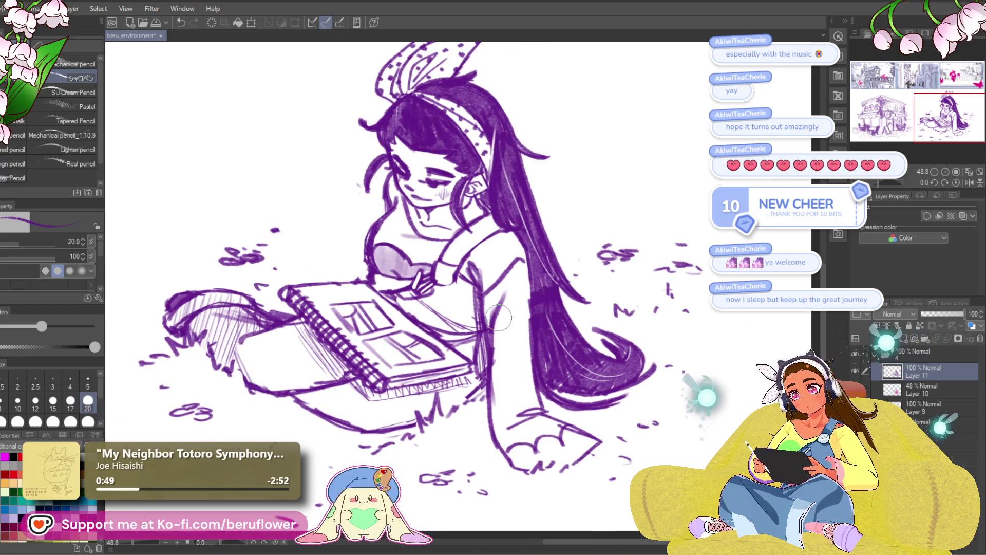
key(ctrl+z)
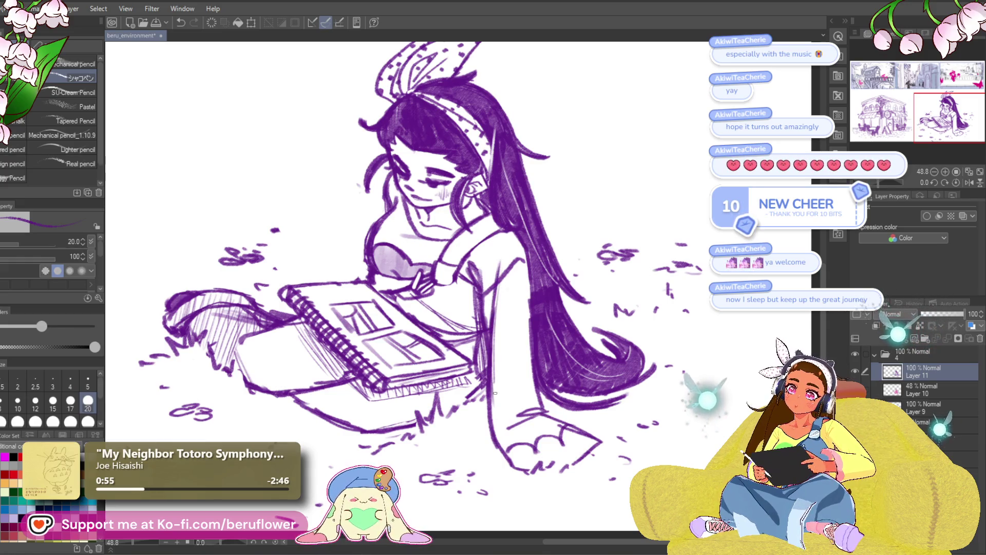
drag(554, 418, 514, 363)
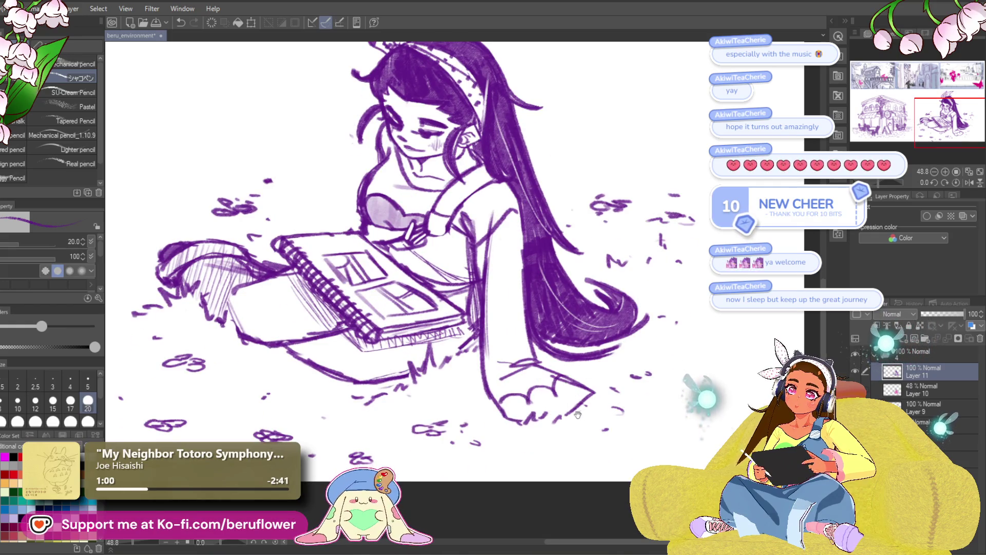
scroll(537, 413, down, 3)
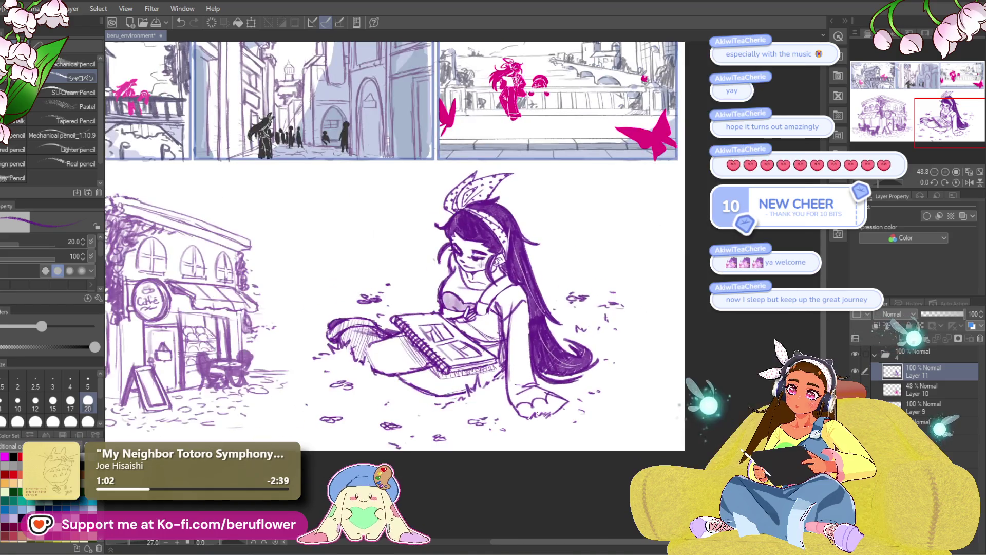
Frame the whole café and girl sketch at about 25% and open the File menu.
scroll(537, 413, left, 3)
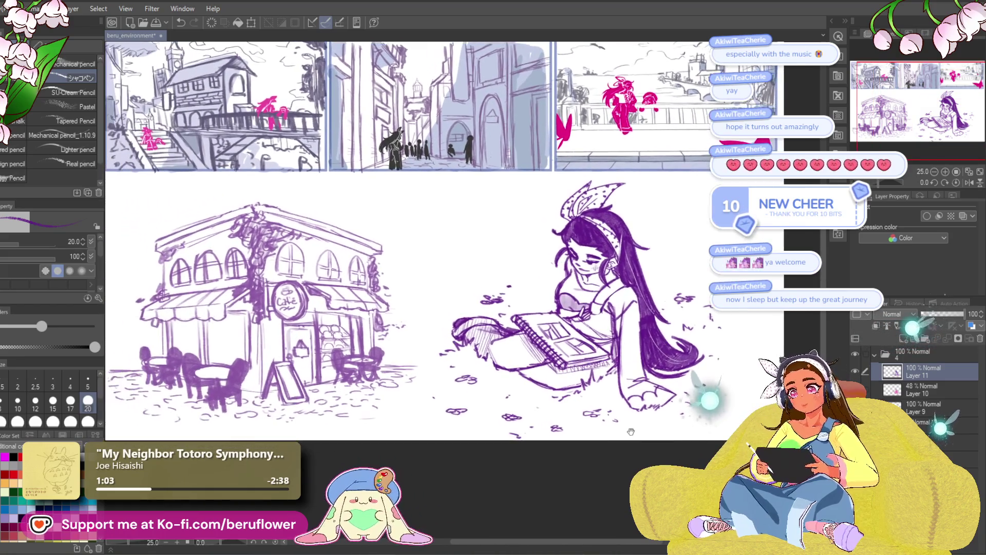
drag(505, 482, 502, 505)
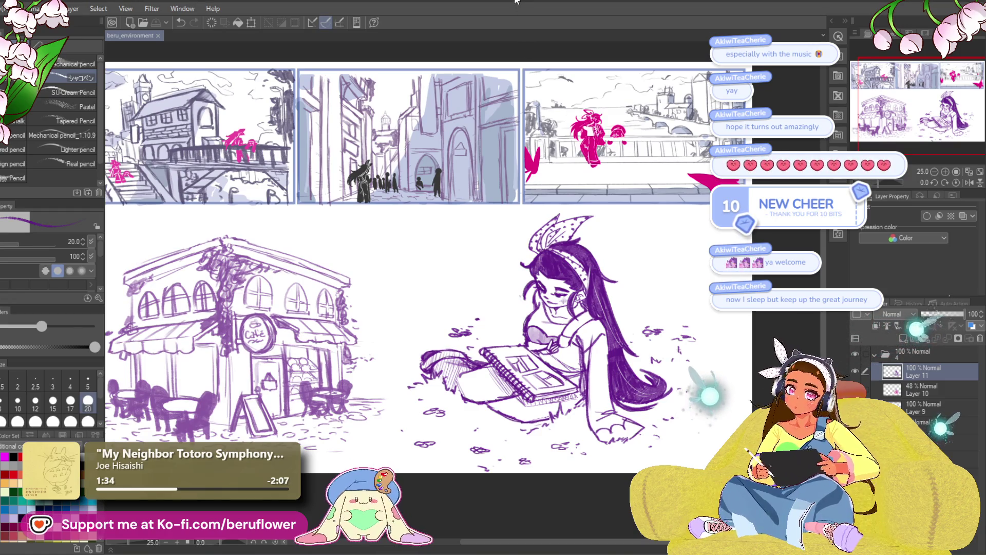
click(10, 9)
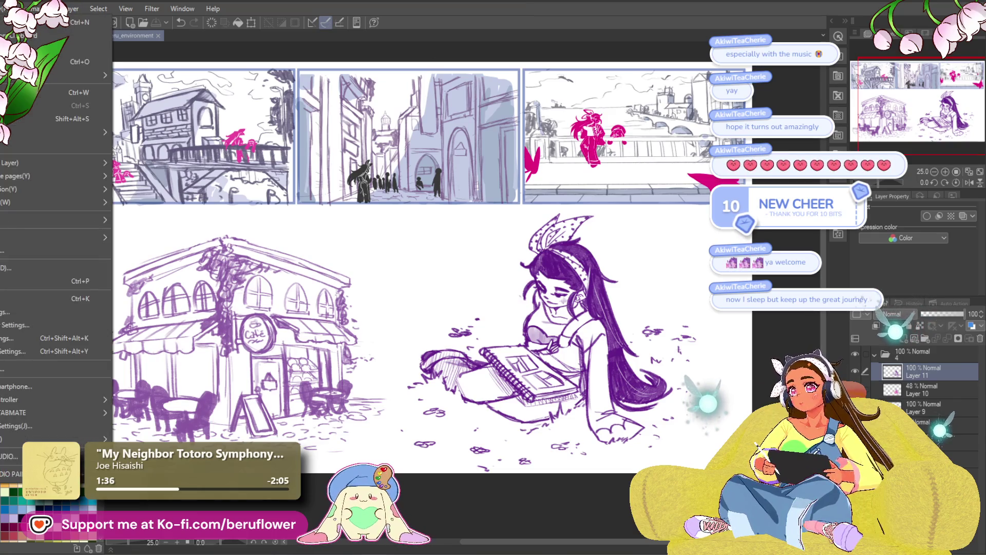
Reopen the recent screen_concepts document and rectangle-select all of panel 5.
mouse_move(54, 76)
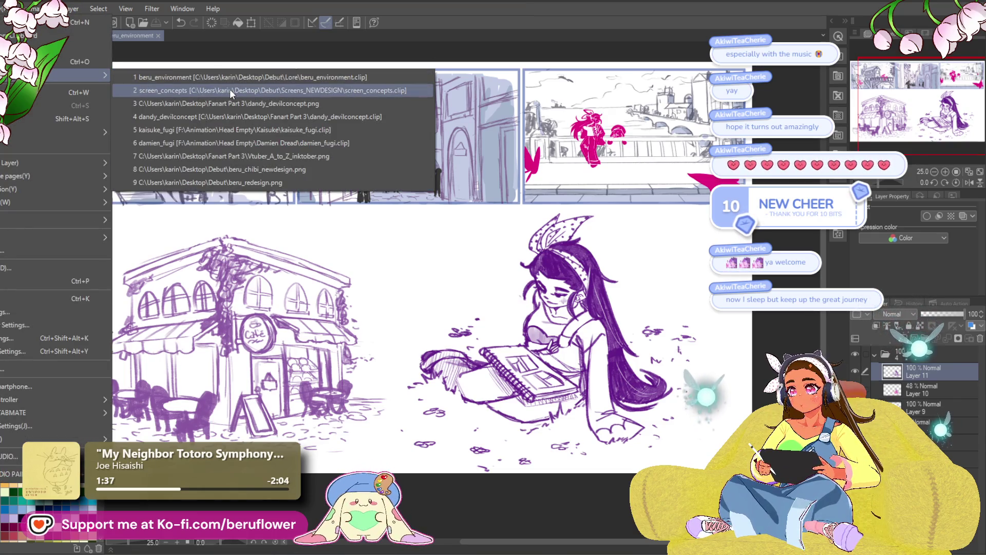
click(229, 90)
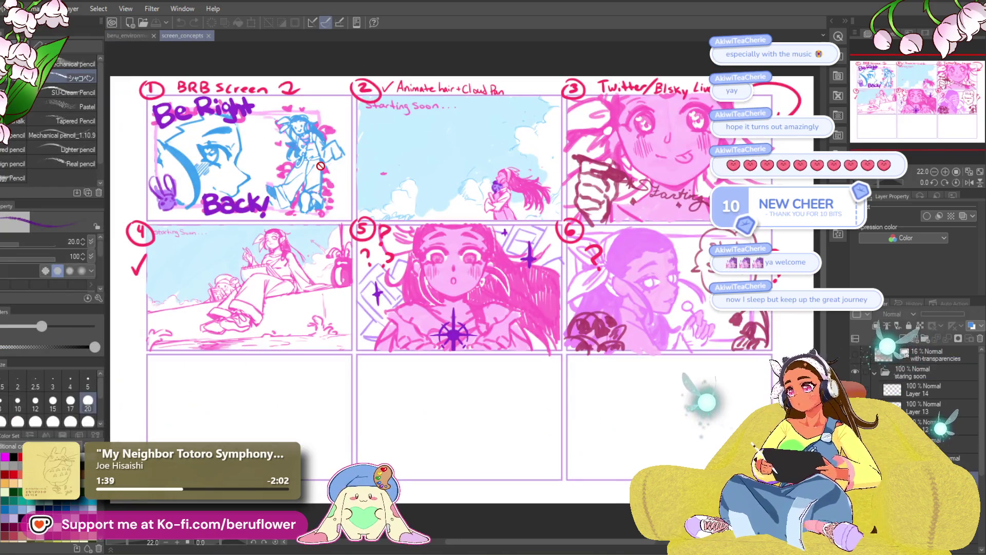
key(o)
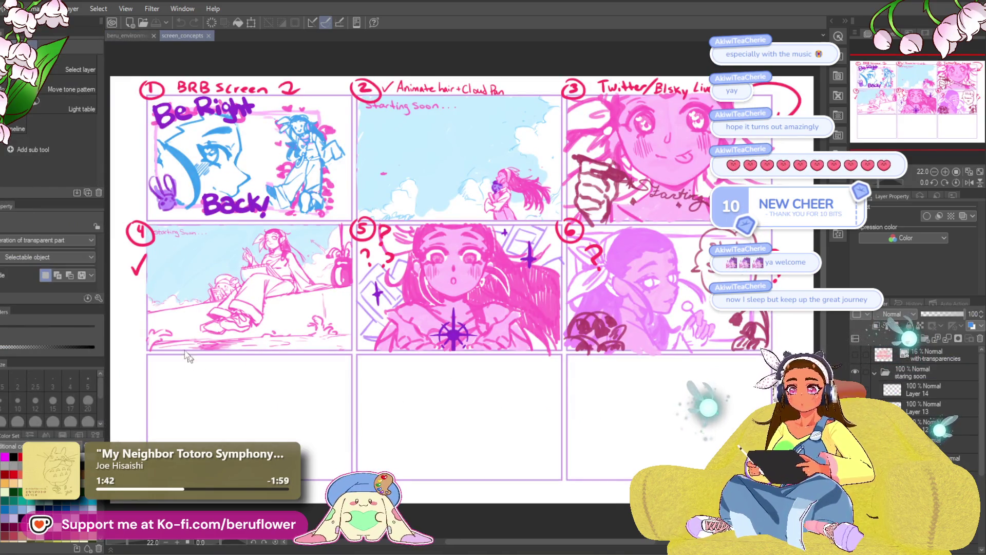
key(m)
click(61, 76)
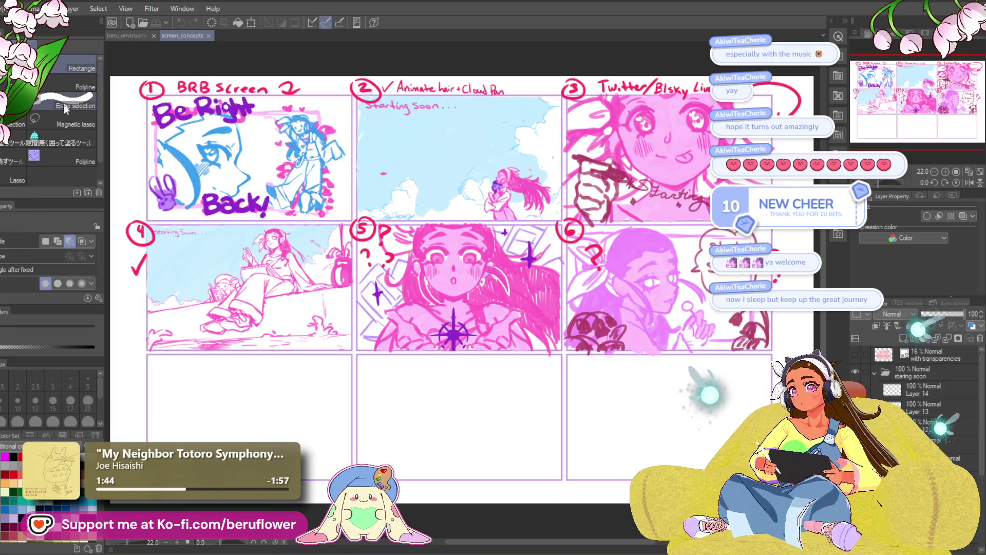
drag(391, 259, 562, 355)
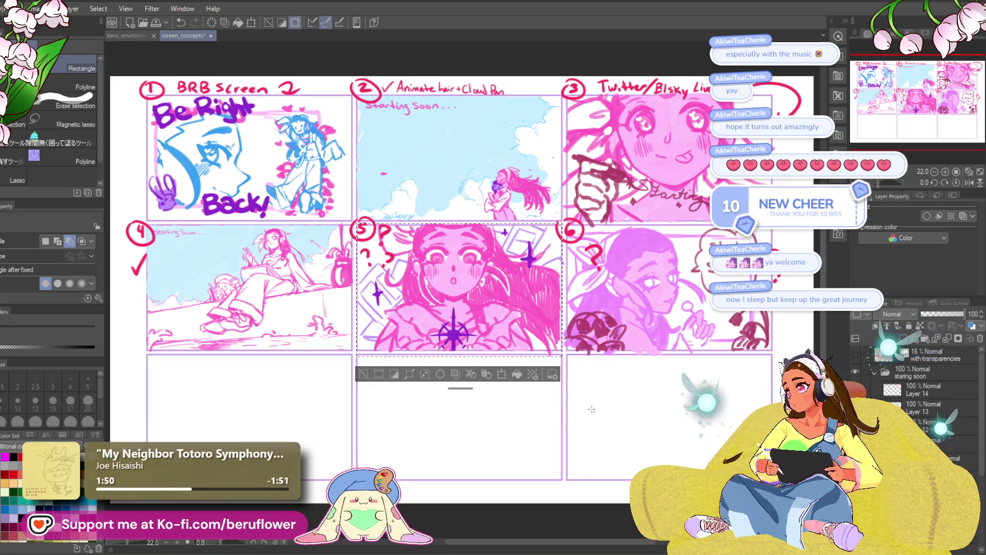
Paste the panel 5 sketch above Normal Copy in beru_environment, then undo the paste.
click(141, 36)
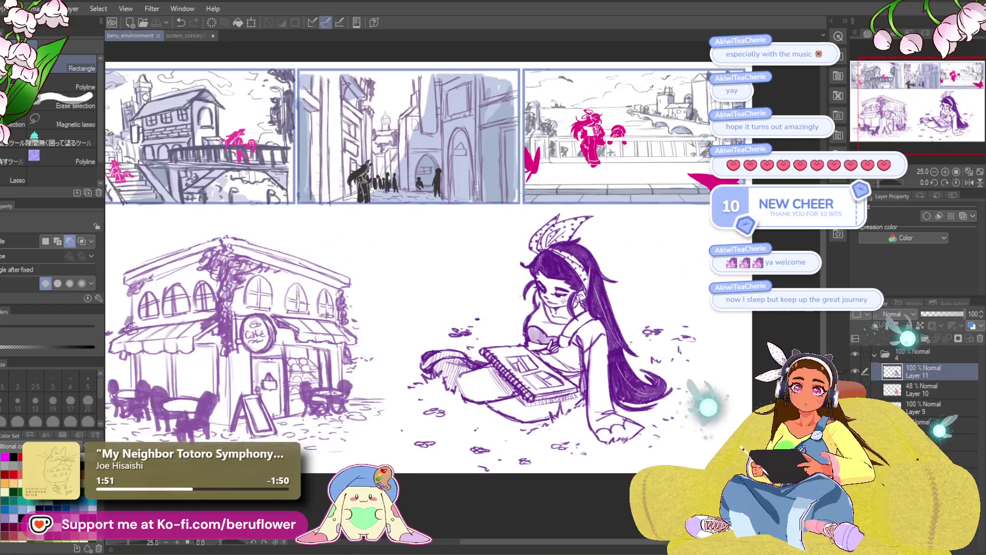
click(874, 354)
click(905, 359)
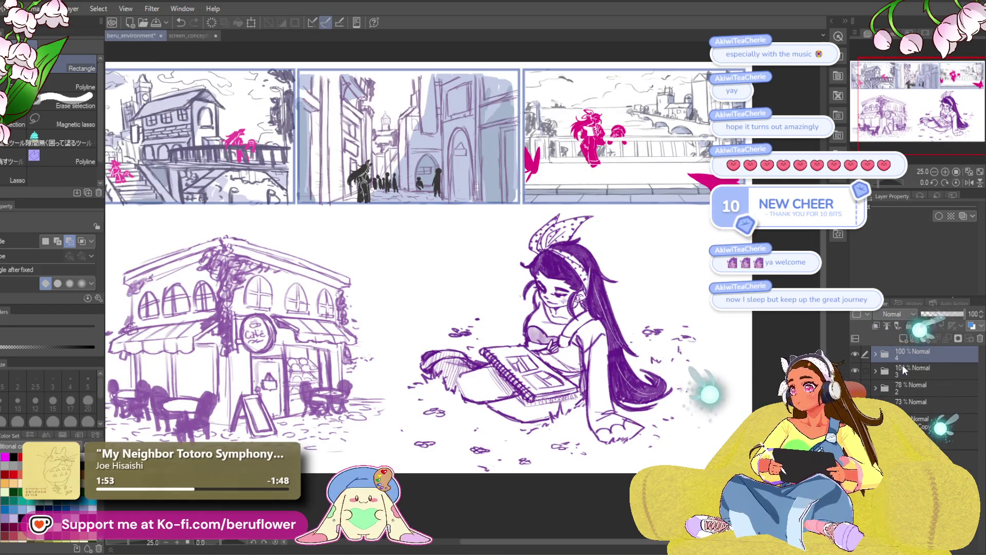
click(922, 422)
key(ctrl+v)
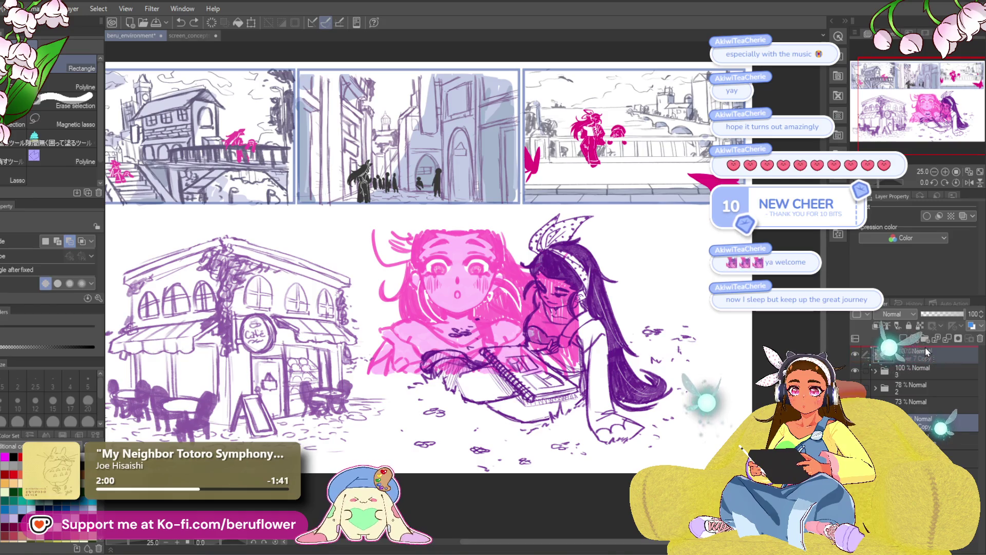
scroll(589, 479, up, 2)
drag(589, 479, 561, 475)
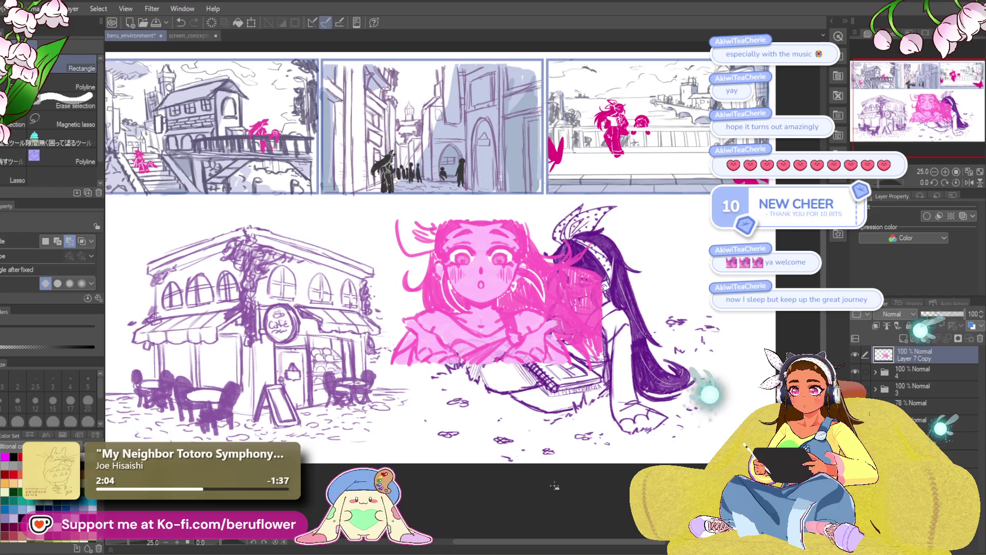
key(ctrl+[)
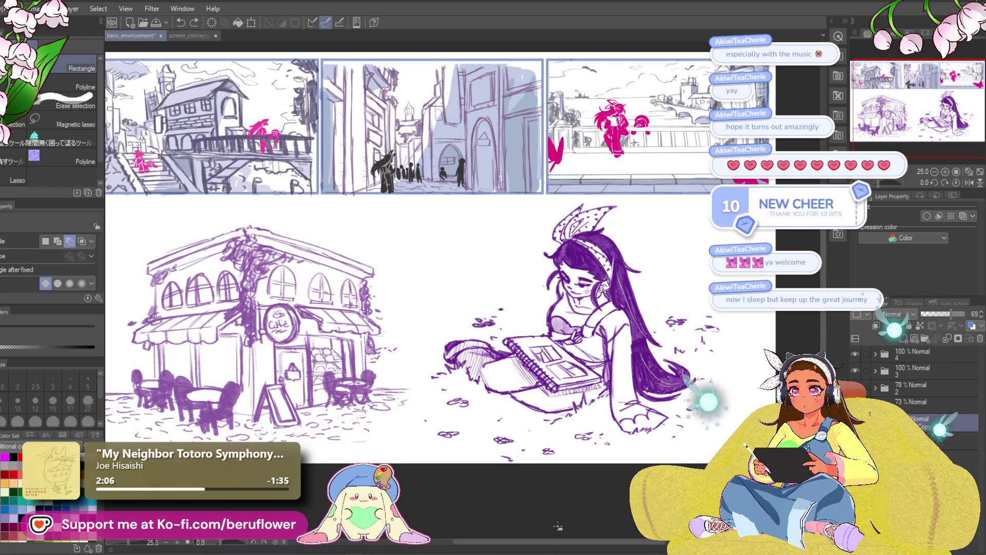
Paste the pink sketch layers into beru_environment and merge Layer 7 Copy into Layer 11 Copy.
click(205, 39)
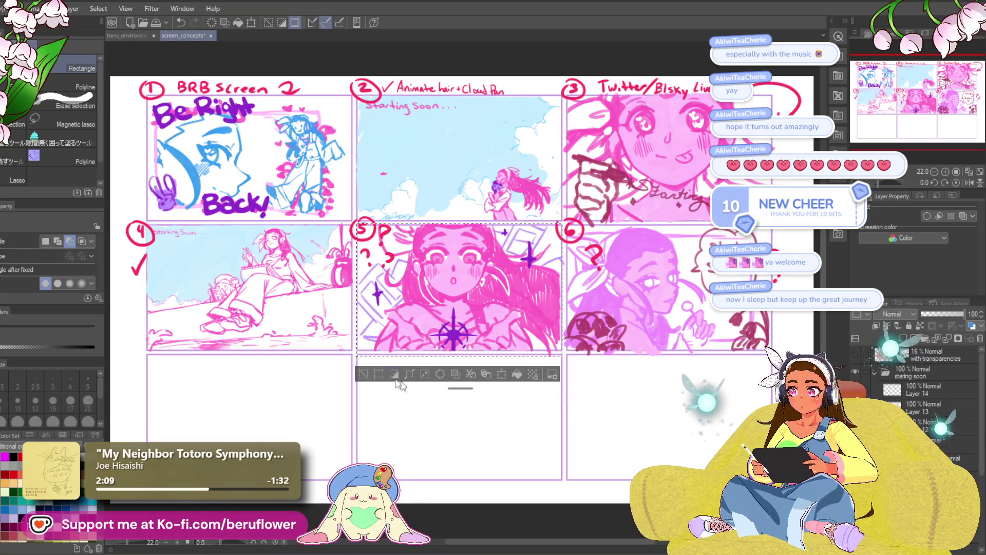
key(o)
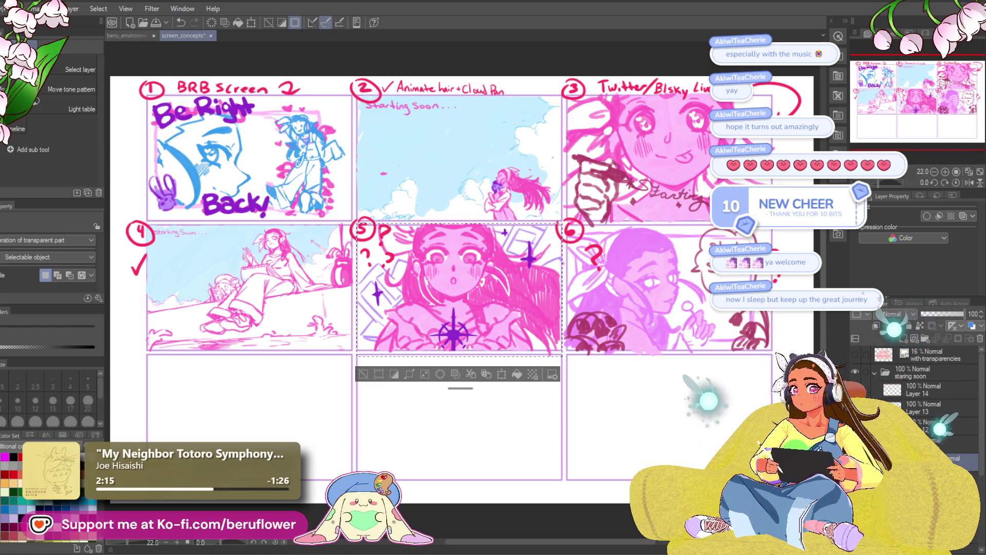
key(ctrl+Tab)
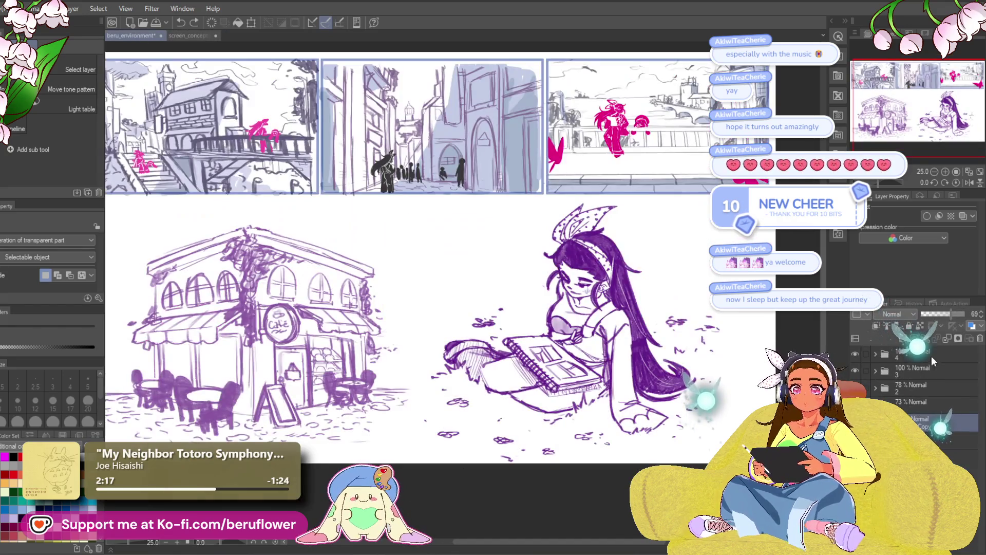
key(ctrl+v)
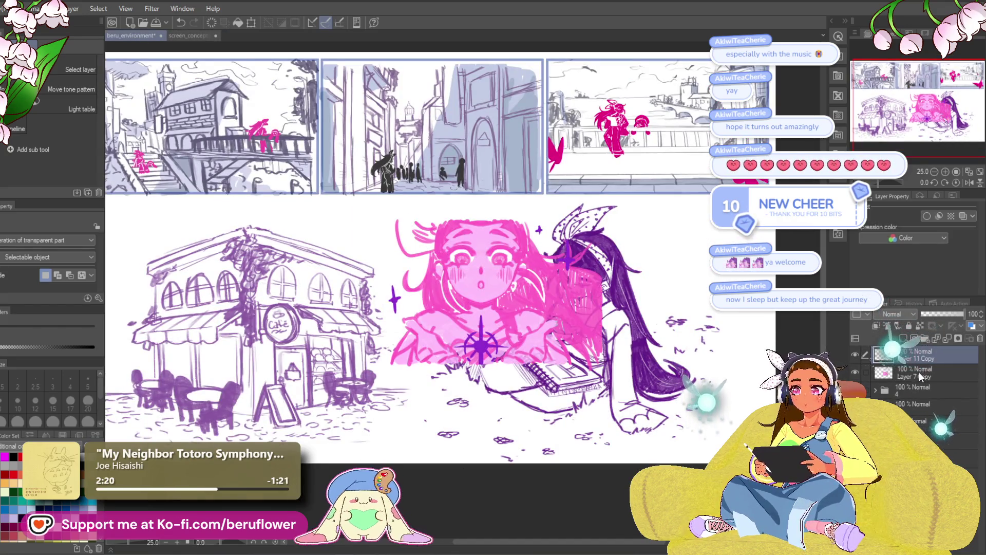
ctrl+click(922, 371)
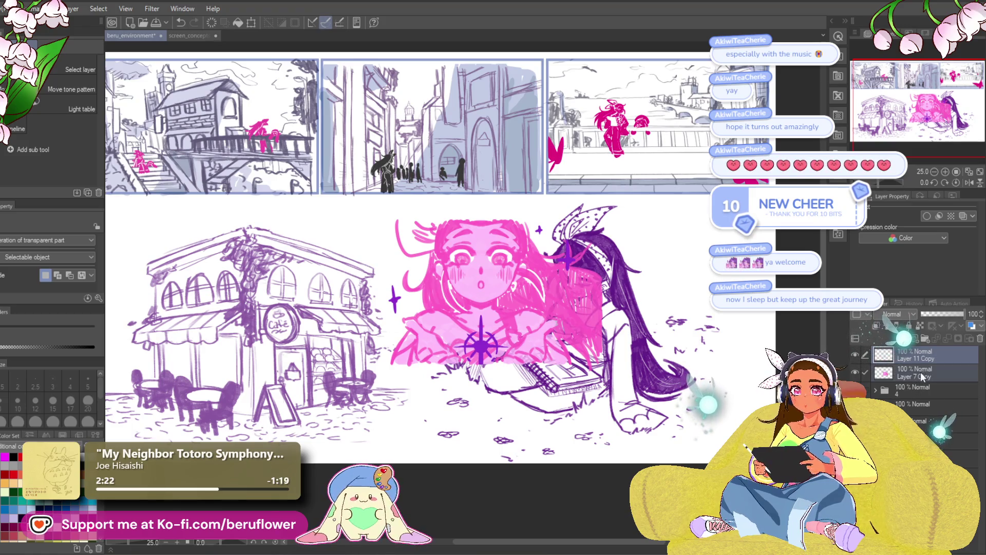
right_click(921, 371)
click(935, 347)
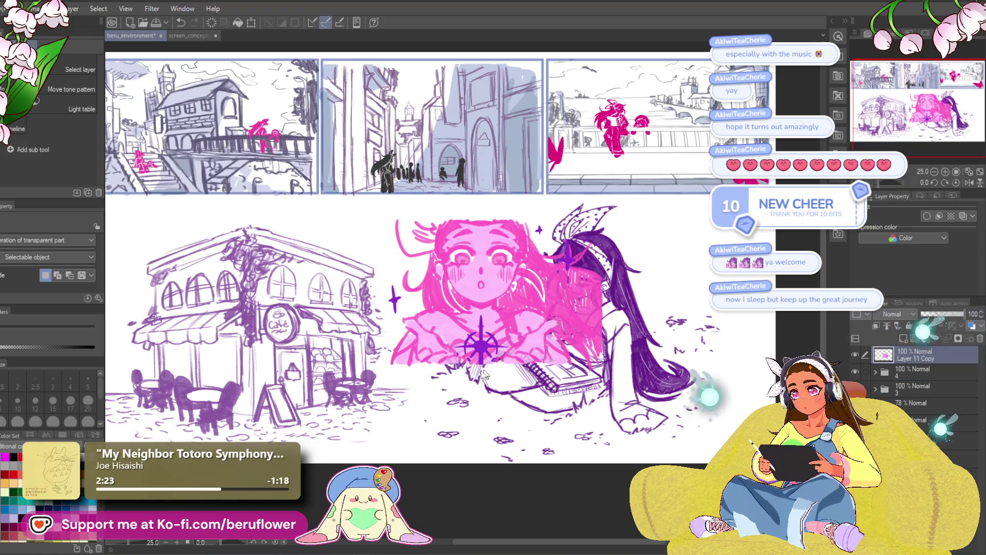
key(ctrl+t)
Move the pink sketch left and shrink it over the girl's head.
mouse_move(620, 370)
mouse_down()
mouse_move(570, 362)
mouse_move(561, 343)
mouse_move(510, 341)
mouse_move(481, 303)
mouse_up()
drag(417, 288, 417, 253)
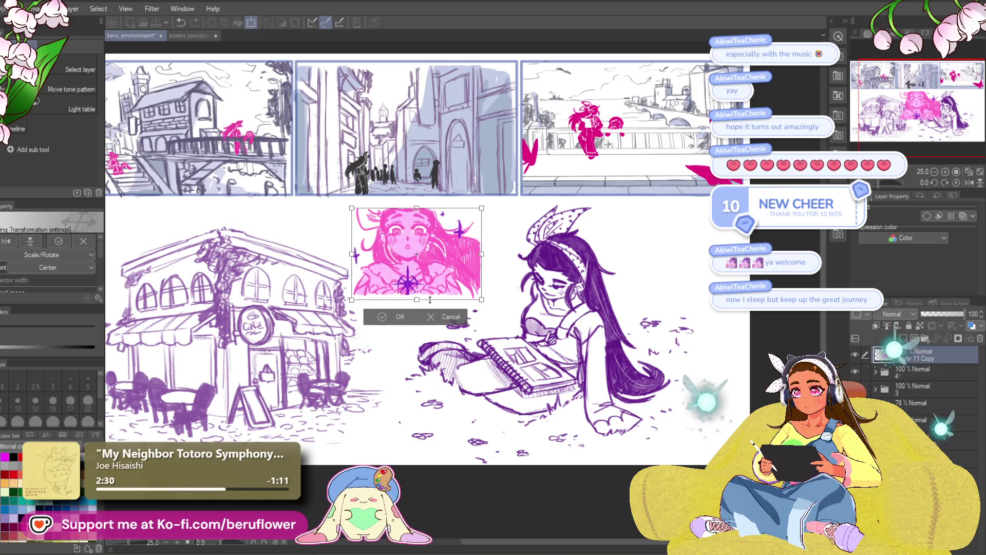
mouse_move(450, 290)
mouse_down()
mouse_move(697, 286)
mouse_move(480, 286)
mouse_move(550, 302)
mouse_move(519, 324)
mouse_move(519, 312)
mouse_move(530, 362)
mouse_move(529, 348)
mouse_up()
scroll(697, 287, up, 3)
mouse_move(560, 319)
mouse_down()
mouse_move(611, 293)
mouse_move(385, 298)
mouse_move(355, 290)
mouse_up()
mouse_move(392, 316)
mouse_down()
mouse_move(382, 309)
mouse_move(444, 342)
mouse_up()
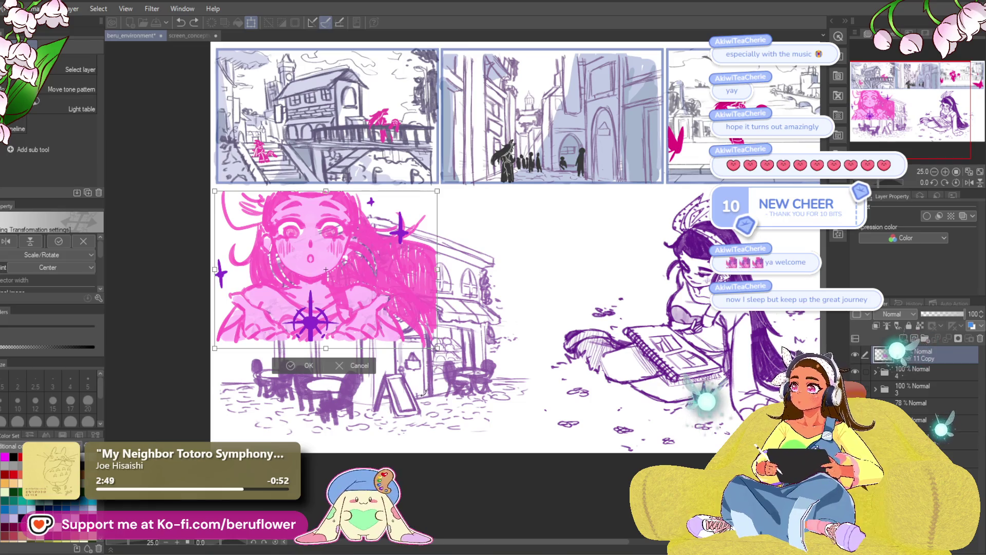
key(Return)
Hide layer folder 4 and scale the pink sketch to fit the top-left panel frame.
drag(513, 479, 461, 473)
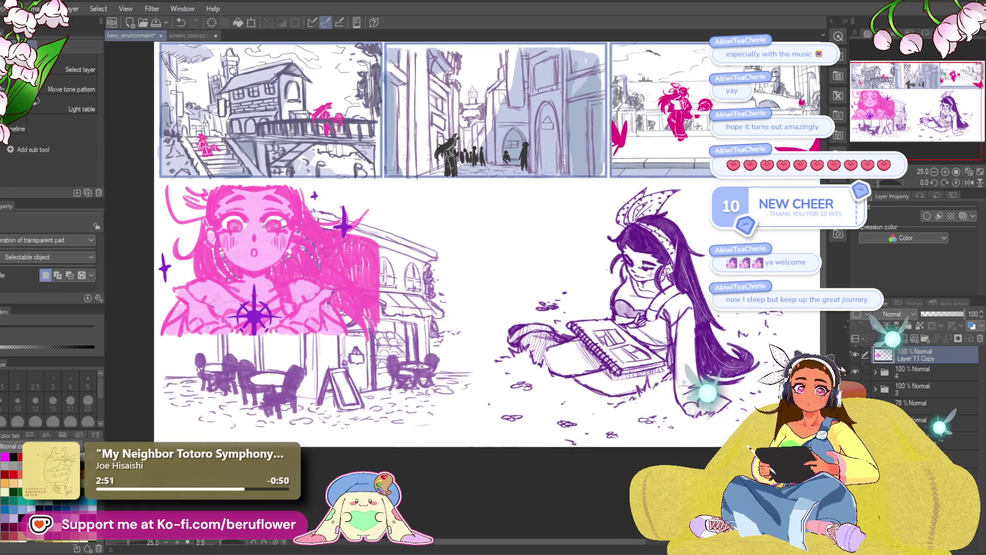
click(856, 371)
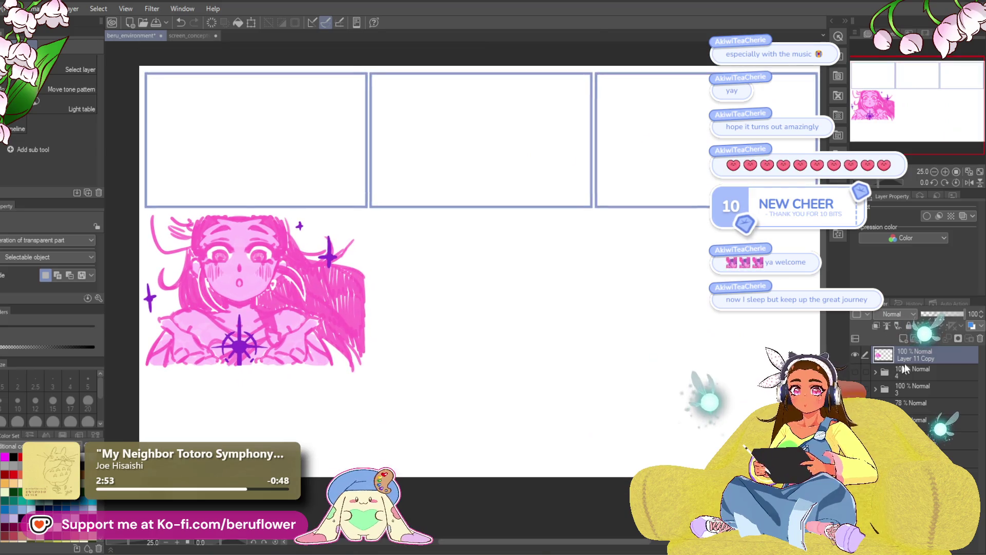
key(ctrl+t)
drag(255, 308, 255, 171)
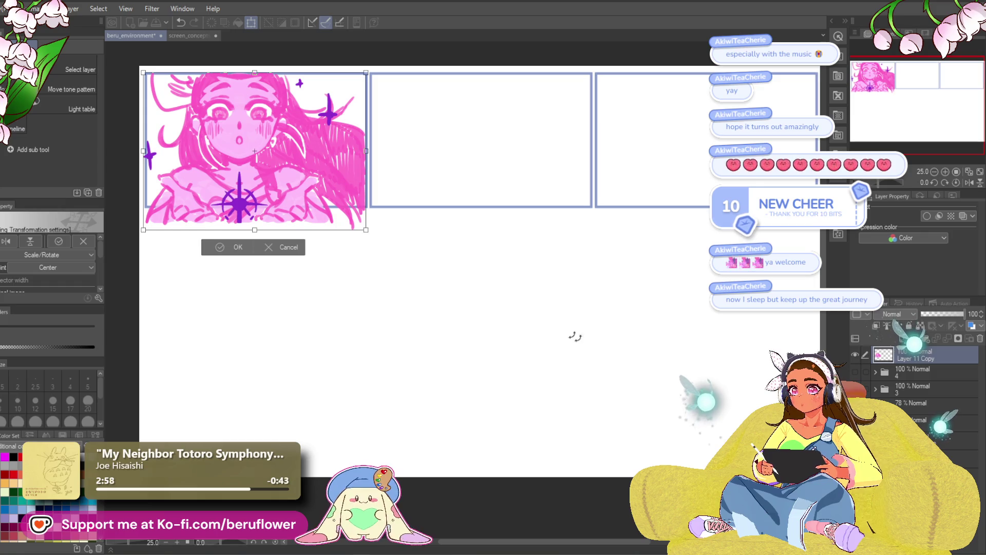
drag(369, 150, 347, 142)
drag(325, 207, 339, 205)
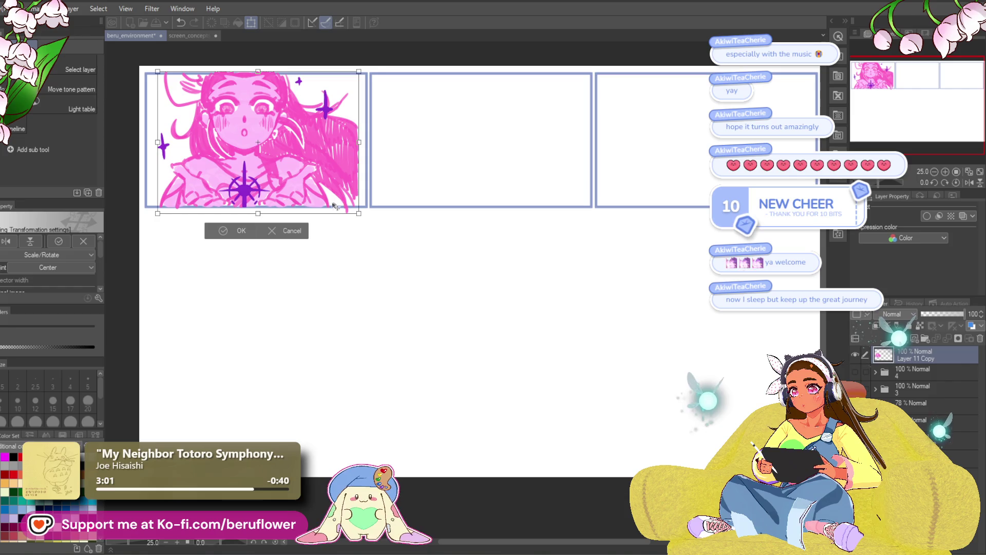
drag(260, 213, 257, 210)
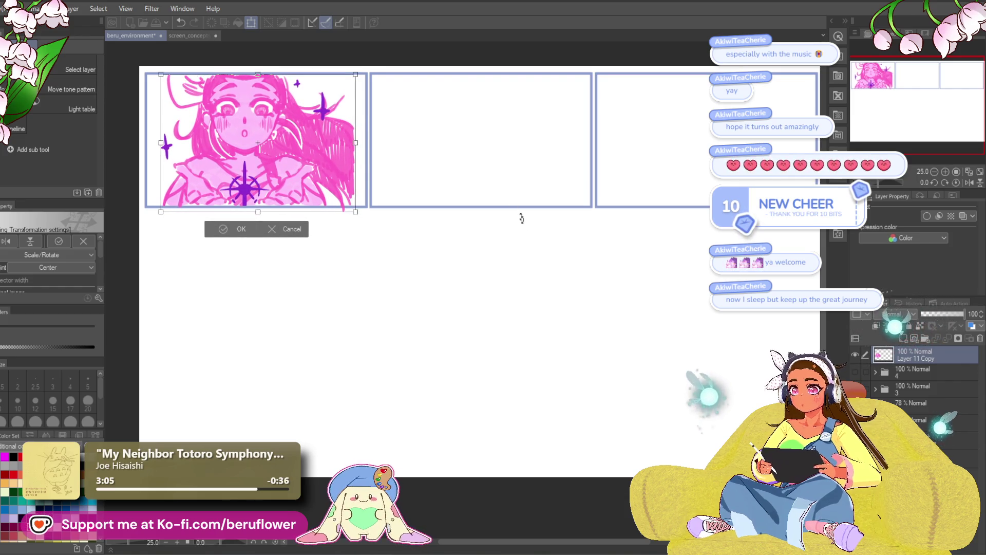
key(Return)
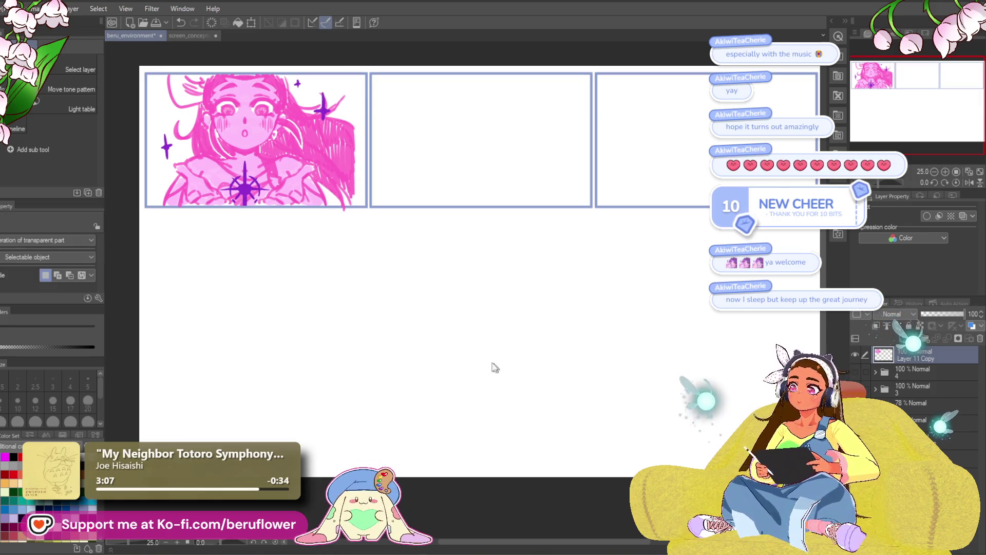
Fade the pink sketch layer to 45% opacity and add a new inking layer above it.
mouse_move(412, 440)
mouse_down()
mouse_move(445, 471)
mouse_move(423, 464)
mouse_up()
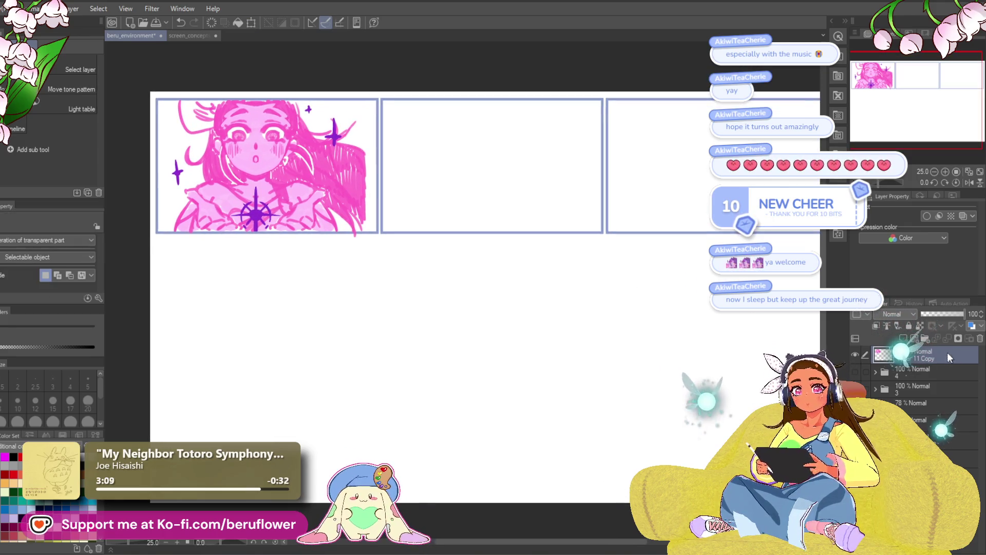
drag(926, 314, 941, 316)
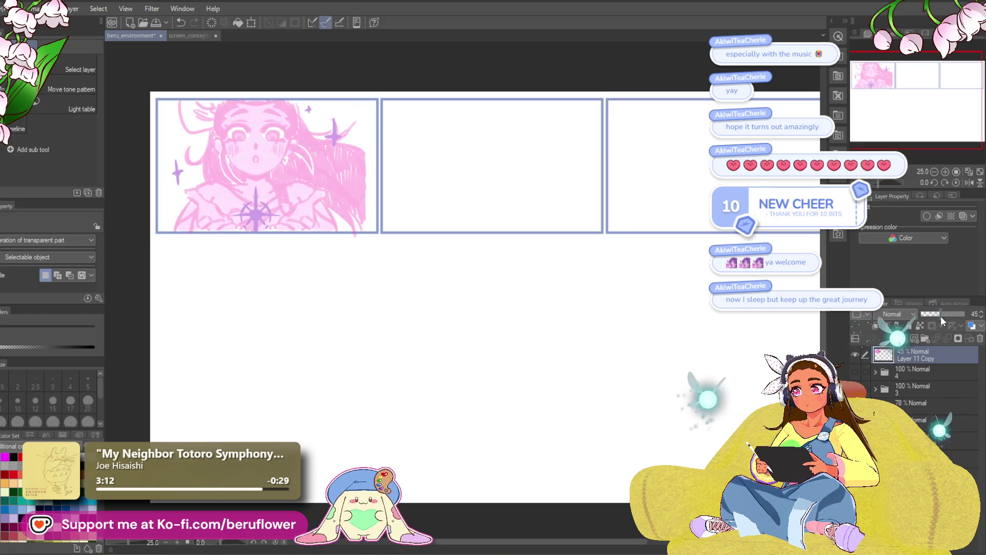
key(ctrl+shift+n)
key(p)
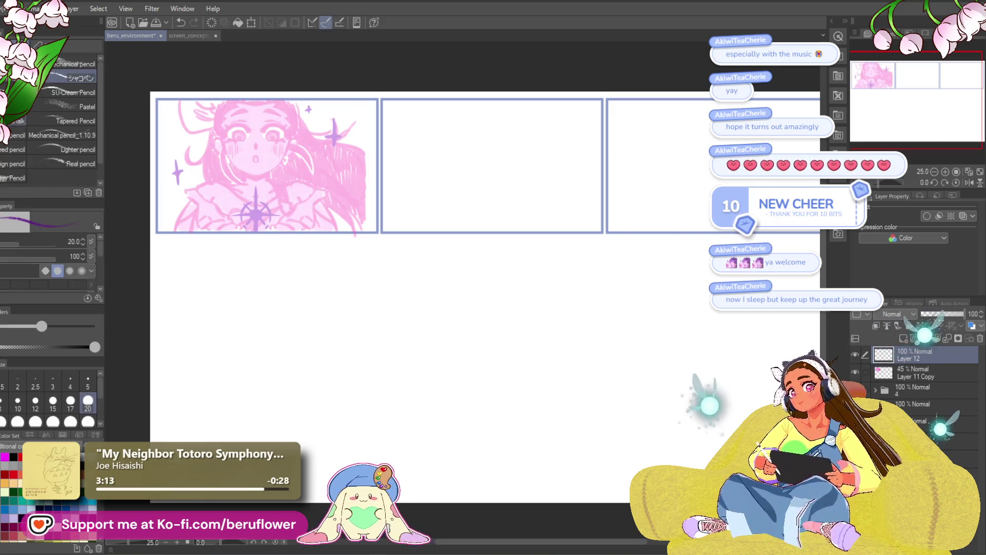
Ink a thin navy nose line, replacing the first overly thick stroke.
scroll(238, 173, up, 5)
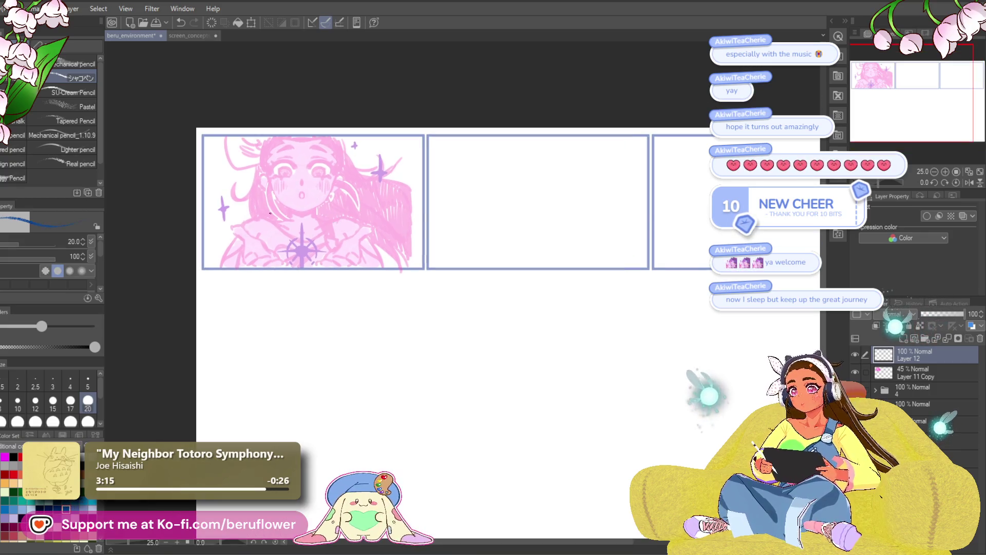
scroll(326, 234, up, 4)
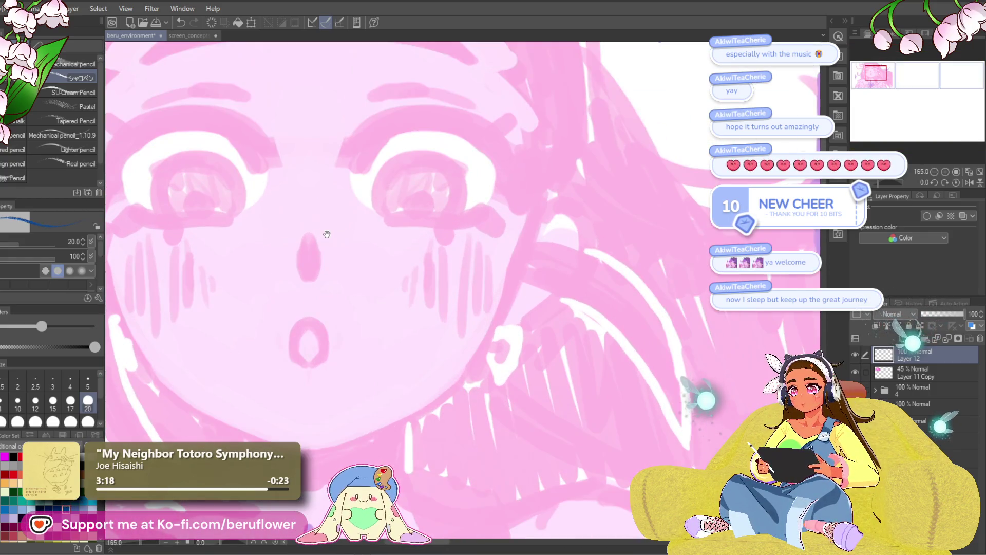
drag(337, 257, 331, 266)
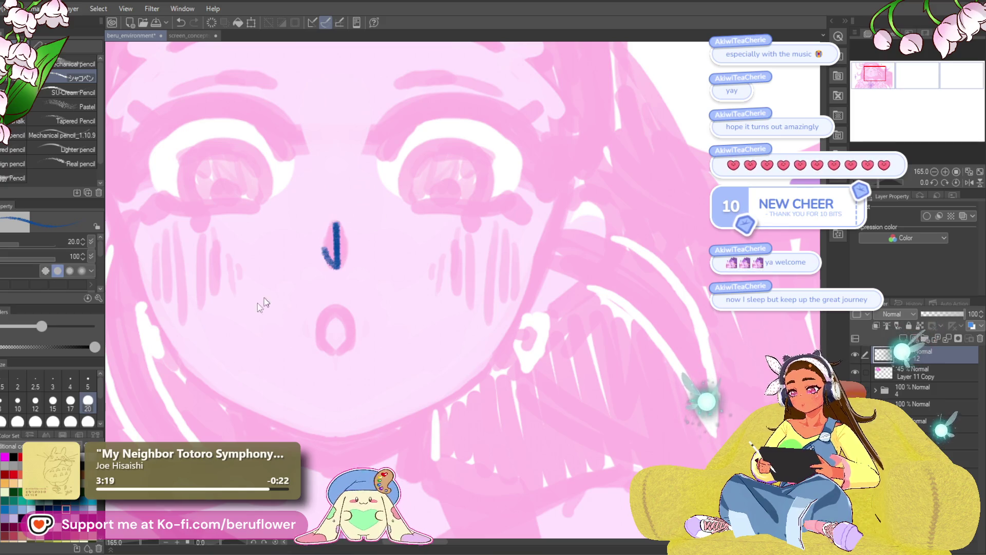
key(ctrl+z)
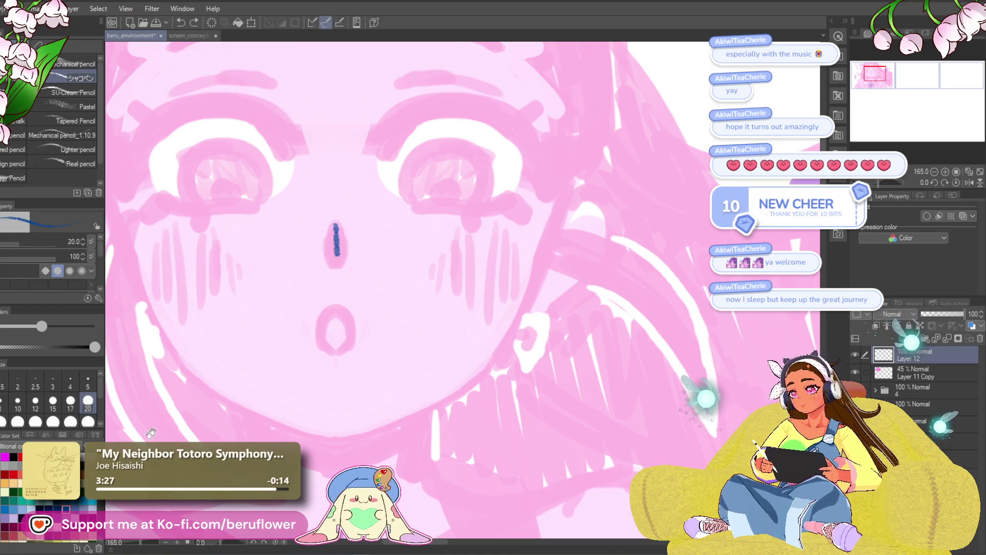
mouse_move(336, 263)
mouse_down()
mouse_move(334, 226)
mouse_move(336, 263)
mouse_move(341, 234)
mouse_up()
Replace the teardrop-shaped nose stroke with a short vertical navy nose line.
drag(383, 298, 415, 304)
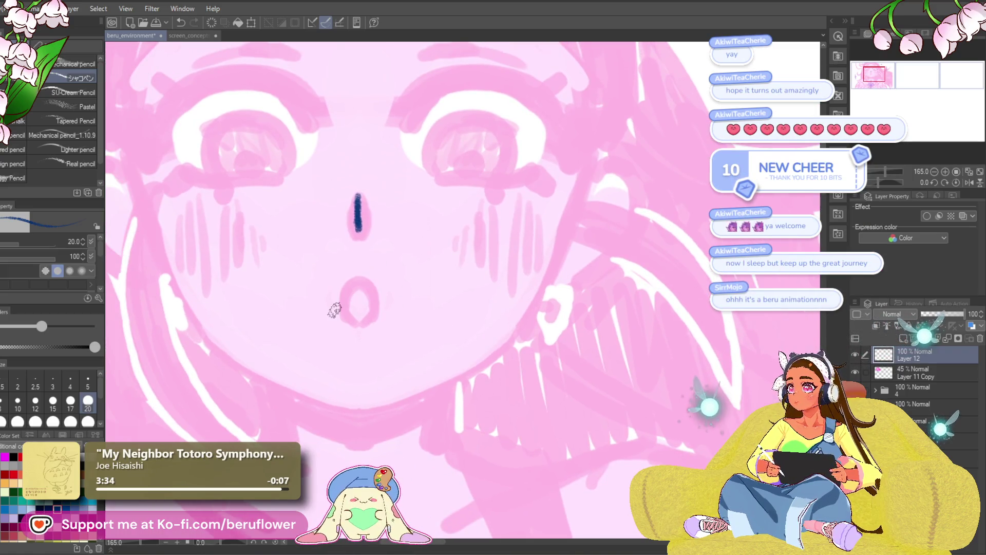
scroll(334, 310, down, 5)
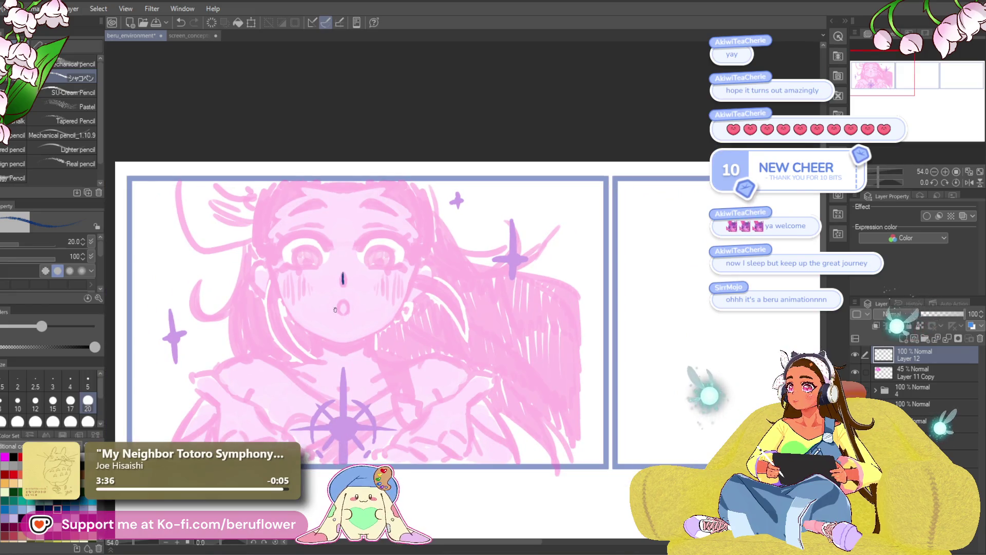
scroll(335, 310, up, 2)
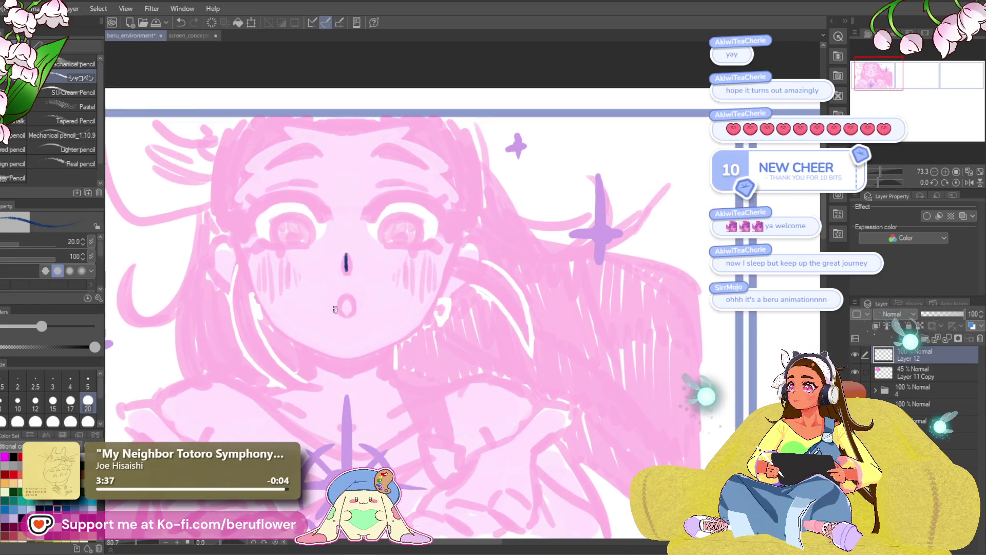
drag(457, 353, 441, 279)
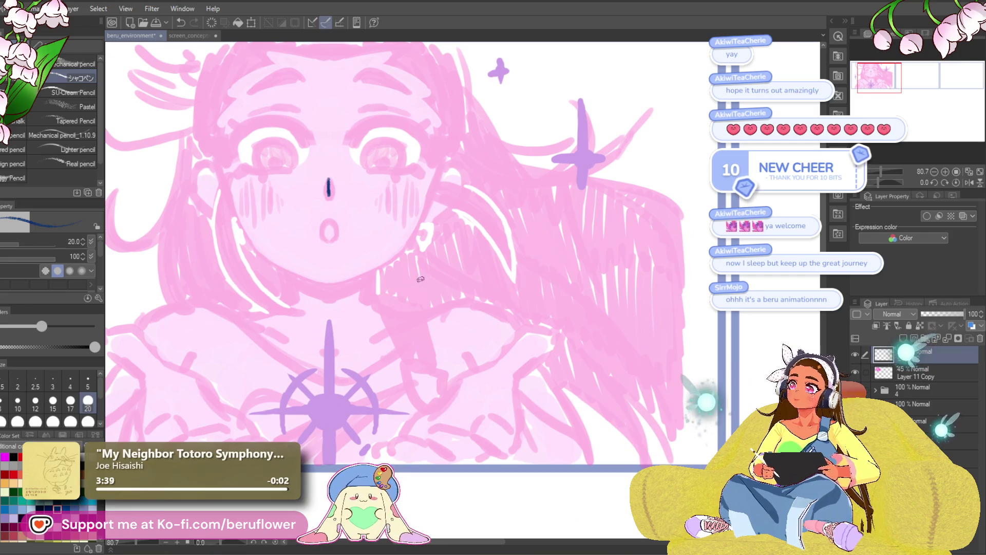
mouse_move(433, 333)
mouse_down()
mouse_move(419, 324)
mouse_move(426, 313)
mouse_move(430, 360)
mouse_move(424, 309)
mouse_up()
scroll(424, 309, down, 4)
scroll(422, 312, up, 2)
drag(422, 312, 374, 261)
drag(359, 186, 399, 227)
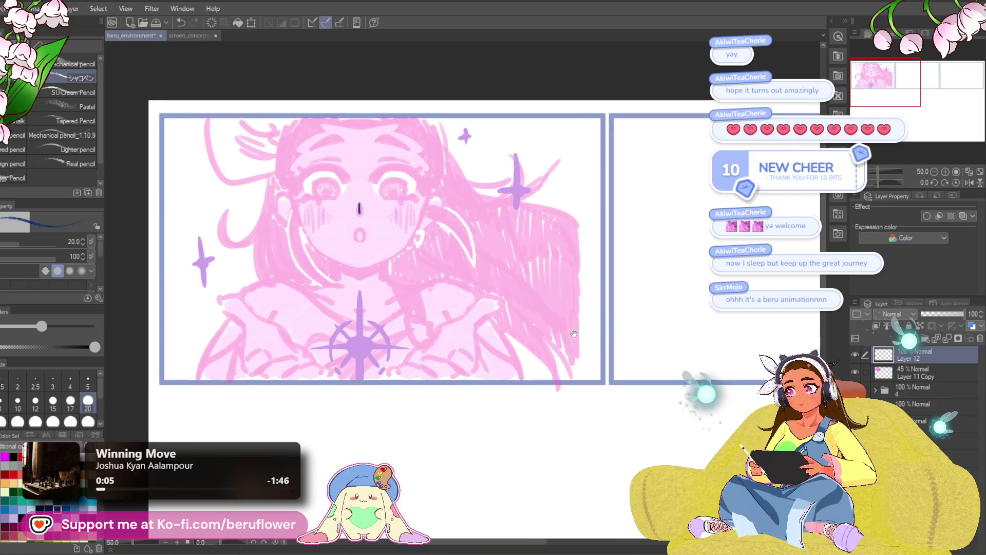
scroll(398, 226, up, 4)
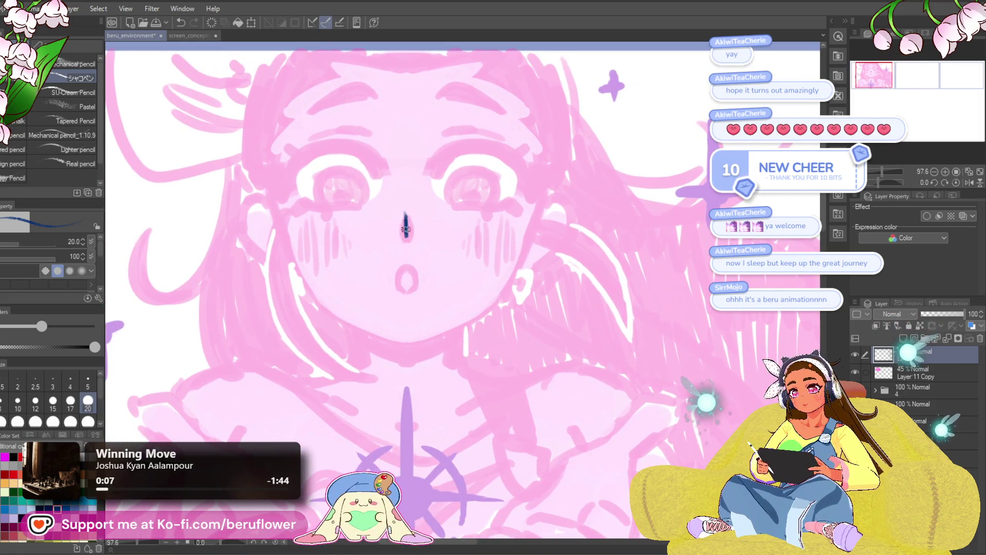
scroll(403, 211, down, 4)
scroll(408, 186, up, 2)
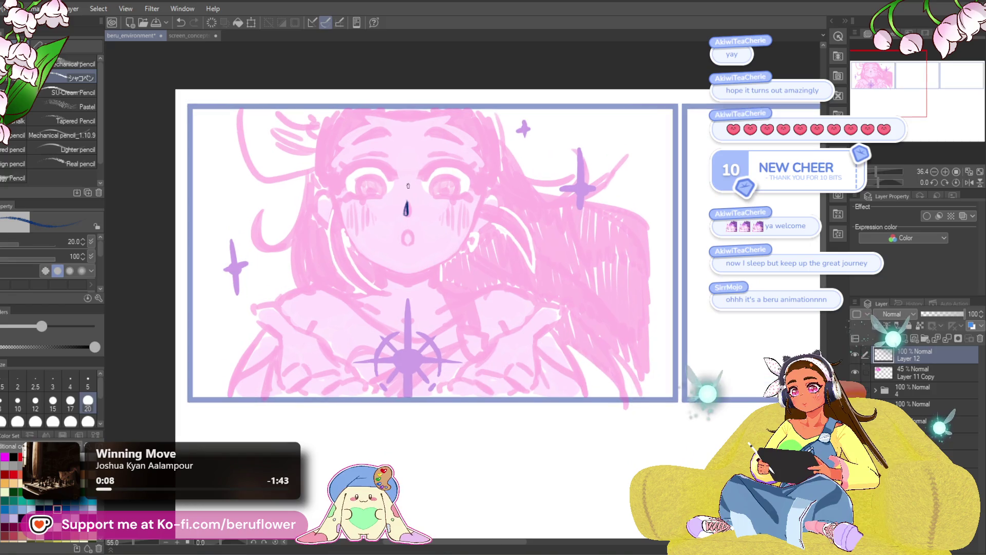
scroll(411, 209, up, 2)
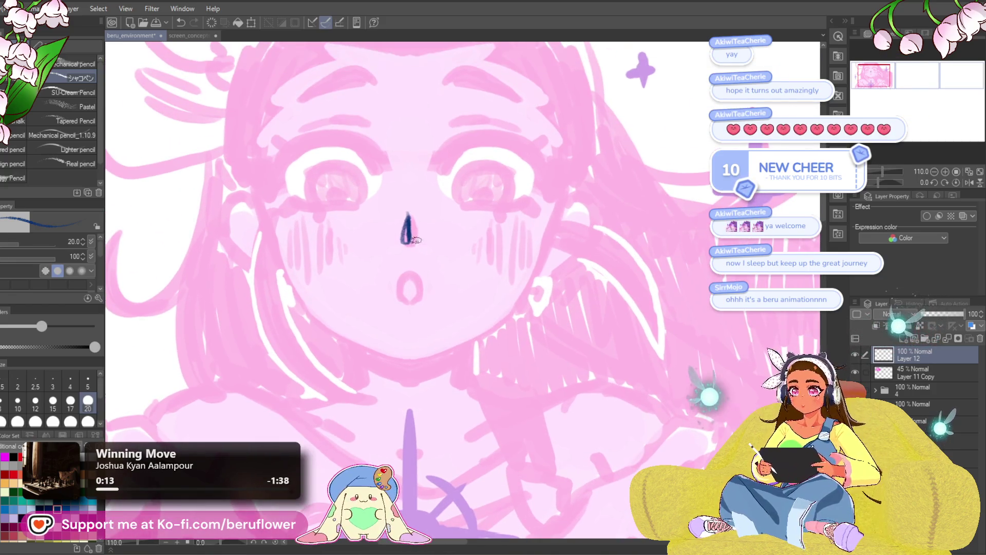
key(super)
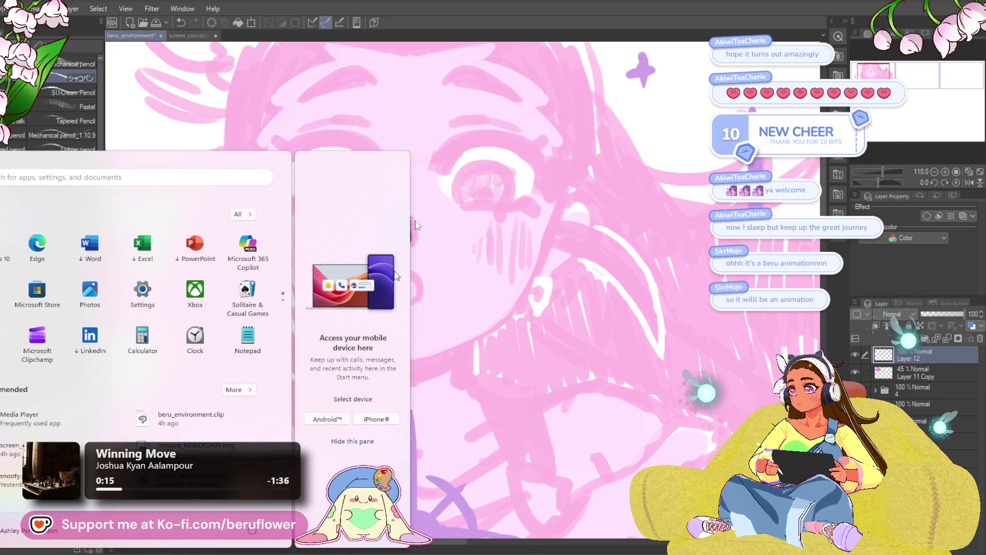
key(super)
key(ctrl+z)
mouse_move(409, 216)
mouse_down()
mouse_move(409, 239)
mouse_move(410, 228)
mouse_up()
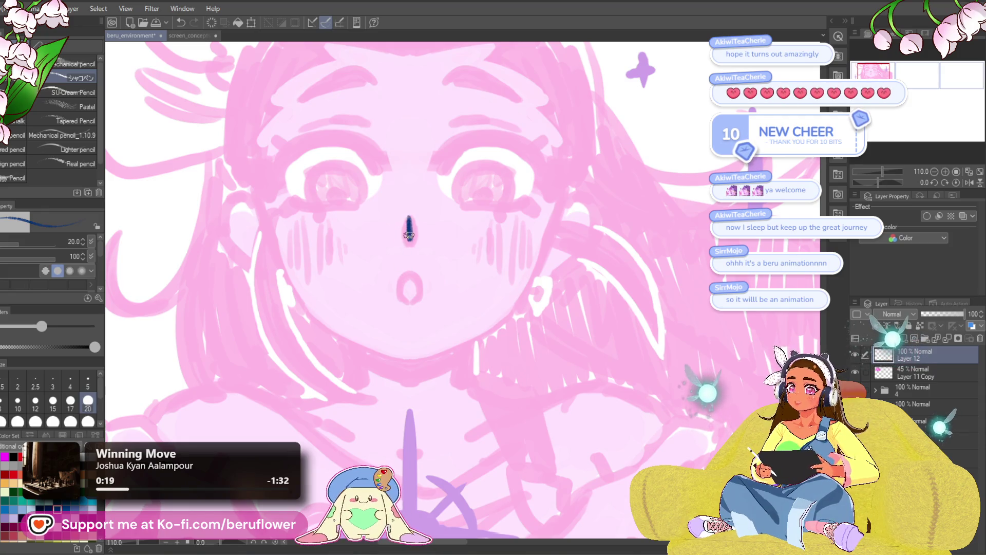
Discard a trial mouth stroke and place a vertical symmetry ruler down the face's centre.
mouse_move(424, 285)
mouse_down()
mouse_move(422, 214)
mouse_move(403, 220)
mouse_up()
scroll(362, 246, up, 5)
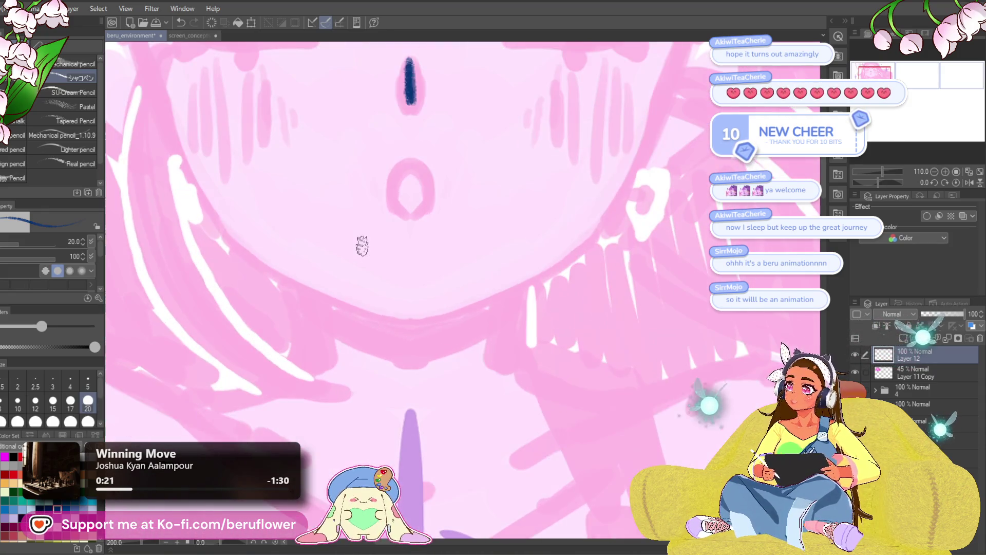
mouse_move(505, 220)
mouse_down()
mouse_move(481, 260)
mouse_move(488, 278)
mouse_up()
drag(416, 270, 429, 229)
key(ctrl+z)
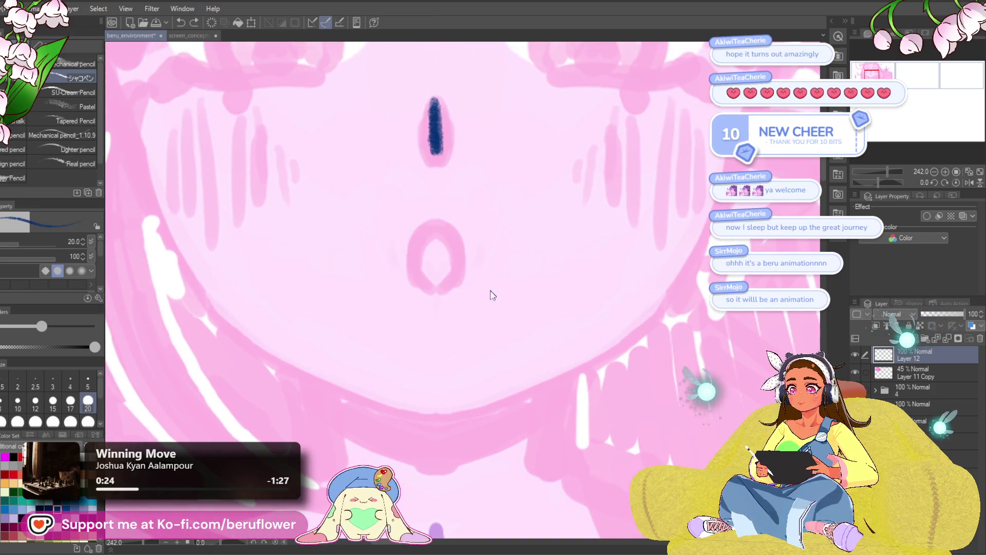
key(u)
mouse_move(446, 384)
mouse_down()
mouse_move(425, 380)
mouse_move(414, 417)
mouse_move(428, 419)
mouse_move(361, 368)
mouse_move(336, 366)
mouse_up()
Select the symmetry ruler, return to the pencil and redraw the nose fuller and longer.
key(o)
click(334, 363)
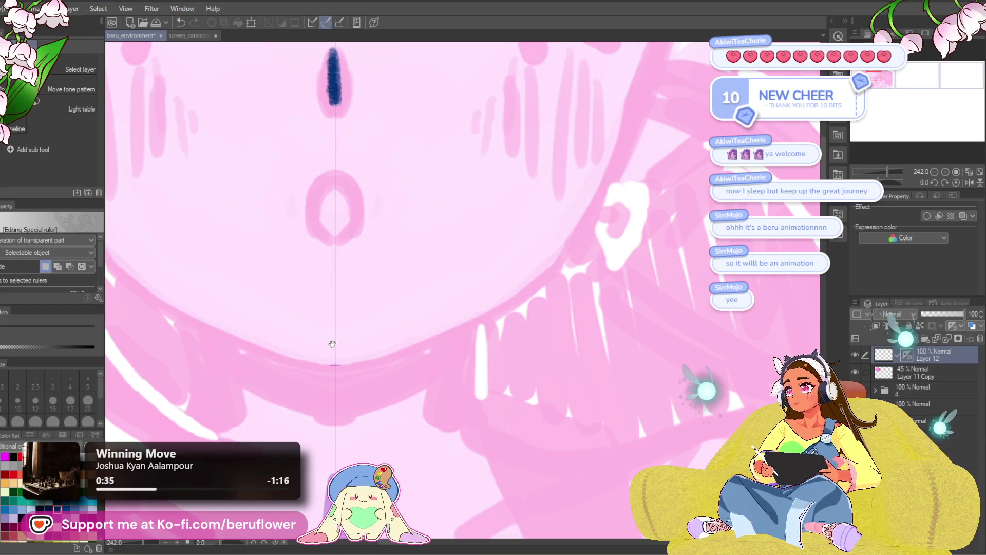
drag(185, 215, 199, 269)
key(p)
drag(343, 139, 380, 243)
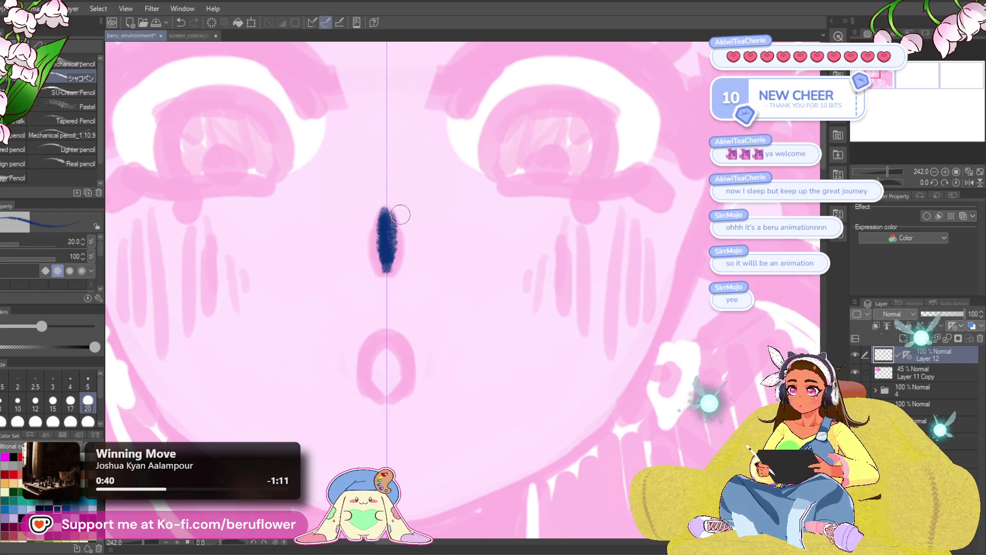
drag(399, 258, 380, 258)
mouse_move(386, 203)
mouse_down()
mouse_move(387, 265)
mouse_move(417, 123)
mouse_up()
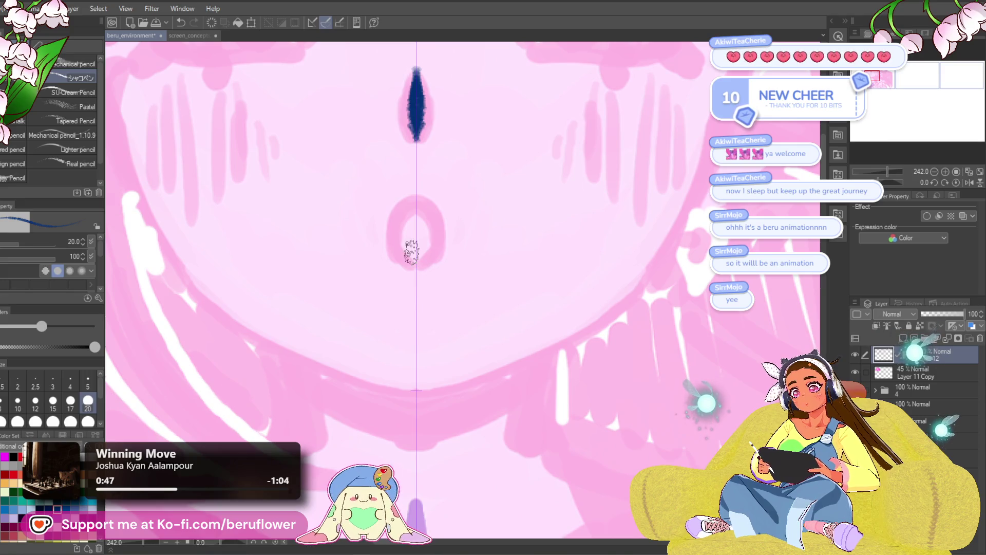
Ink the round open mouth as a navy oval.
scroll(411, 251, up, 2)
mouse_move(392, 277)
mouse_down()
mouse_move(452, 303)
mouse_move(473, 277)
mouse_up()
mouse_move(440, 171)
mouse_down()
mouse_move(411, 174)
mouse_move(392, 260)
mouse_move(396, 187)
mouse_move(437, 195)
mouse_move(446, 308)
mouse_move(407, 282)
mouse_up()
Draw the mirrored cheek lines down to meet at the chin.
scroll(407, 282, down, 2)
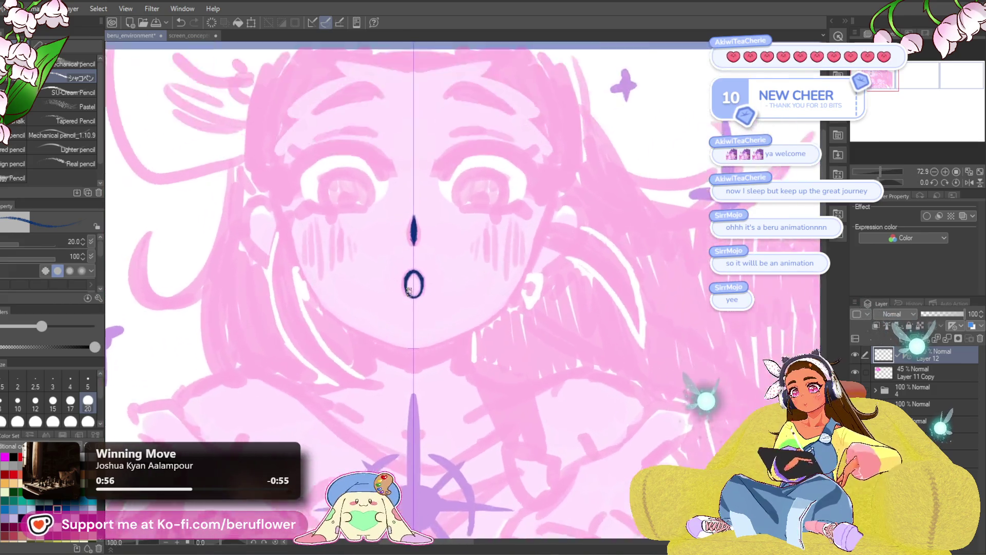
scroll(409, 291, up, 2)
drag(249, 222, 296, 321)
drag(265, 270, 292, 317)
mouse_move(582, 278)
mouse_down()
mouse_move(586, 259)
mouse_move(526, 326)
mouse_move(459, 352)
mouse_move(432, 357)
mouse_move(414, 317)
mouse_up()
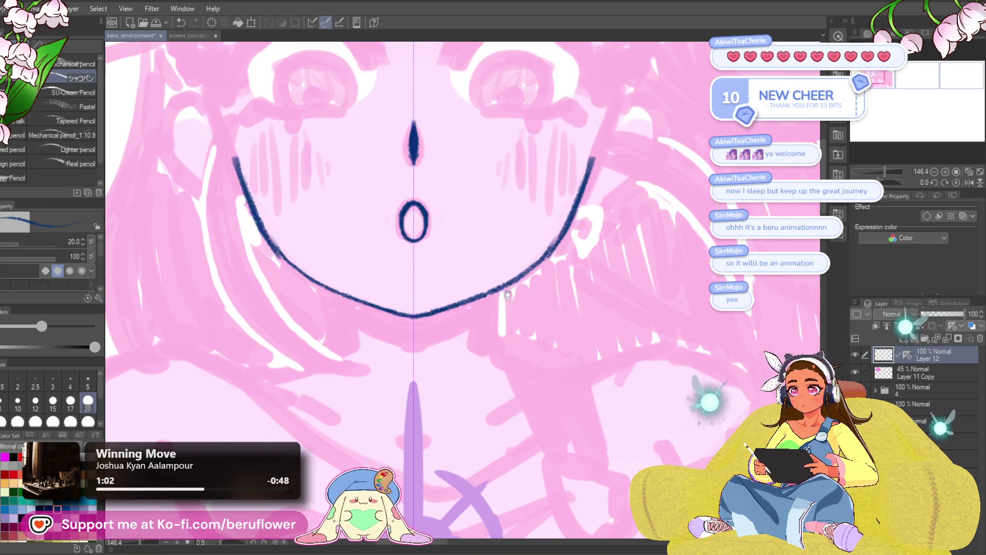
Draw mirrored navy neck lines below the chin.
drag(501, 289, 501, 329)
drag(501, 289, 501, 349)
key(ctrl+0)
key(ctrl+alt+0)
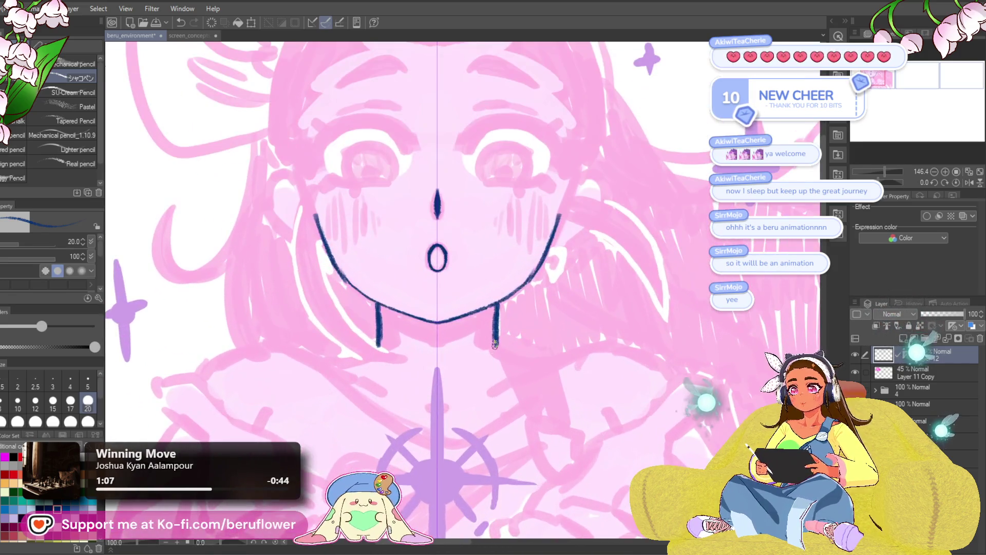
Ink the mirrored spiky hairline across the top of the face, redrawing it thicker.
drag(444, 198, 523, 184)
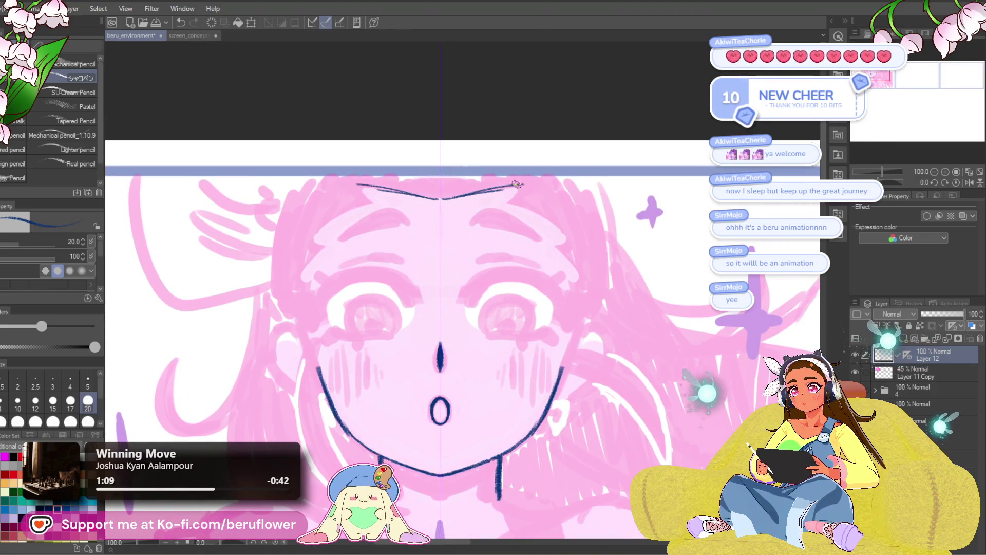
drag(448, 199, 524, 185)
drag(613, 244, 638, 247)
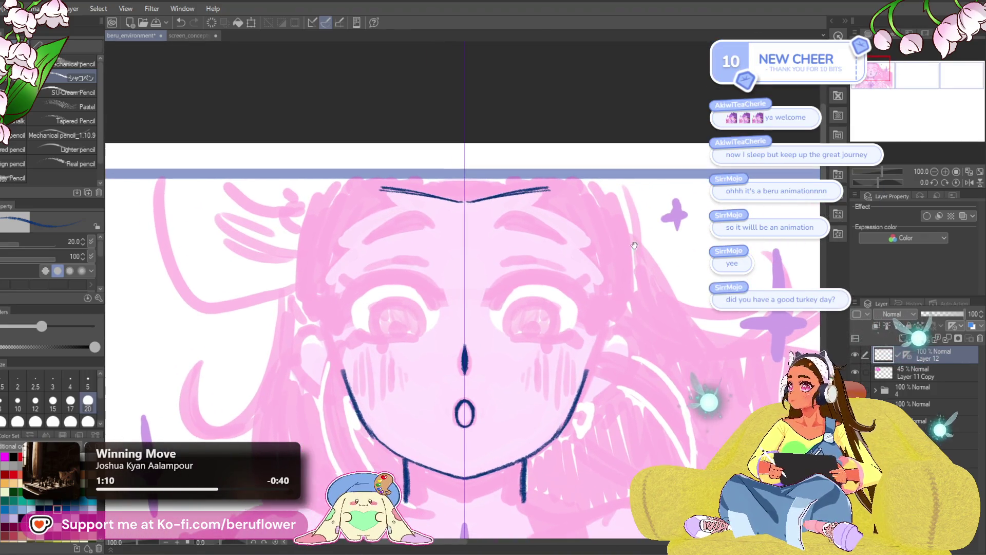
scroll(419, 228, up, 5)
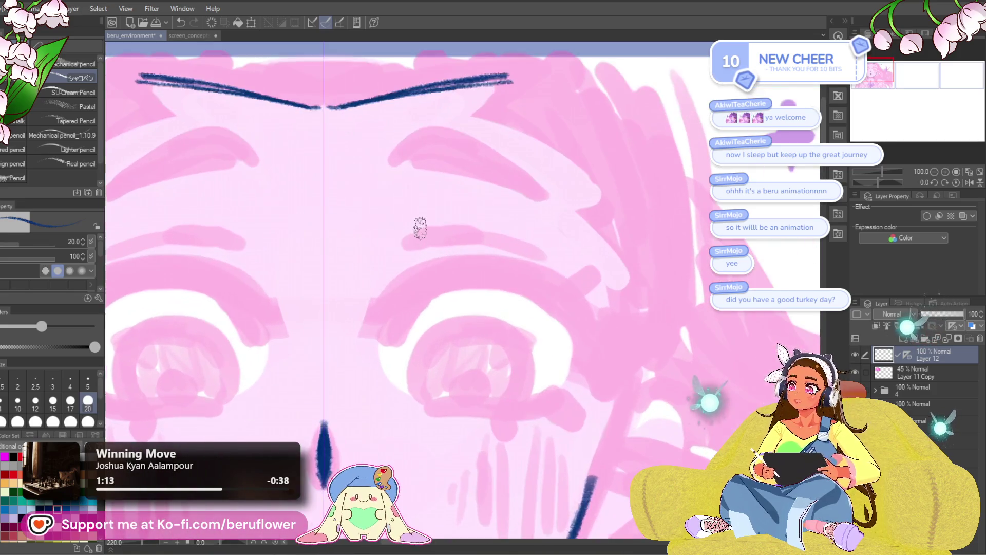
Draw the sides down from both hairline ends, ending in a small hook.
drag(419, 229, 441, 272)
drag(532, 122, 497, 158)
drag(157, 120, 194, 158)
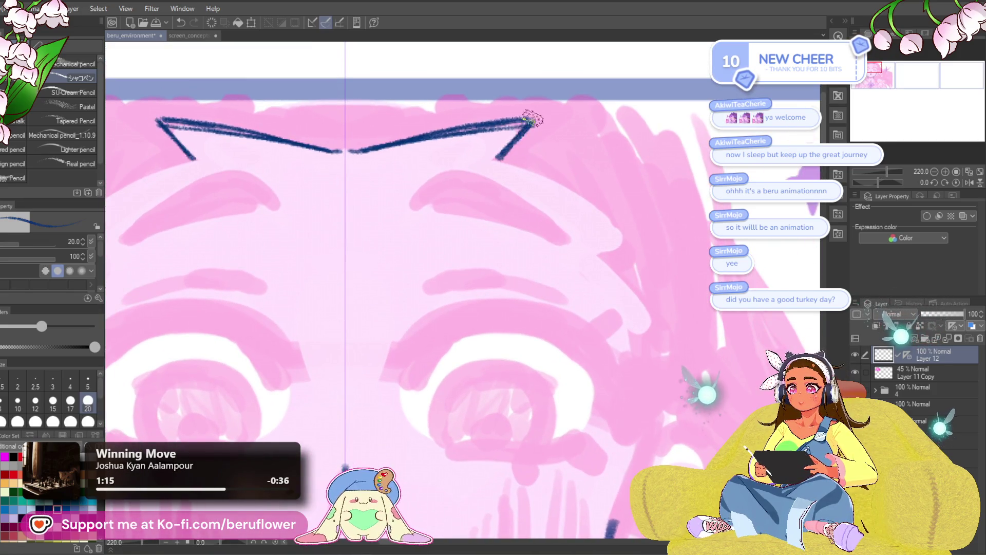
drag(601, 152, 514, 161)
mouse_move(407, 166)
mouse_down()
mouse_move(484, 205)
mouse_move(532, 248)
mouse_move(514, 263)
mouse_move(533, 265)
mouse_move(502, 234)
mouse_up()
mouse_move(508, 215)
mouse_down()
mouse_move(548, 293)
mouse_move(534, 214)
mouse_move(503, 225)
mouse_move(529, 328)
mouse_up()
Join the hair sides to the jawline and extend the right face outline downward.
scroll(529, 329, down, 5)
scroll(610, 425, up, 2)
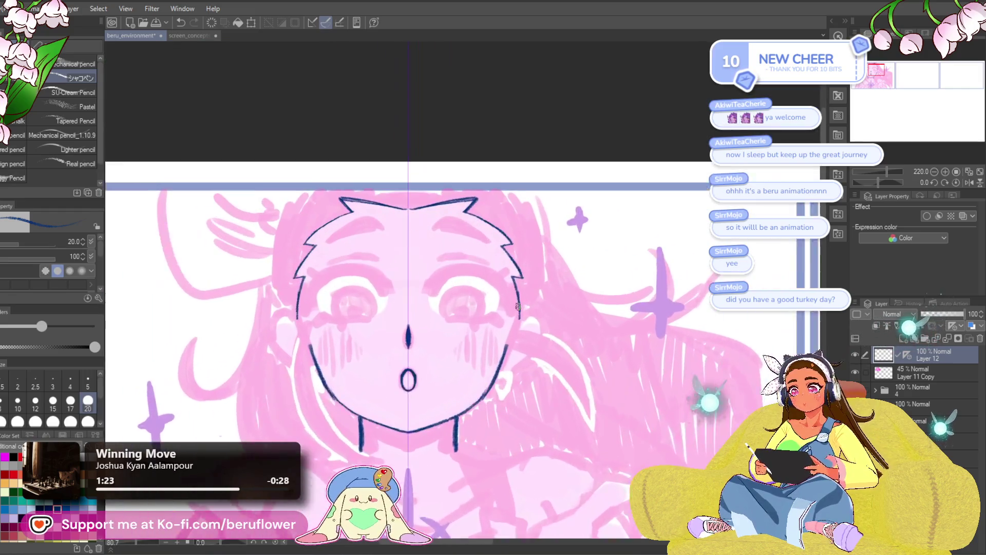
mouse_move(610, 425)
mouse_down()
mouse_move(600, 322)
mouse_move(614, 314)
mouse_up()
scroll(583, 294, up, 2)
drag(541, 146, 513, 213)
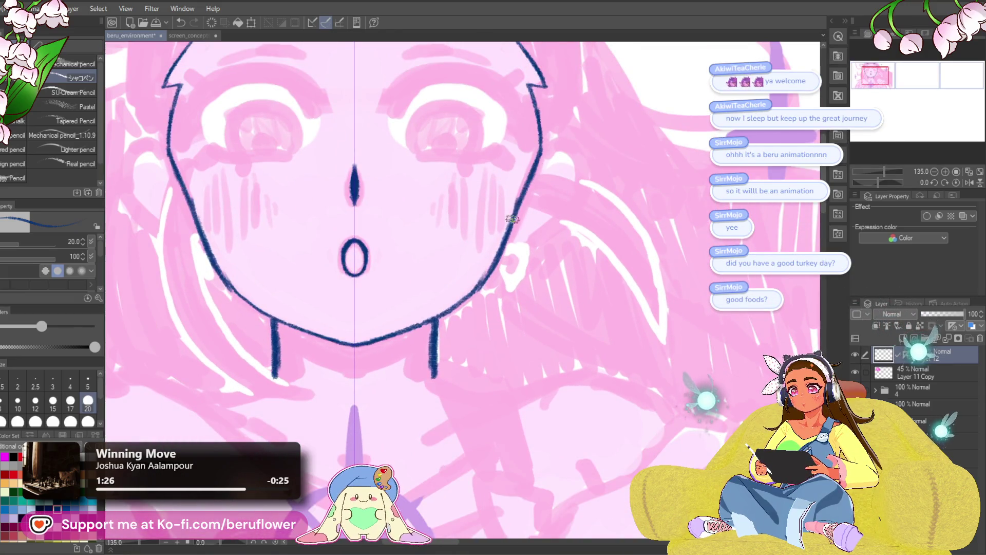
scroll(500, 248, down, 4)
scroll(425, 242, up, 3)
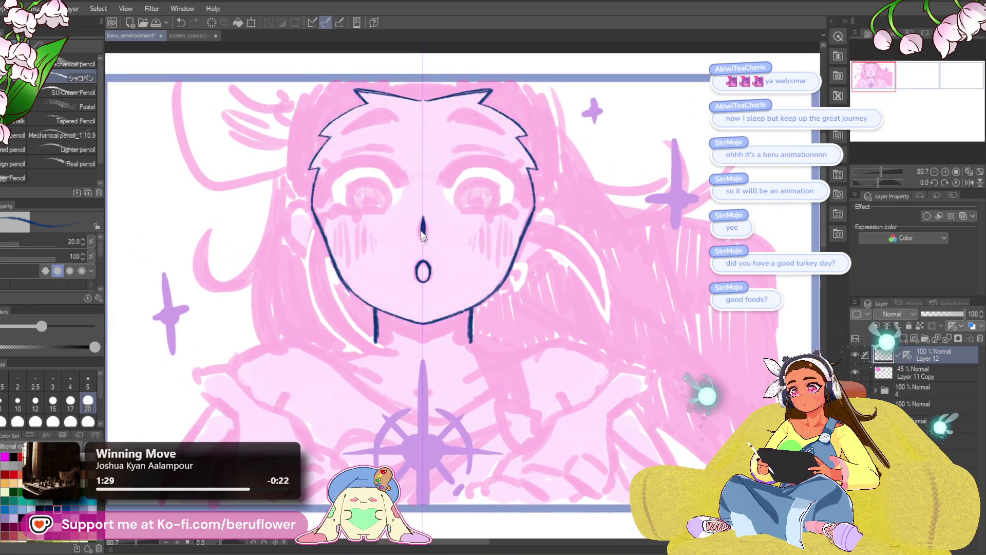
drag(535, 206, 485, 294)
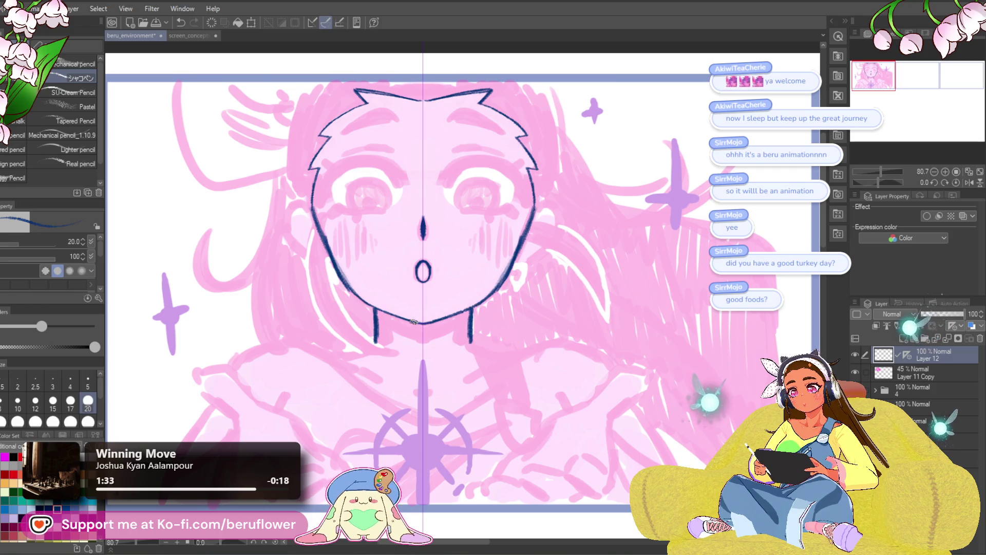
Ink the mirrored collarbone curves from the neck outward.
drag(495, 343, 514, 295)
drag(470, 316, 447, 329)
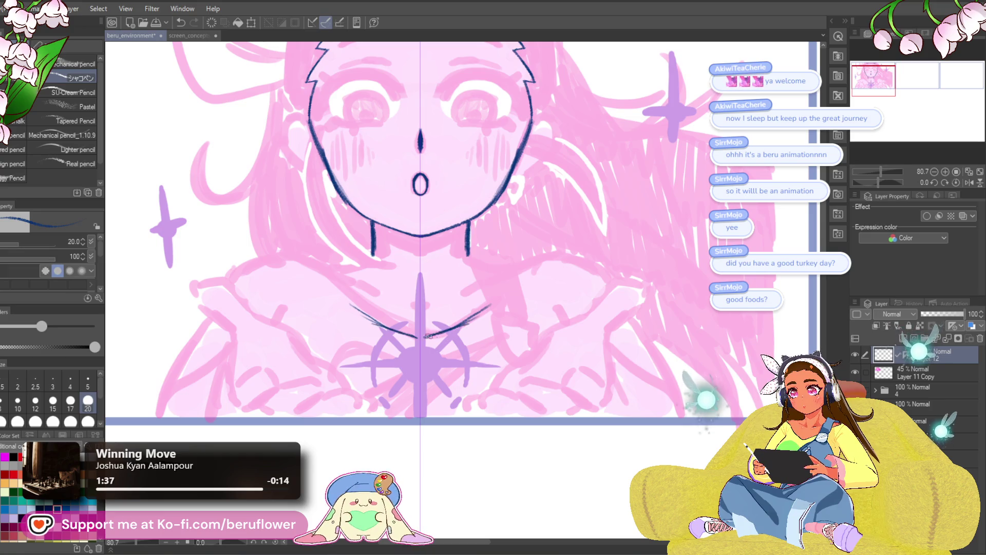
mouse_move(330, 276)
mouse_down()
mouse_move(421, 340)
mouse_move(369, 294)
mouse_up()
drag(314, 276, 268, 299)
drag(519, 322, 413, 291)
Add short mirrored shoulder strokes, extend the shoulder line, and raise the brush size to 25.
drag(346, 295, 353, 302)
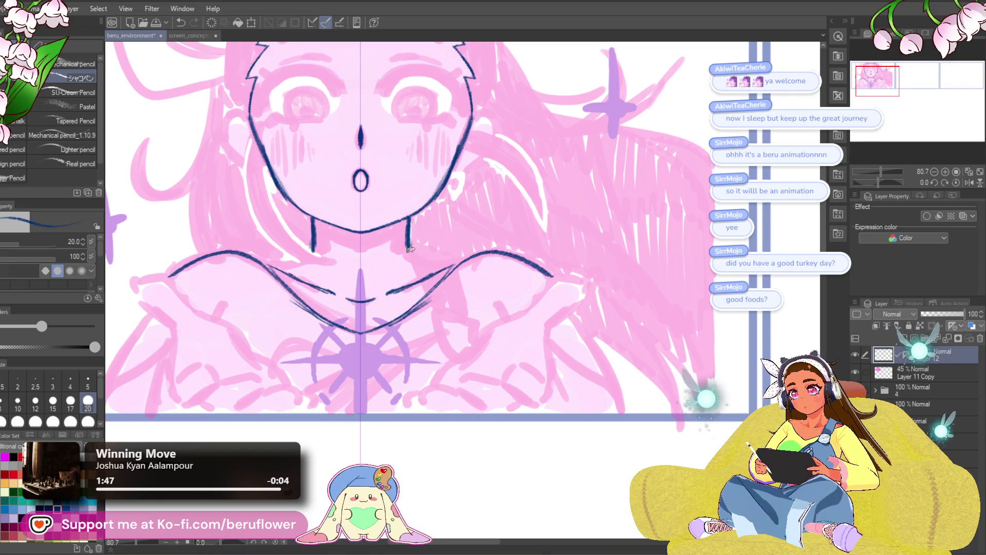
drag(457, 263, 450, 257)
mouse_move(486, 290)
mouse_down()
mouse_move(501, 308)
mouse_move(520, 247)
mouse_move(506, 284)
mouse_up()
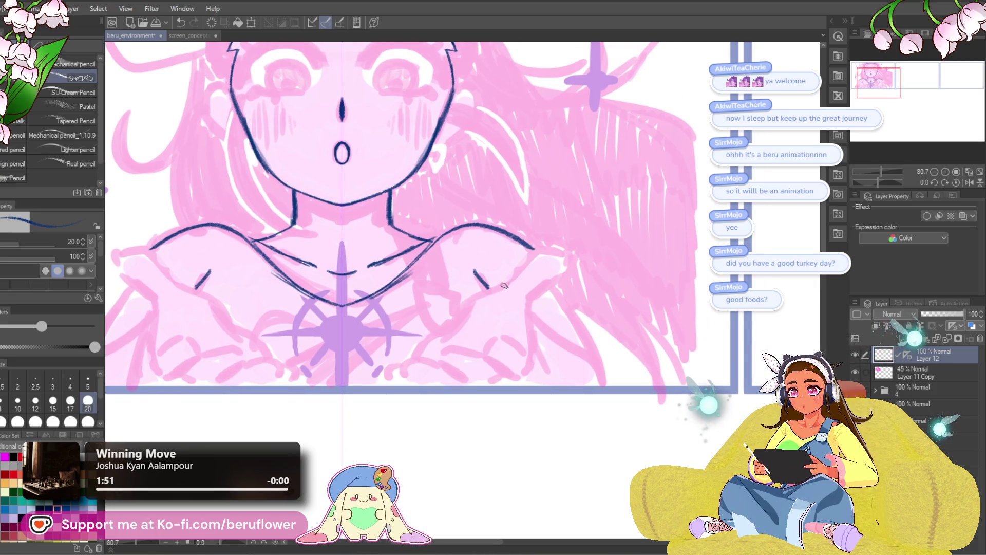
drag(561, 250, 576, 254)
key(bracketright)
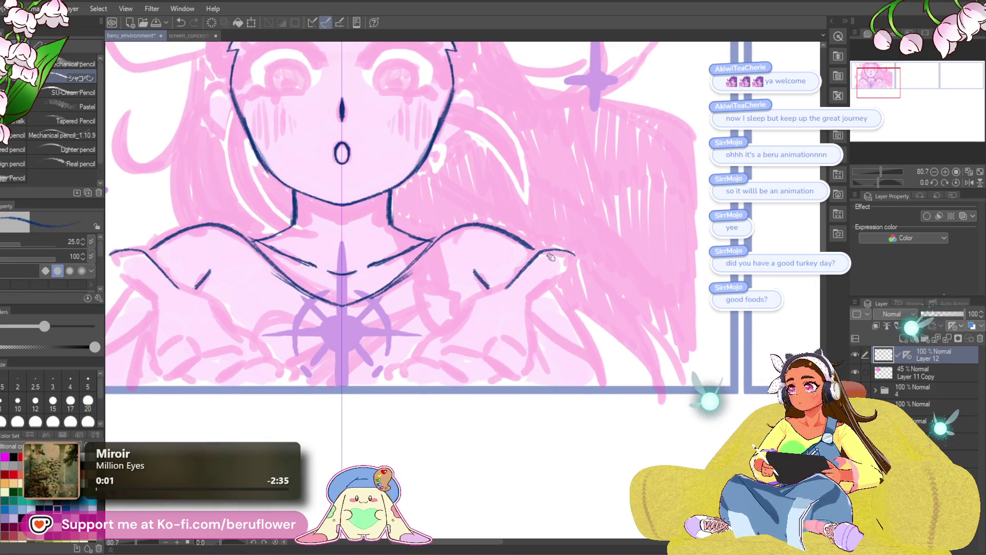
Redraw the shoulder line further outward and extend the arm line down to the right hand.
key(ctrl+z)
mouse_move(509, 283)
mouse_down()
mouse_move(547, 249)
mouse_move(586, 262)
mouse_move(582, 269)
mouse_up()
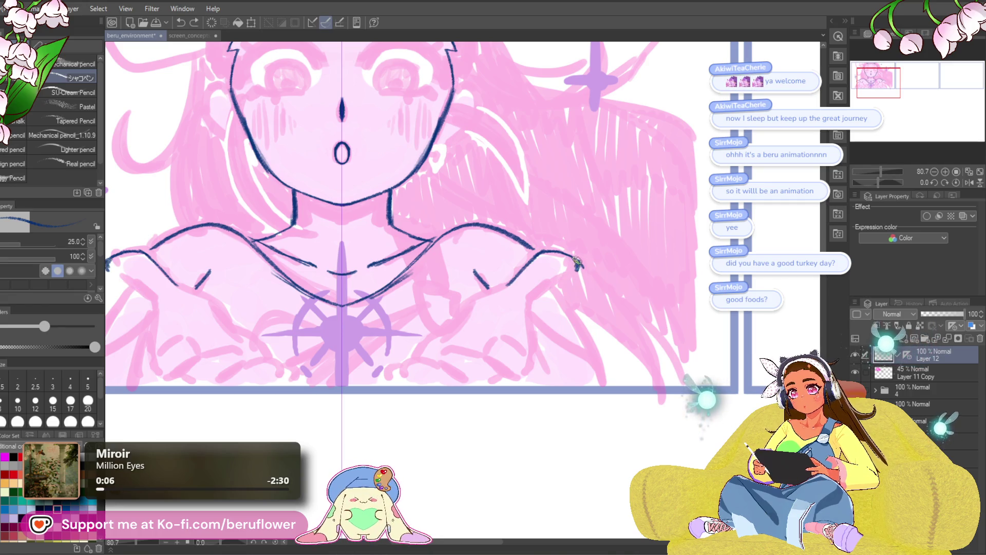
mouse_move(548, 282)
mouse_down()
mouse_move(596, 259)
mouse_move(571, 291)
mouse_up()
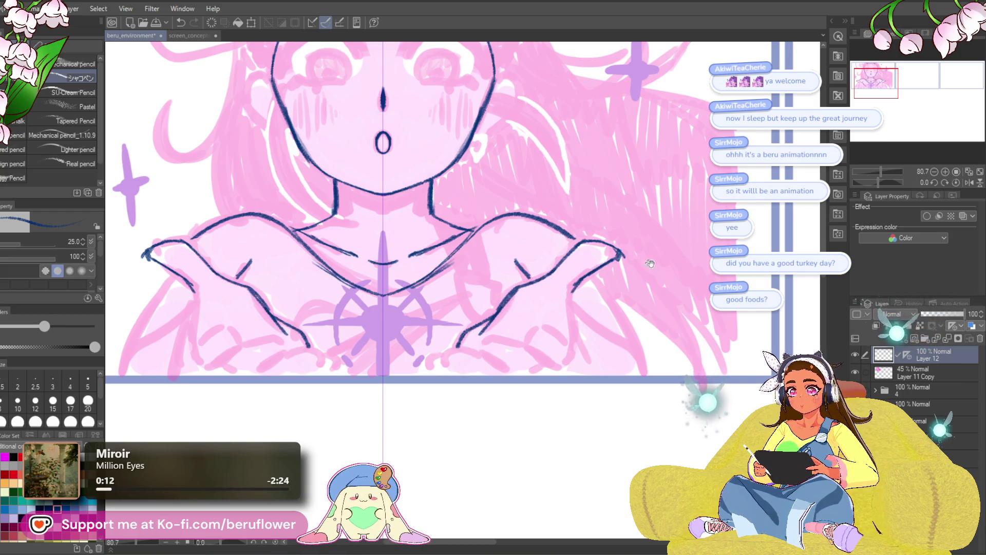
drag(641, 262, 616, 254)
mouse_move(553, 275)
mouse_down()
mouse_move(549, 329)
mouse_move(536, 317)
mouse_up()
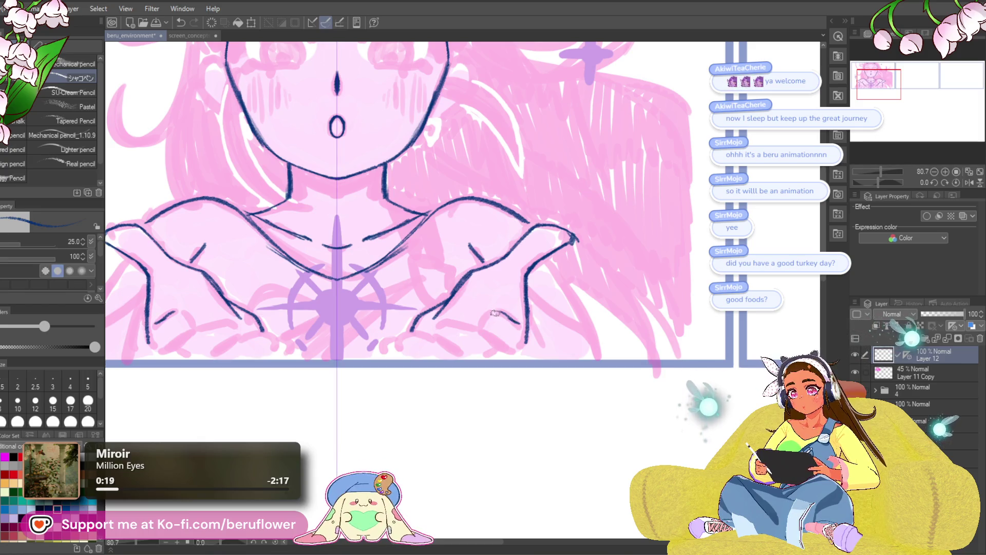
Drop the finger strokes and add short mirrored strokes on both hands.
drag(499, 347, 460, 318)
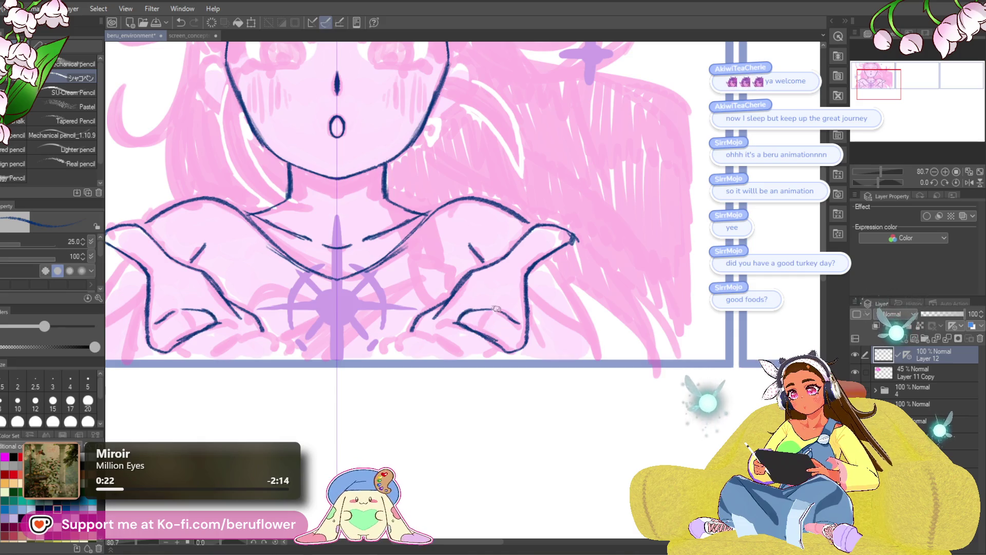
key(ctrl+z)
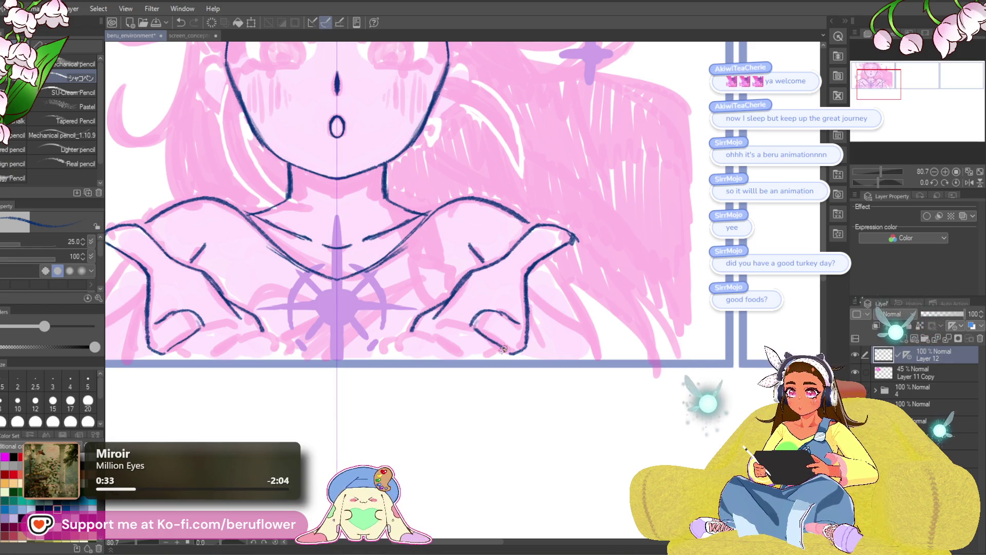
drag(198, 326, 184, 333)
drag(494, 322, 497, 335)
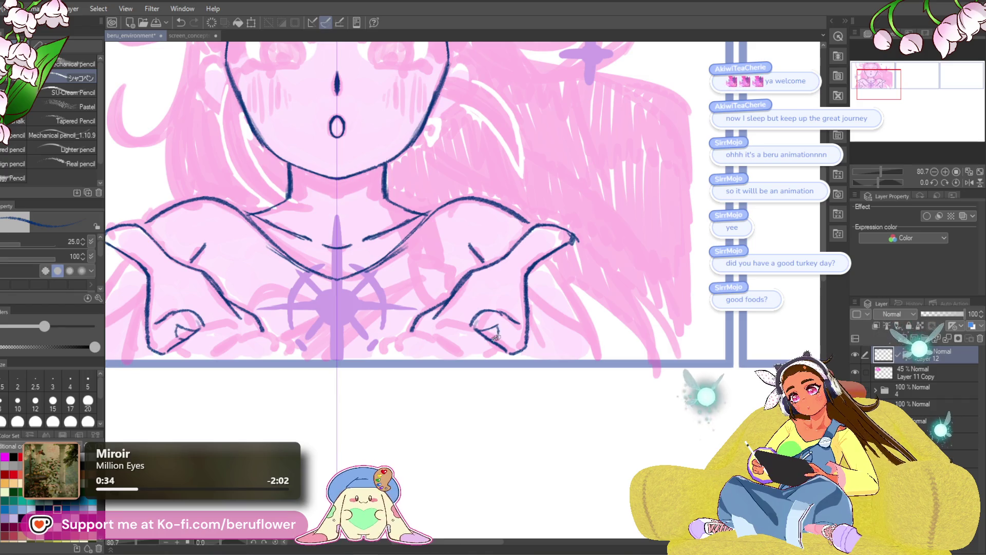
Try a lower edge under the right hand, then undo those strokes.
drag(574, 294, 606, 294)
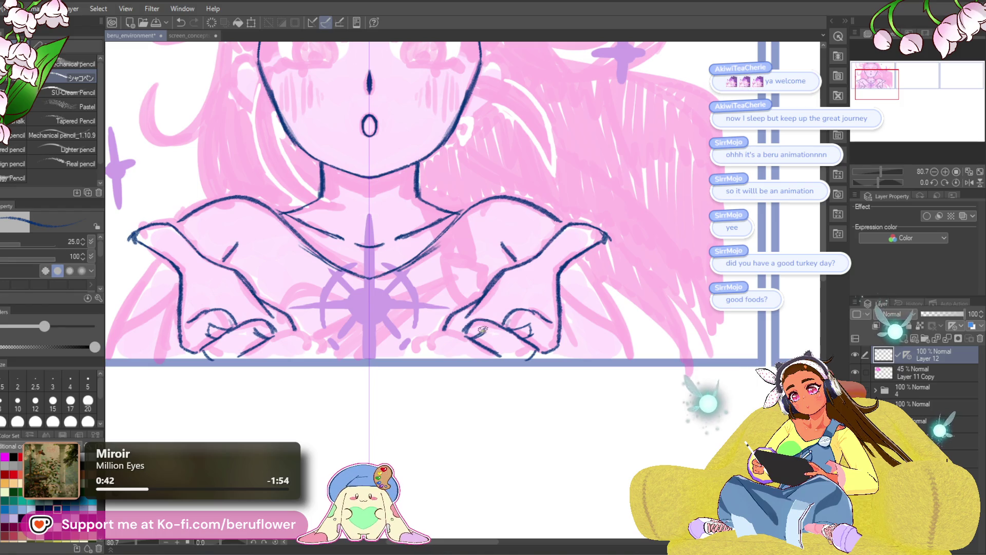
drag(497, 325, 504, 339)
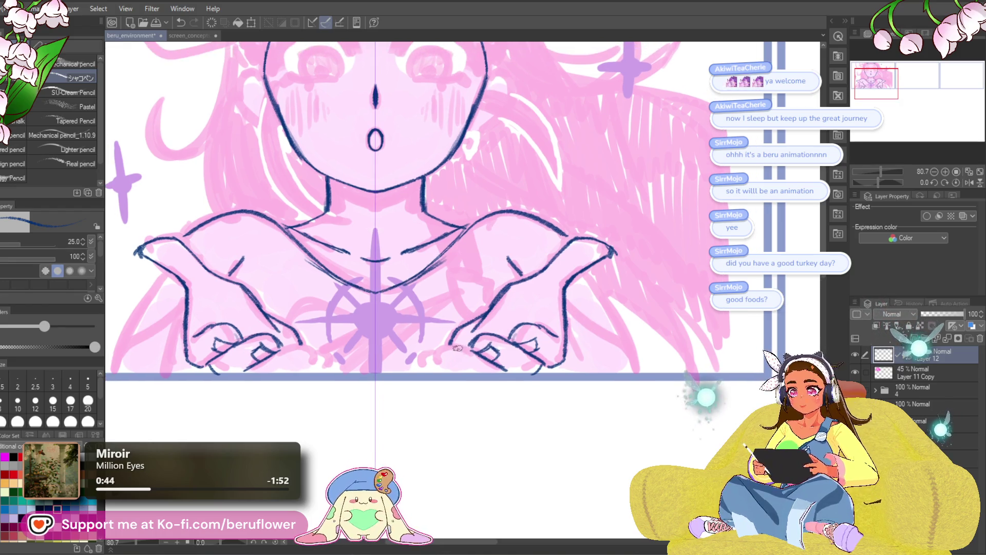
drag(441, 363, 467, 371)
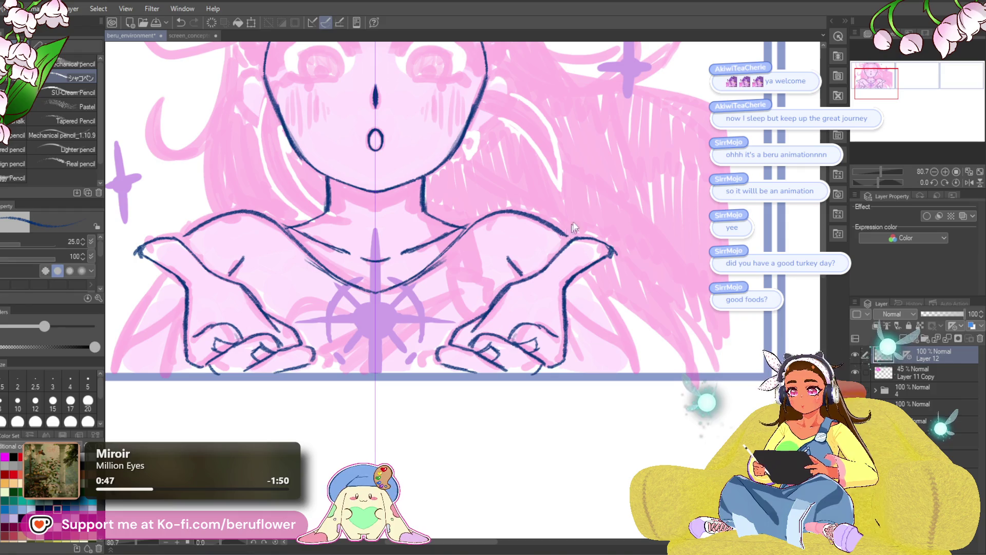
key(ctrl+z)
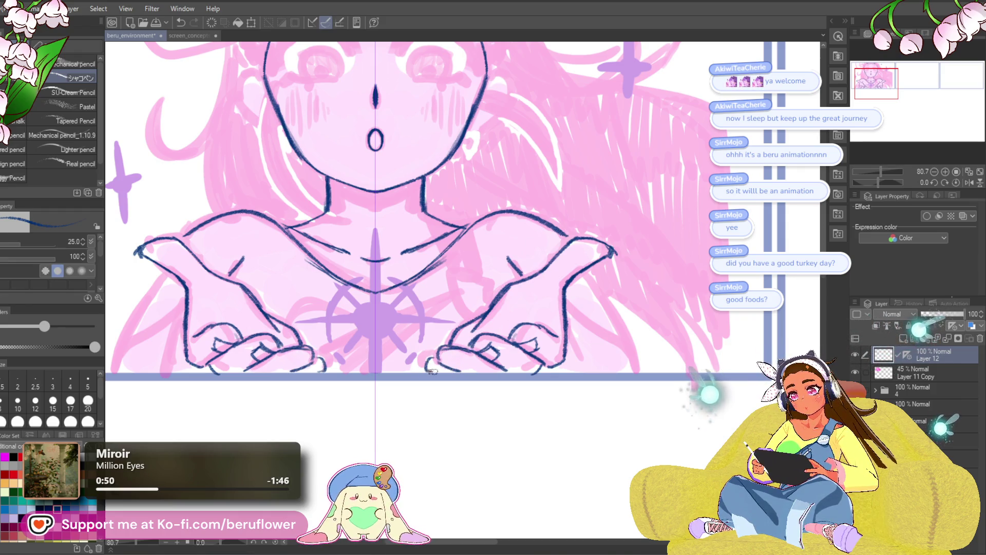
drag(456, 365, 443, 377)
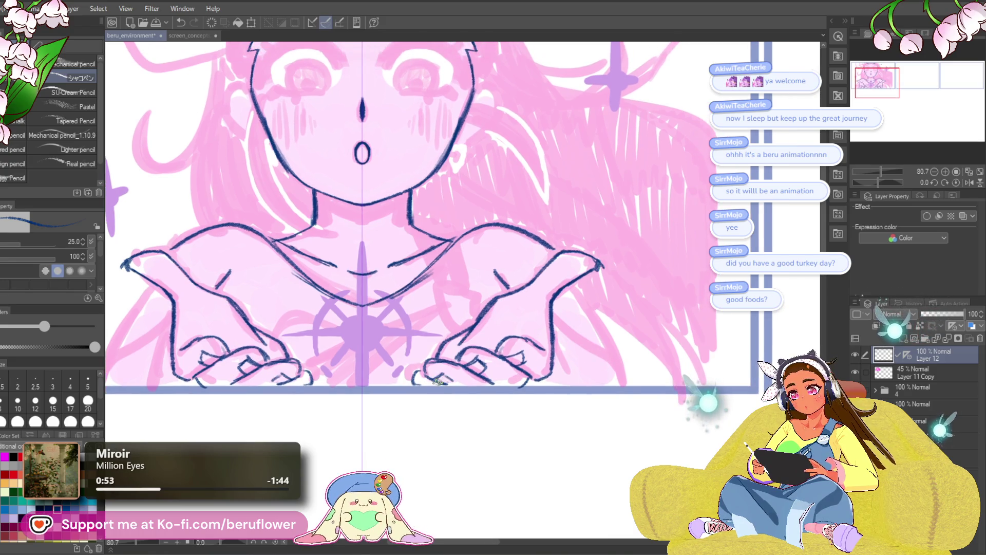
scroll(564, 266, down, 5)
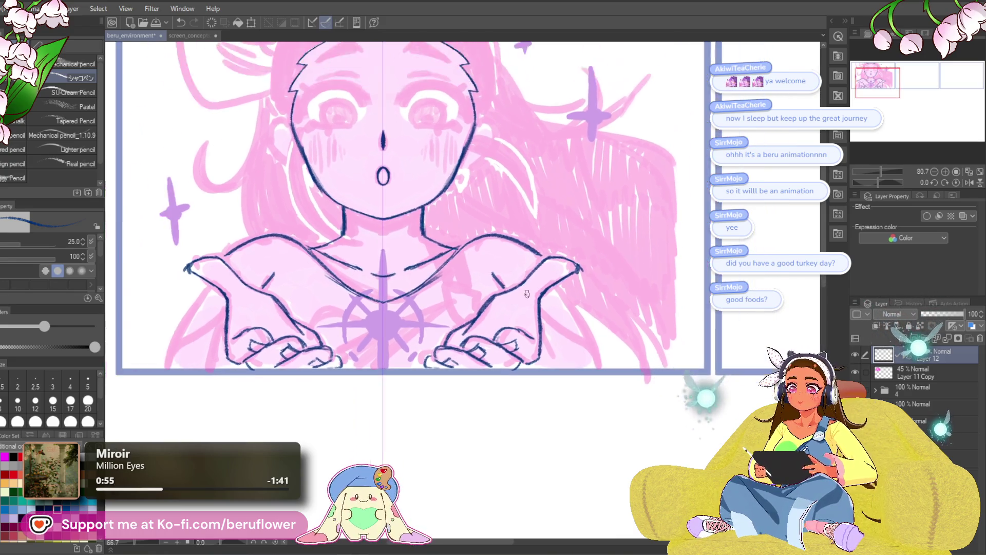
scroll(527, 293, up, 5)
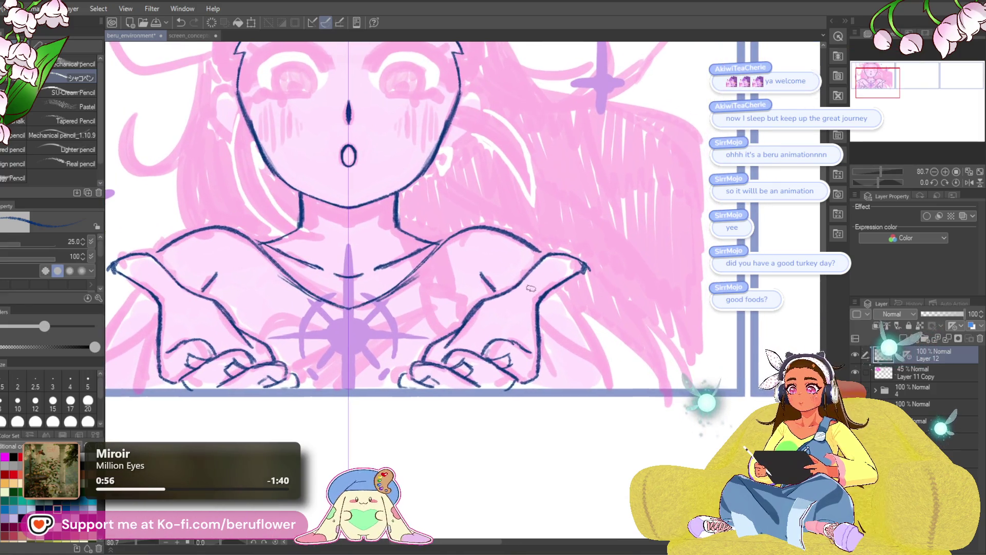
key(ctrl+z)
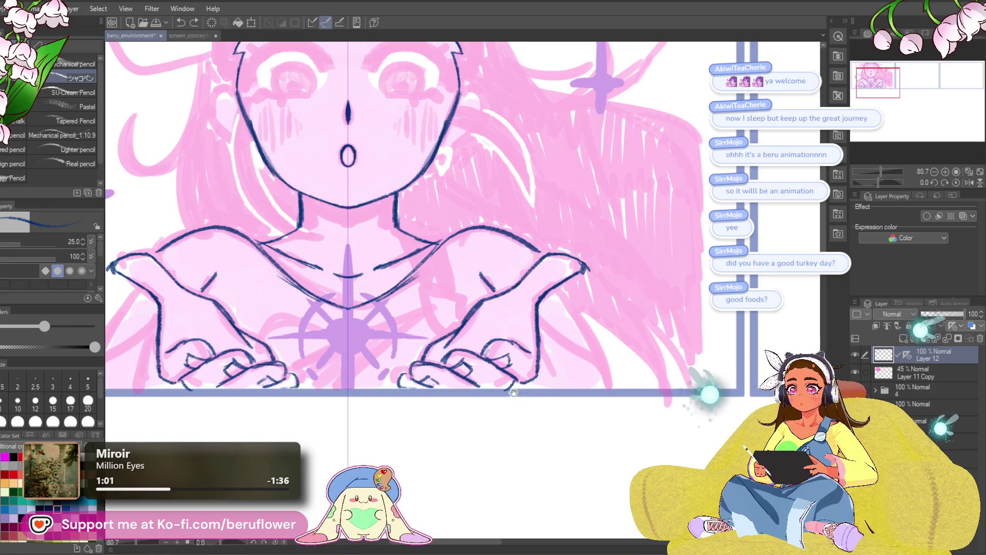
Ink a mirrored line down the right hand, redoing a stray stroke.
drag(597, 342, 658, 337)
drag(468, 384, 546, 356)
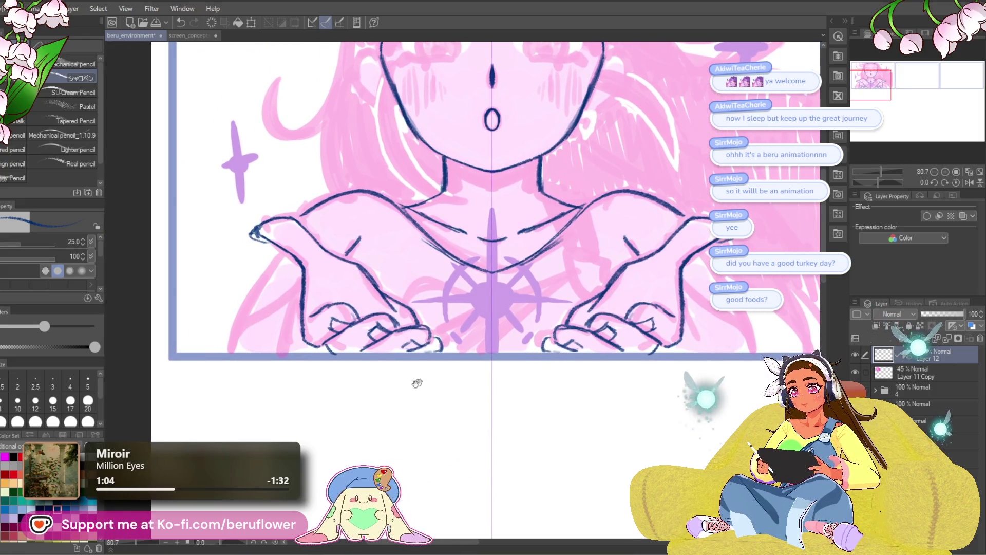
drag(478, 411, 377, 435)
drag(585, 362, 541, 367)
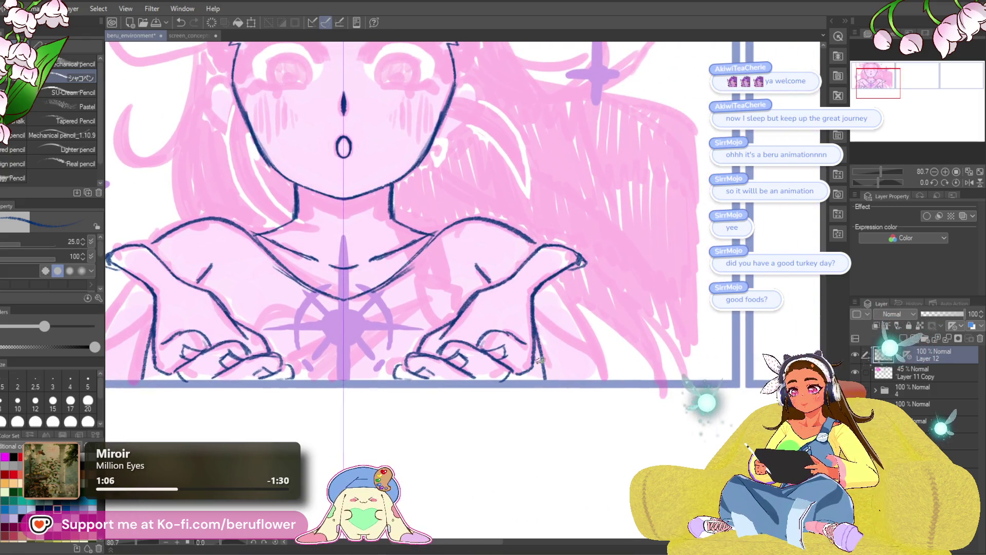
drag(540, 300, 595, 354)
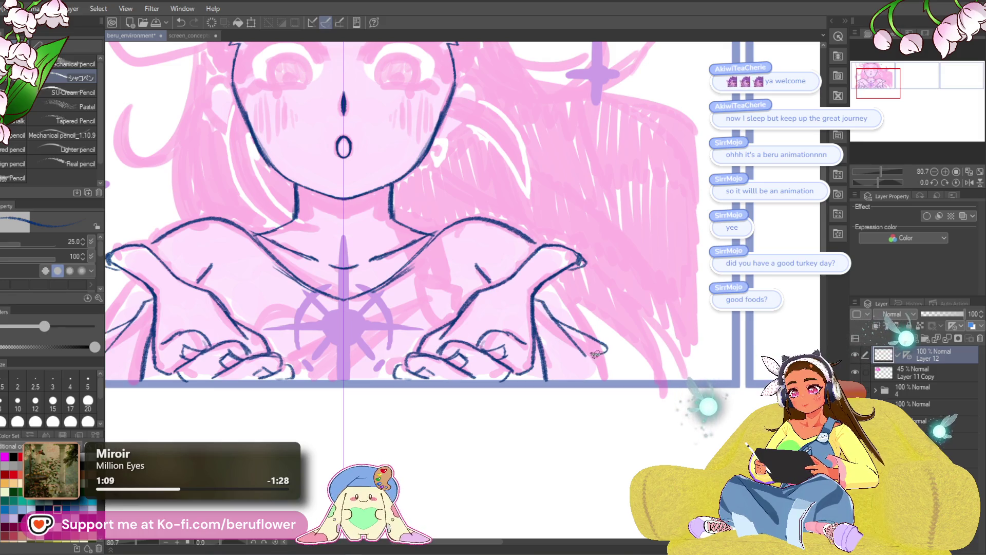
drag(553, 278, 596, 339)
key(ctrl+z)
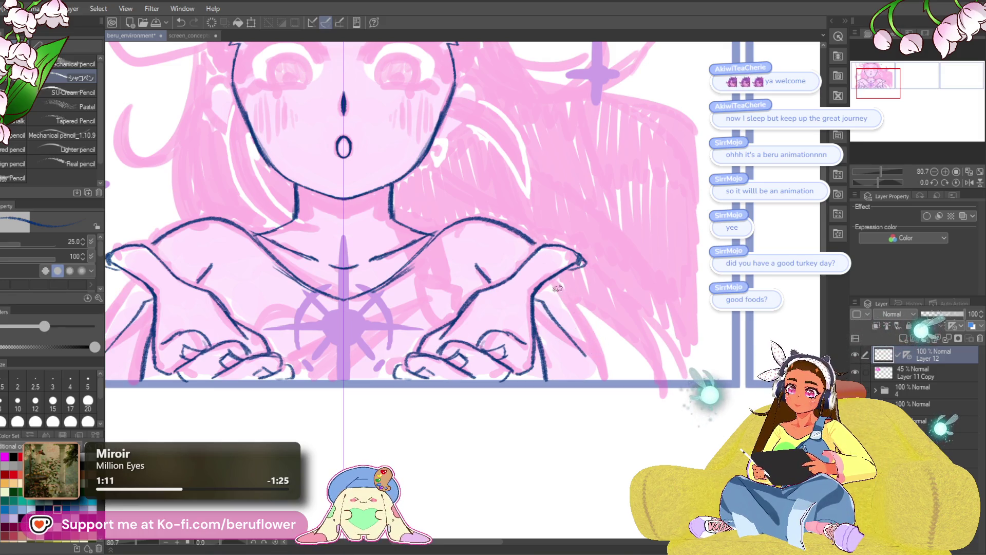
drag(553, 284, 617, 357)
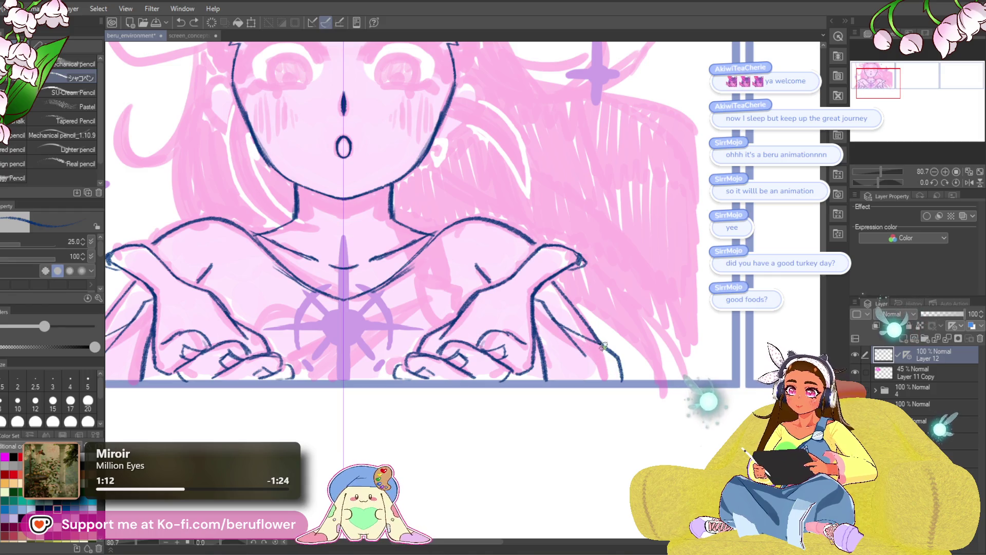
Remove the chest line and try a triangular fold on the right hand, undoing the overlong fold.
mouse_move(670, 219)
mouse_down()
mouse_move(521, 411)
mouse_move(517, 401)
mouse_move(553, 412)
mouse_move(541, 397)
mouse_move(514, 411)
mouse_move(495, 400)
mouse_up()
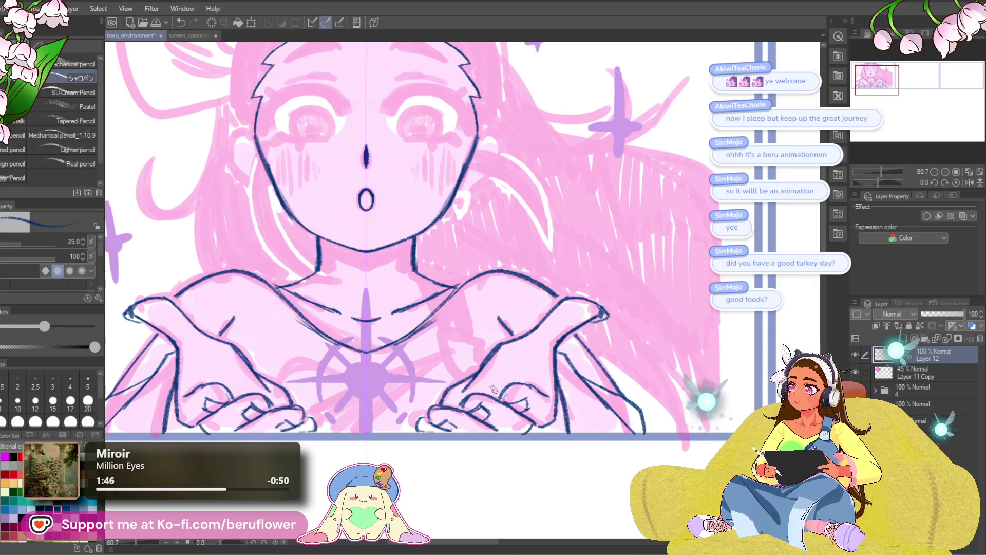
mouse_move(580, 349)
mouse_down()
mouse_move(544, 328)
mouse_move(521, 258)
mouse_move(444, 268)
mouse_up()
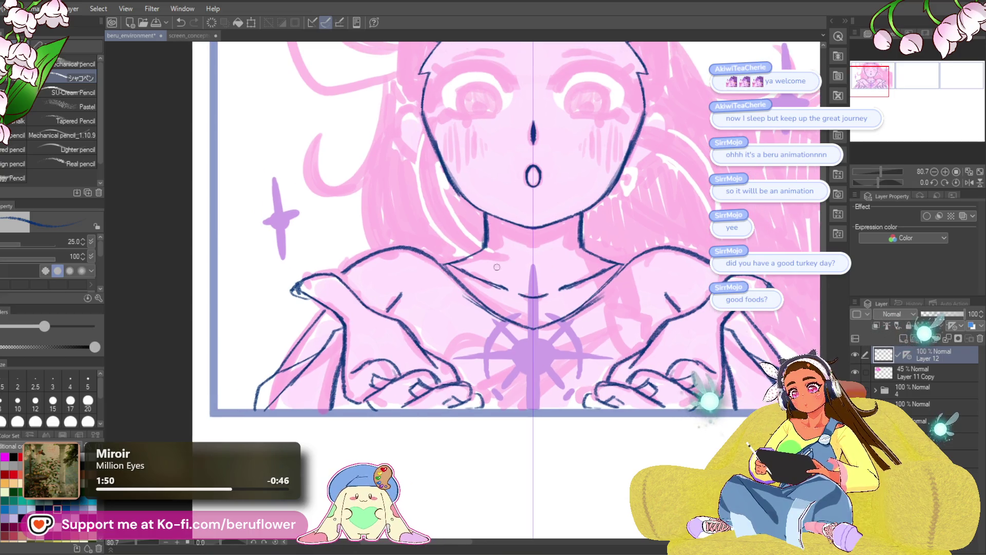
drag(675, 274, 562, 309)
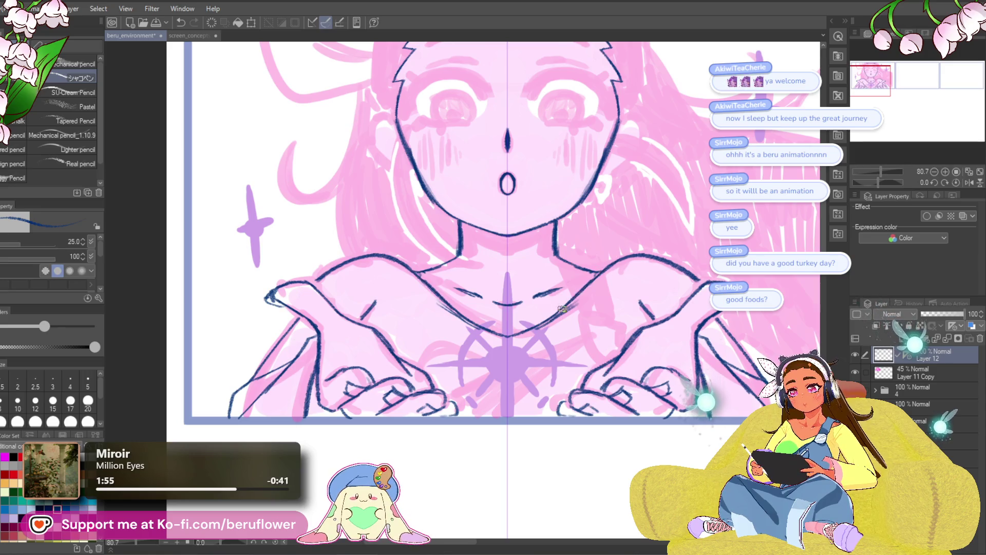
key(ctrl+z)
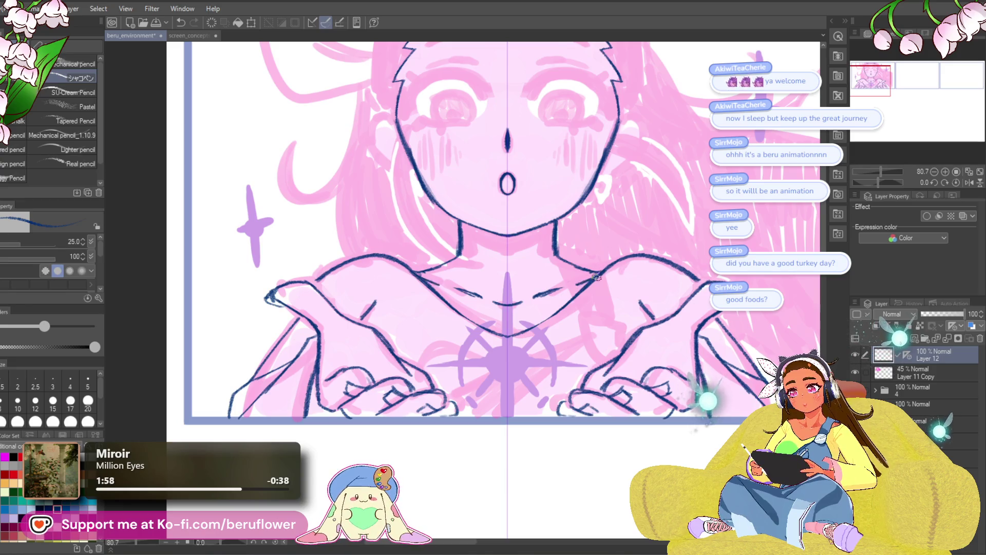
drag(567, 291, 495, 287)
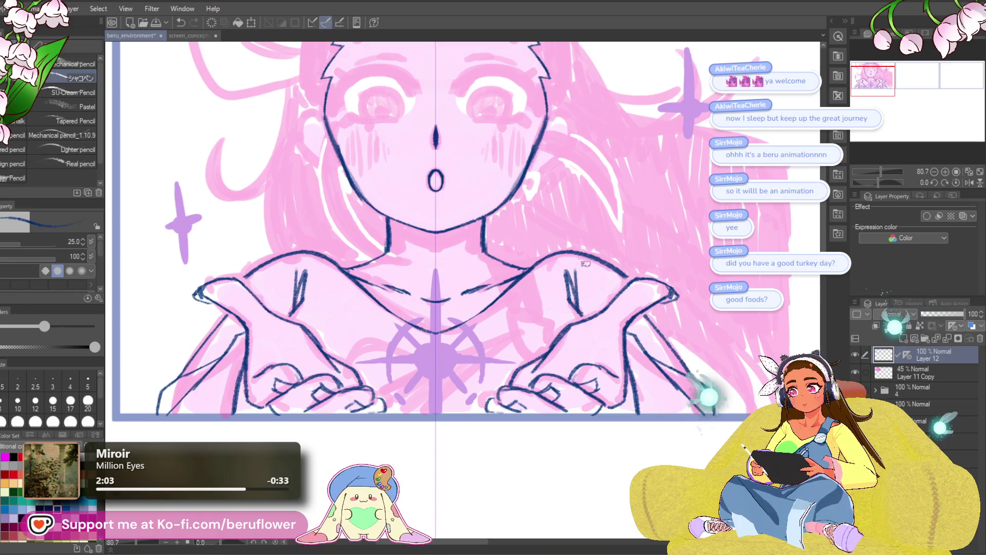
mouse_move(582, 316)
mouse_down()
mouse_move(569, 295)
mouse_move(593, 267)
mouse_move(600, 290)
mouse_move(601, 256)
mouse_up()
key(ctrl+z)
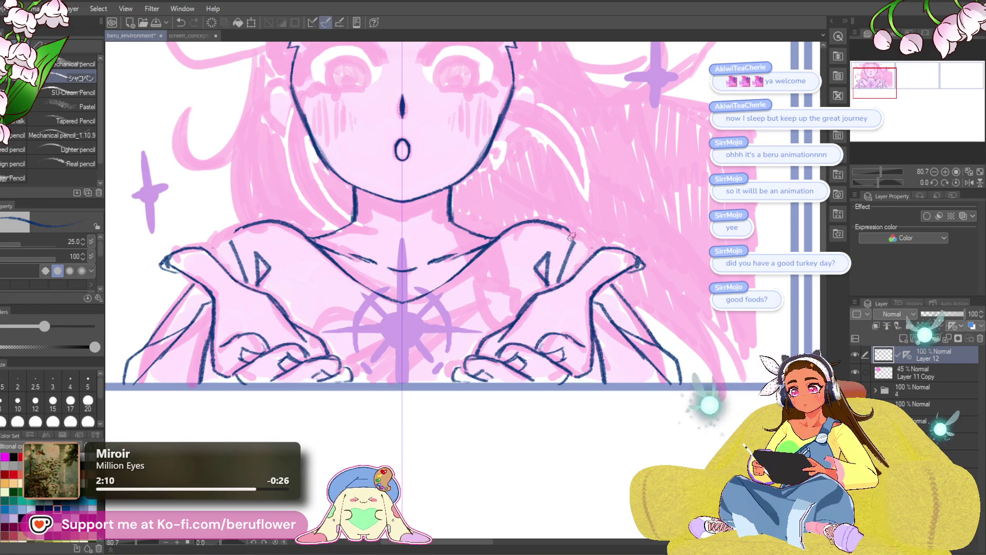
drag(622, 303, 666, 338)
Draw a V fold on each hand, then redraw the mirrored shoulder-to-chest diagonals after one undo.
mouse_move(605, 302)
mouse_down()
mouse_move(621, 326)
mouse_move(673, 223)
mouse_move(544, 288)
mouse_move(540, 331)
mouse_up()
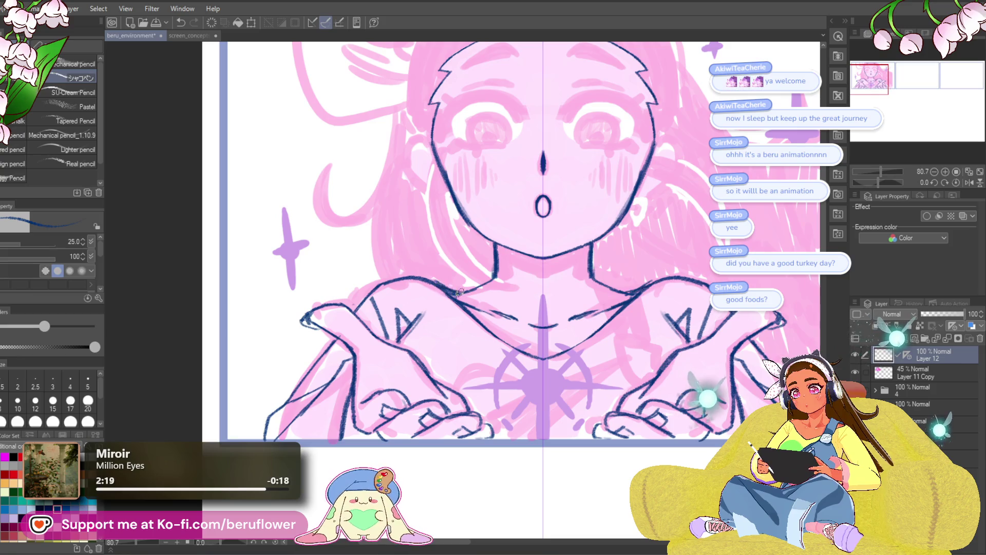
mouse_move(631, 247)
mouse_down()
mouse_move(614, 243)
mouse_move(587, 202)
mouse_up()
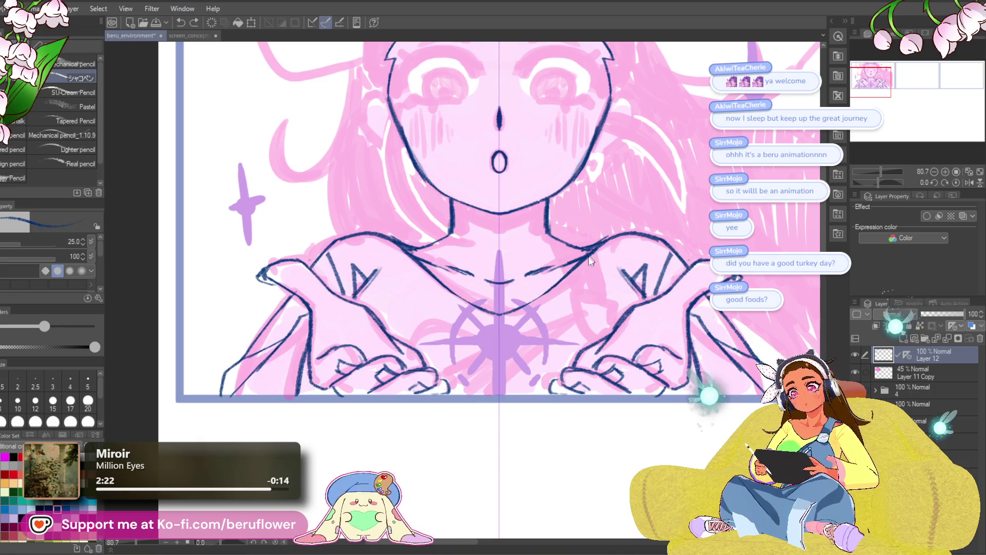
mouse_move(597, 244)
mouse_down()
mouse_move(528, 332)
mouse_move(569, 285)
mouse_move(531, 319)
mouse_up()
key(ctrl+z)
key(ctrl+z)
drag(591, 255, 531, 306)
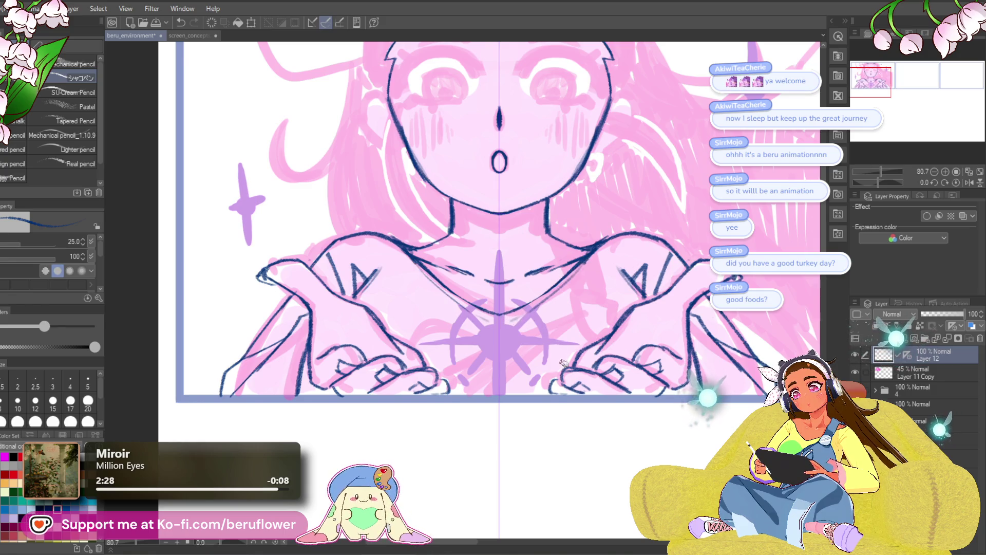
drag(563, 359, 535, 350)
drag(595, 369, 589, 379)
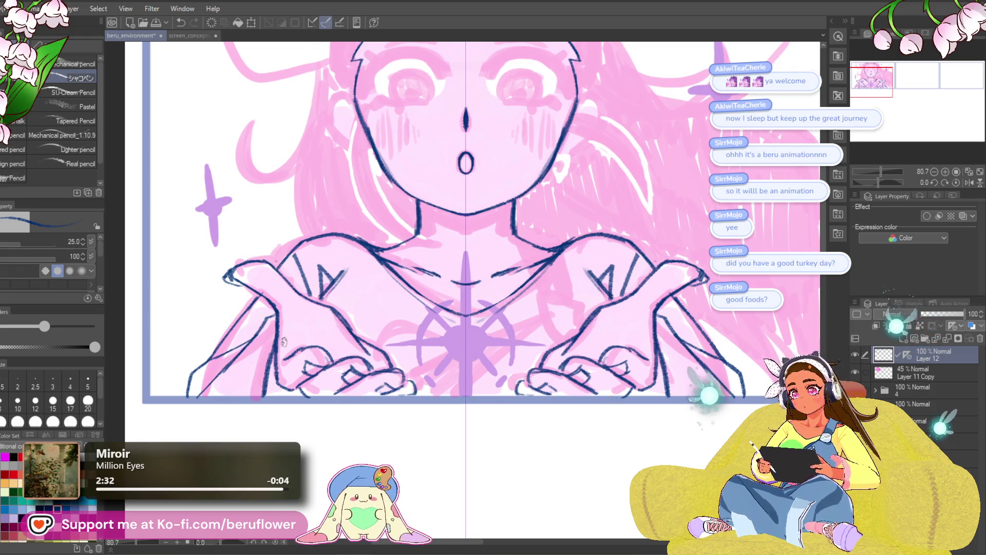
drag(655, 291, 614, 305)
scroll(360, 403, up, 3)
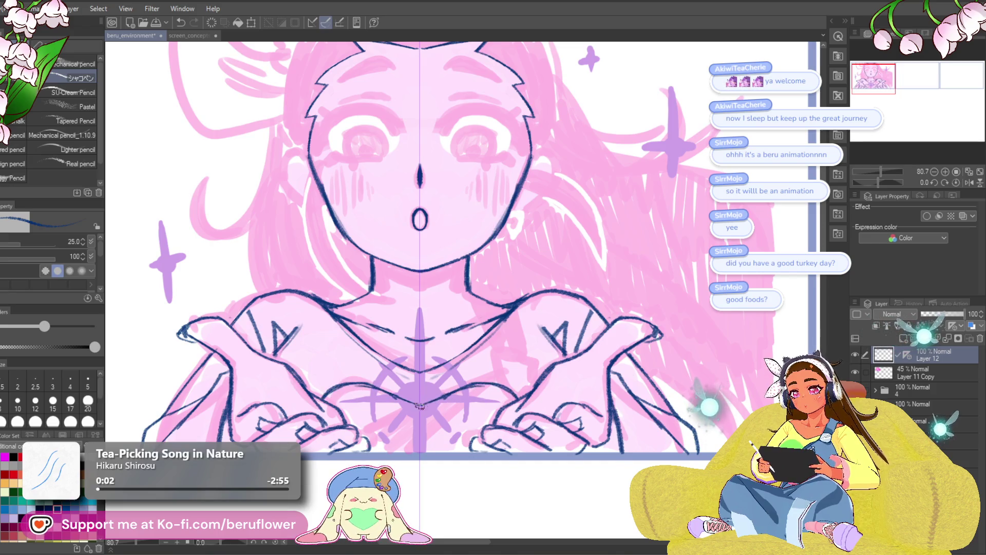
scroll(440, 405, up, 4)
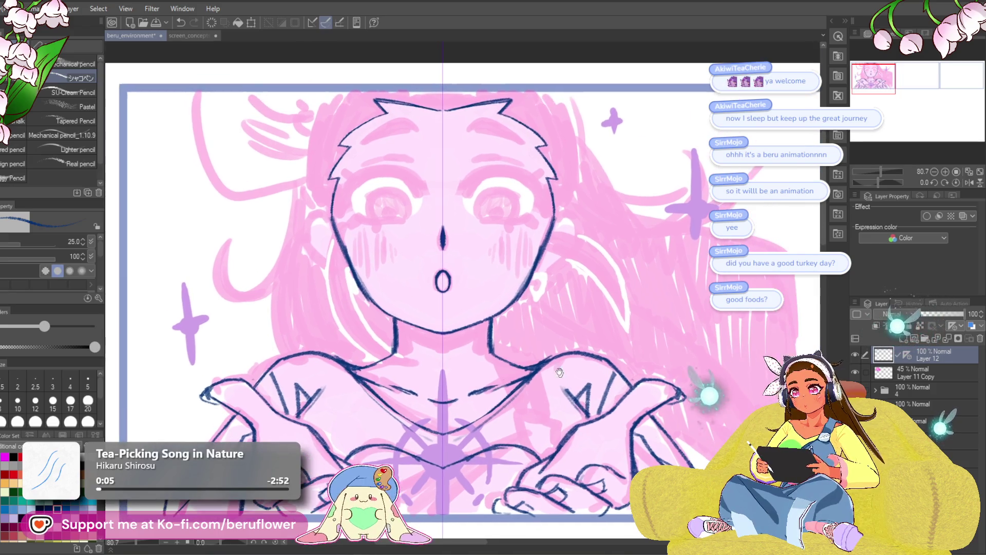
Ink the hair strands down beside the face, replacing an overlong first attempt.
scroll(570, 200, up, 2)
scroll(532, 202, down, 5)
scroll(565, 179, up, 3)
drag(570, 174, 569, 246)
key(ctrl+z)
key(ctrl+z)
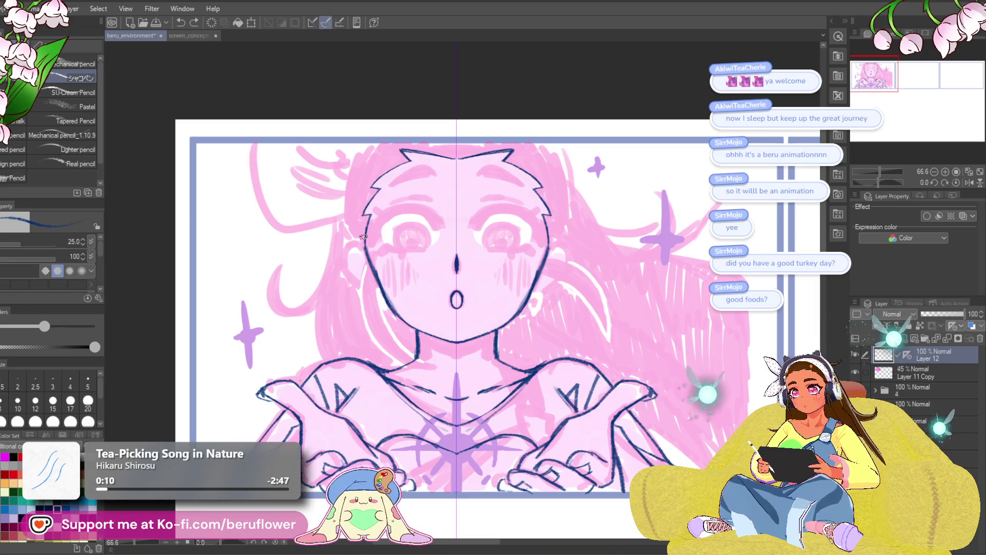
mouse_move(347, 226)
mouse_down()
mouse_move(351, 172)
mouse_move(370, 139)
mouse_move(351, 239)
mouse_move(368, 255)
mouse_up()
Ink thick navy upper eyelids over both eyes with winged flicks and extra corner lashes.
drag(551, 230, 545, 233)
scroll(546, 234, down, 2)
scroll(546, 234, up, 4)
drag(503, 257, 533, 279)
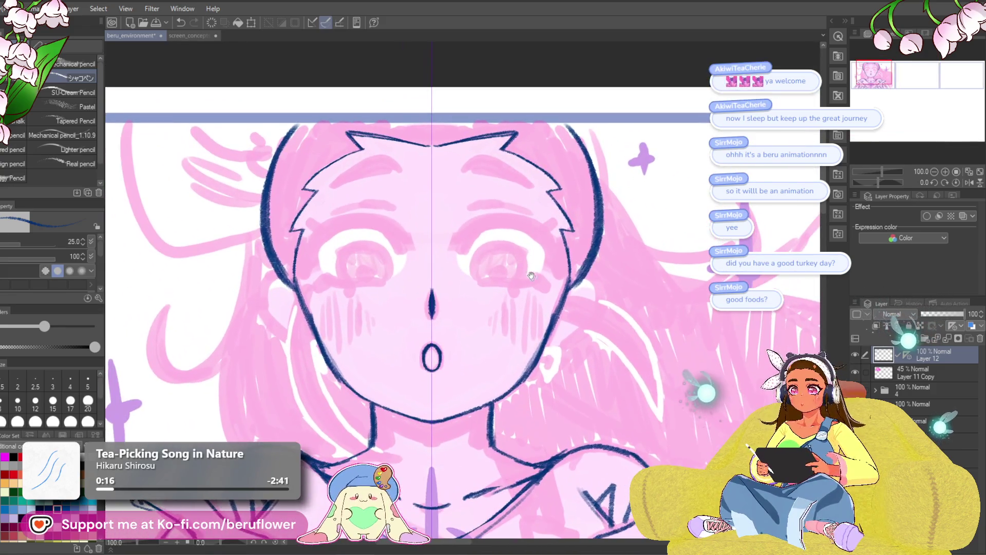
mouse_move(461, 249)
mouse_down()
mouse_move(511, 215)
mouse_move(543, 231)
mouse_move(532, 219)
mouse_move(557, 257)
mouse_move(552, 245)
mouse_up()
mouse_move(498, 220)
mouse_down()
mouse_move(469, 235)
mouse_move(516, 212)
mouse_move(497, 219)
mouse_move(490, 210)
mouse_move(516, 216)
mouse_up()
mouse_move(568, 238)
mouse_down()
mouse_move(531, 269)
mouse_move(535, 247)
mouse_up()
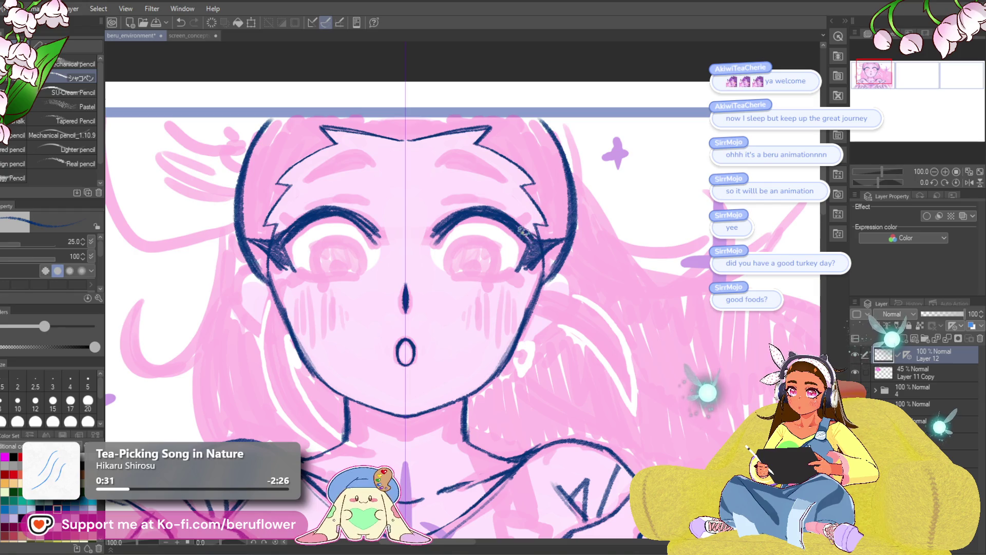
drag(519, 224, 537, 241)
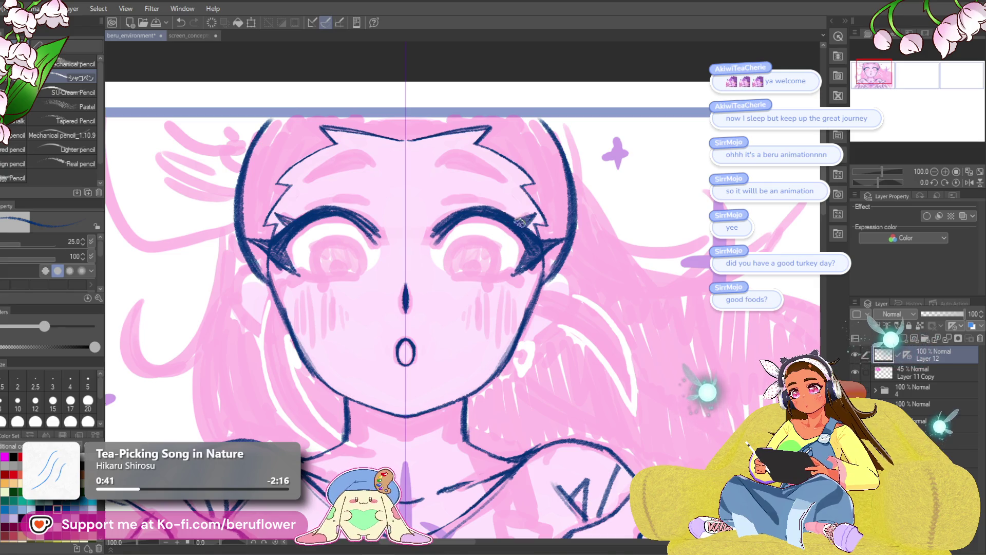
drag(527, 218, 510, 252)
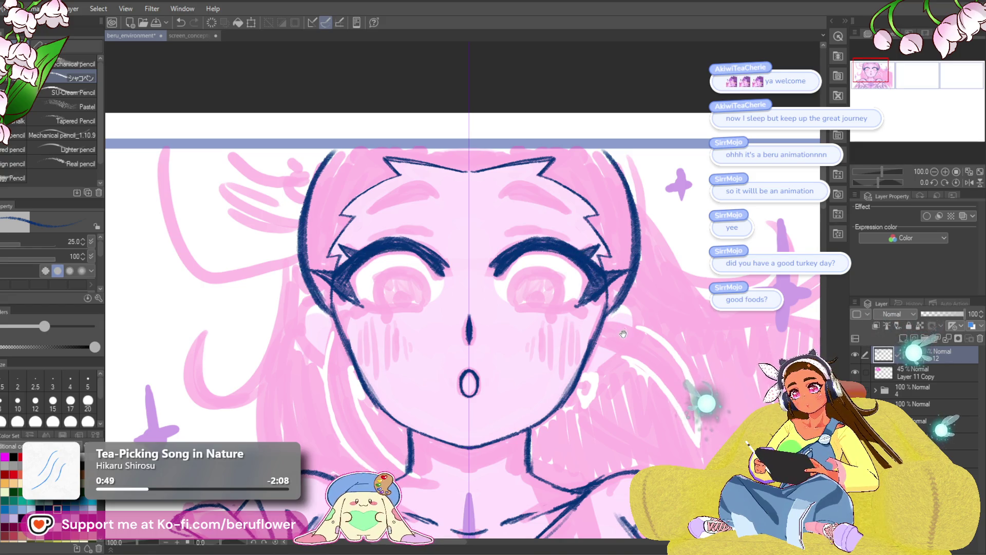
drag(598, 361, 583, 332)
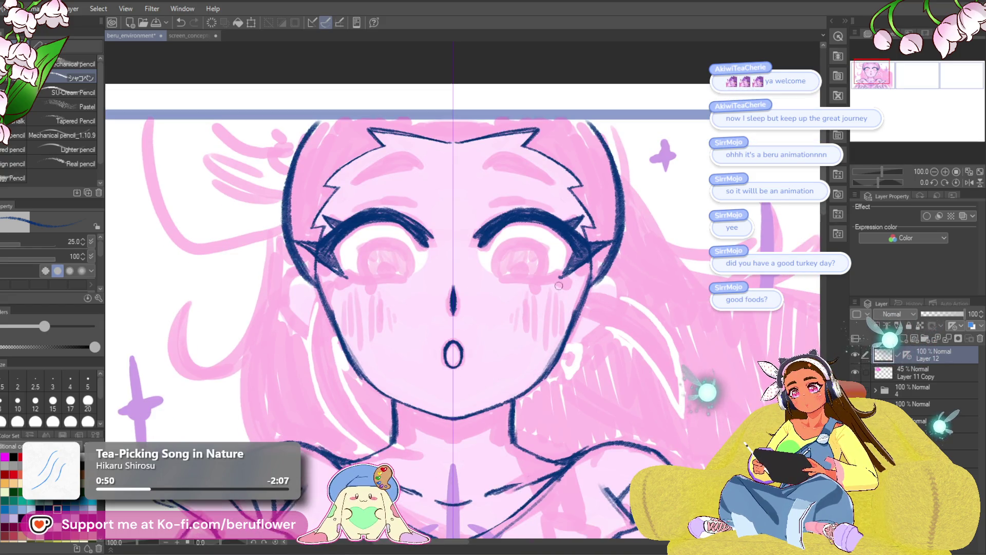
scroll(557, 247, up, 3)
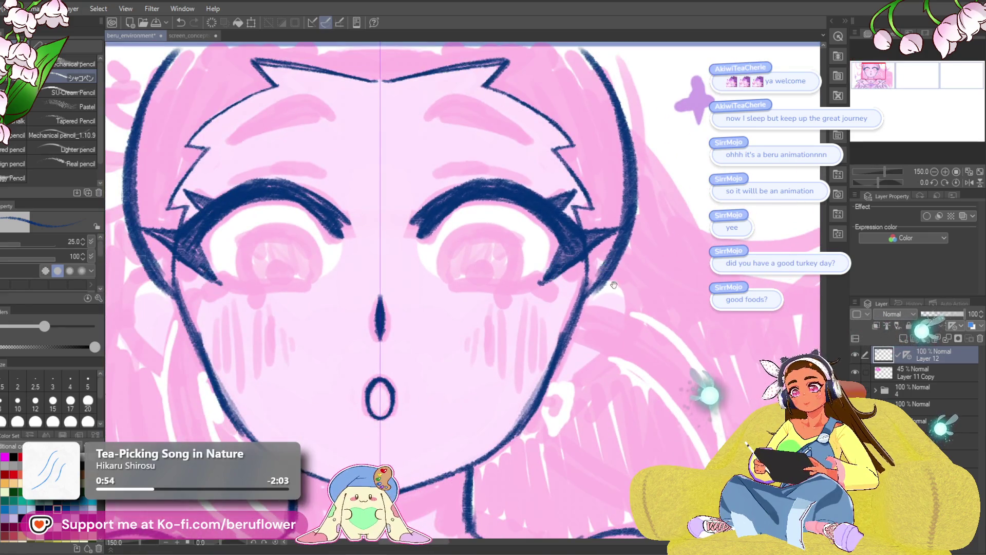
Thicken the navy outlines of the right and left eyes on the tilted canvas.
drag(879, 183, 871, 182)
drag(778, 171, 789, 199)
drag(468, 252, 464, 278)
drag(470, 218, 468, 241)
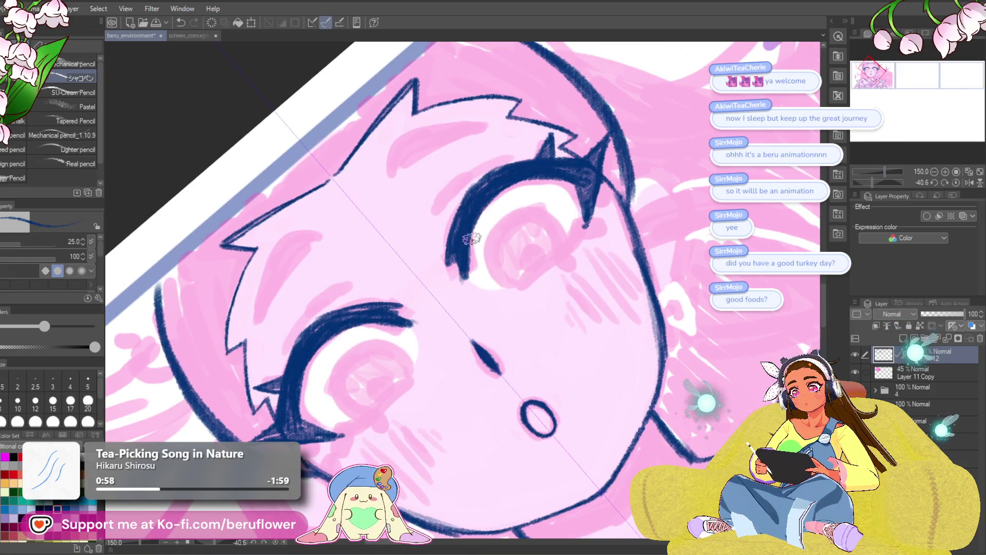
drag(518, 286, 592, 267)
mouse_move(378, 323)
mouse_down()
mouse_move(380, 406)
mouse_move(363, 358)
mouse_up()
Straighten the canvas upright and extend the lower lash lines of both eyes.
mouse_move(584, 330)
mouse_down()
mouse_move(590, 268)
mouse_move(537, 321)
mouse_move(596, 266)
mouse_up()
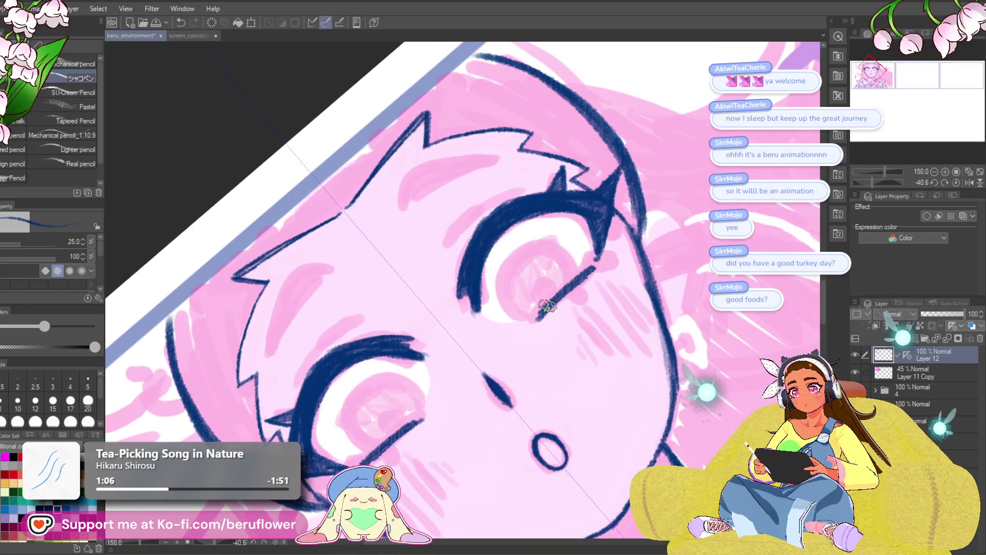
key(ctrl+@)
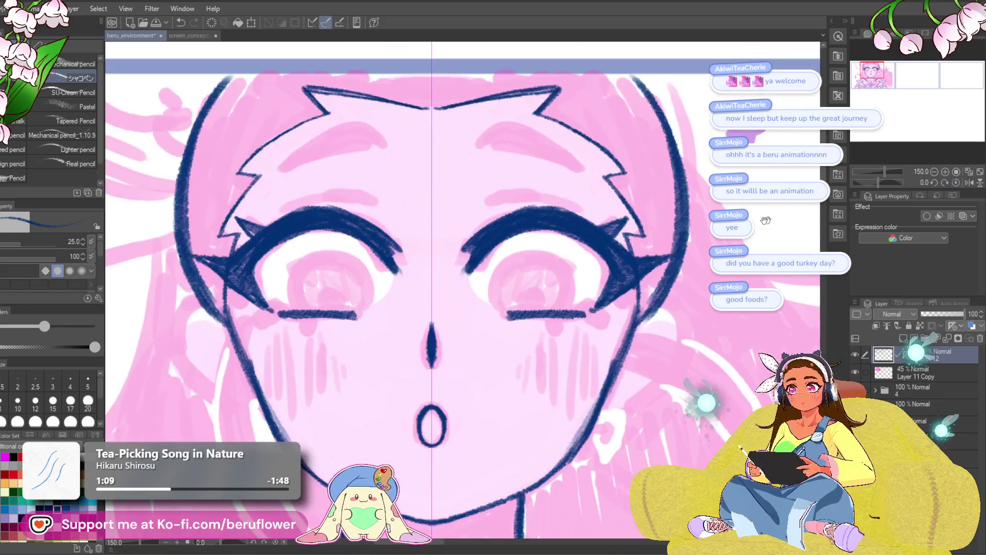
drag(569, 269, 546, 269)
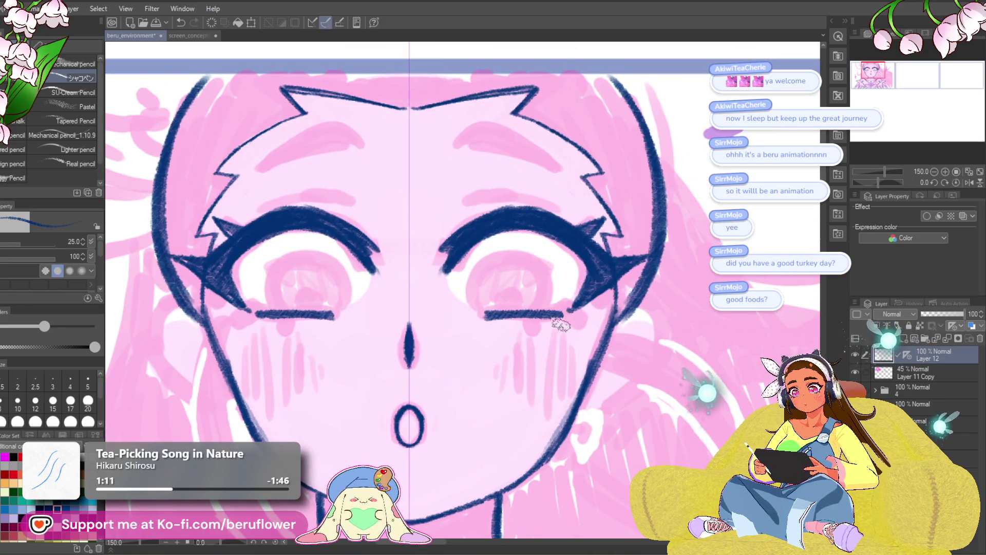
drag(564, 315, 587, 324)
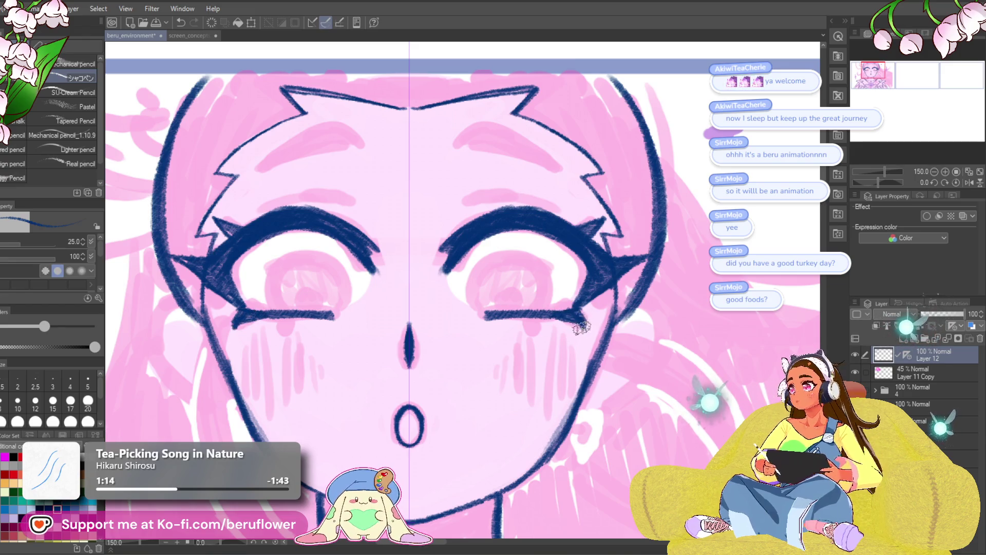
mouse_move(539, 318)
mouse_down()
mouse_move(555, 298)
mouse_move(568, 320)
mouse_move(509, 307)
mouse_move(501, 264)
mouse_move(565, 249)
mouse_move(583, 290)
mouse_move(576, 311)
mouse_up()
Retrace both irises, then undo the oversized pupils and redraw them smaller and dark.
mouse_move(586, 277)
mouse_down()
mouse_move(560, 245)
mouse_move(501, 267)
mouse_move(518, 314)
mouse_up()
mouse_move(553, 277)
mouse_down()
mouse_move(501, 267)
mouse_move(529, 208)
mouse_move(465, 247)
mouse_move(480, 226)
mouse_move(470, 260)
mouse_move(508, 236)
mouse_move(578, 230)
mouse_move(637, 272)
mouse_move(606, 299)
mouse_move(603, 290)
mouse_move(534, 297)
mouse_up()
key(ctrl+z)
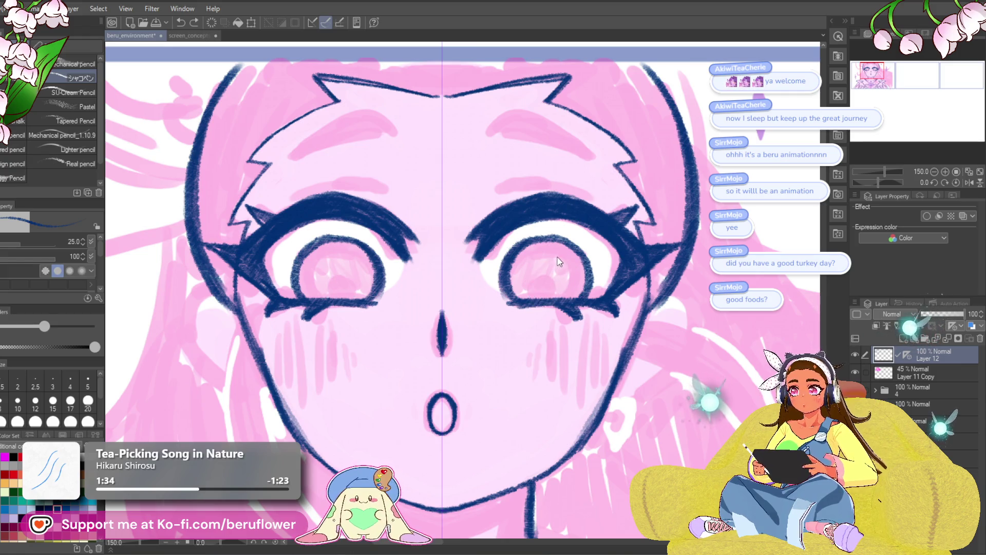
mouse_move(552, 296)
mouse_down()
mouse_move(544, 287)
mouse_move(536, 298)
mouse_move(562, 287)
mouse_up()
scroll(560, 282, down, 5)
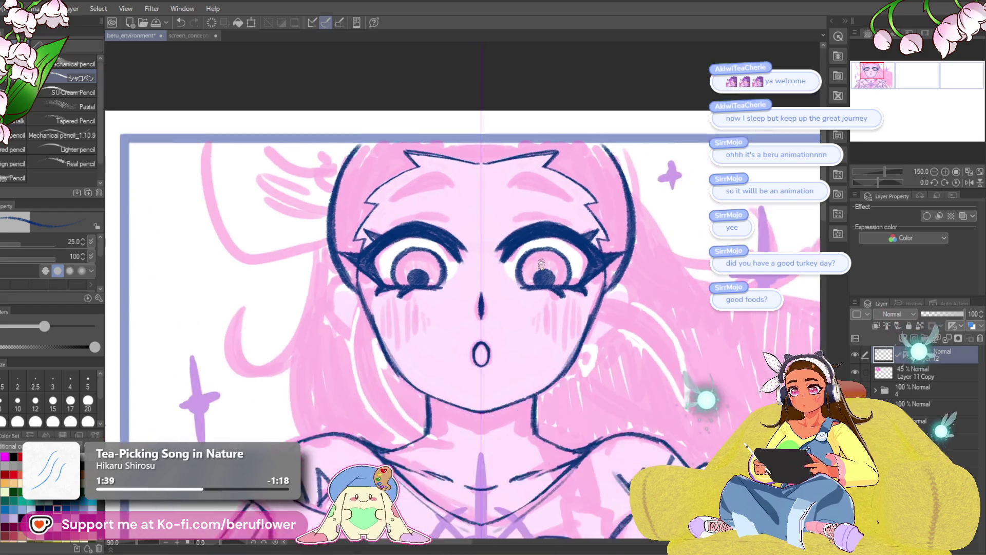
scroll(542, 264, up, 6)
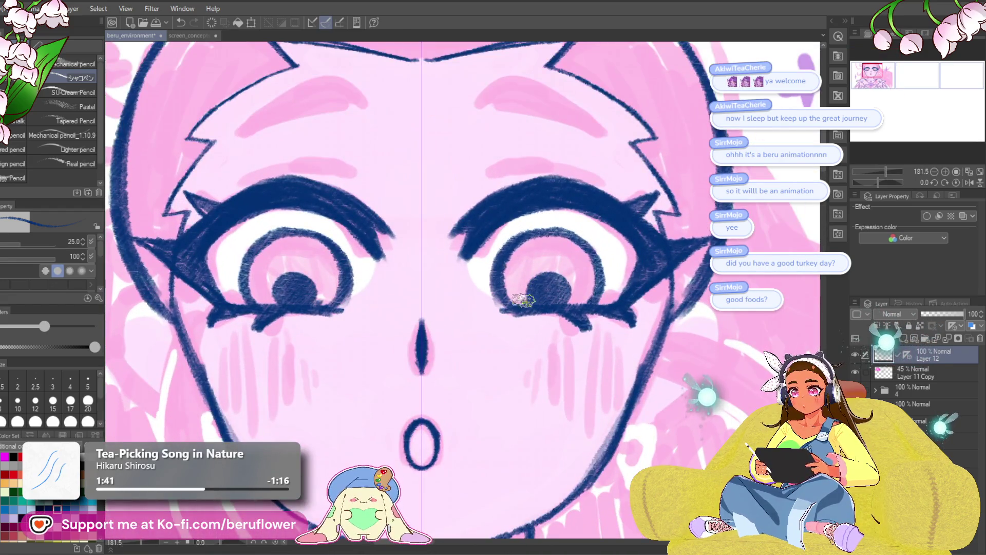
key(ctrl+z)
key(ctrl+z)
mouse_move(525, 301)
mouse_down()
mouse_move(537, 281)
mouse_move(554, 302)
mouse_move(539, 298)
mouse_move(552, 292)
mouse_up()
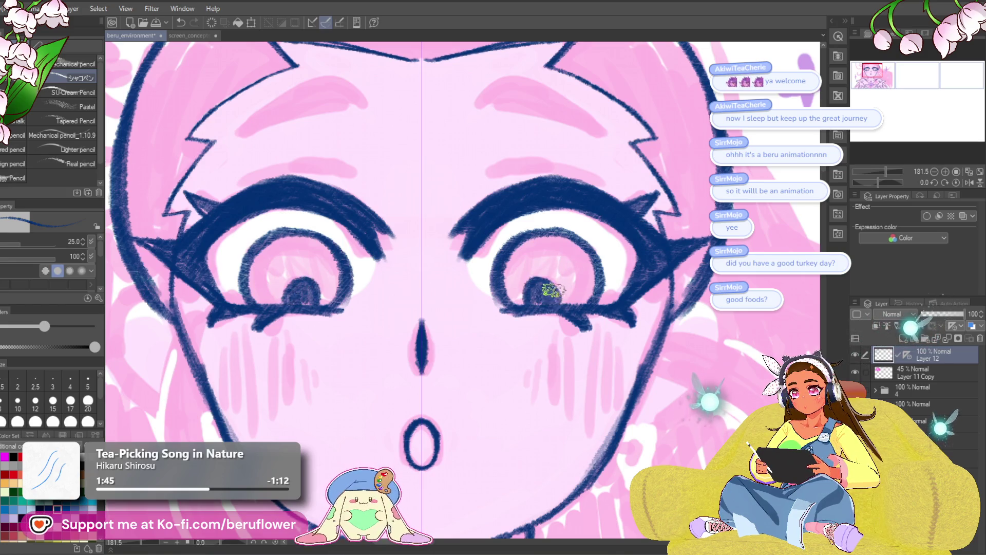
scroll(541, 302, down, 5)
scroll(534, 283, up, 4)
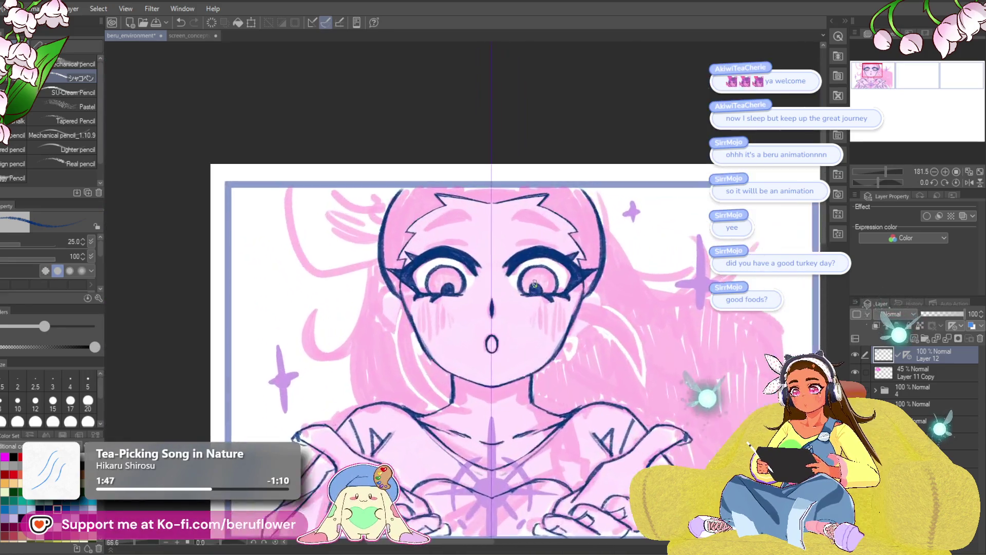
Thicken both eyebrows and nudge the cheek outline with a smaller Liquify brush.
mouse_move(539, 232)
mouse_down()
mouse_move(585, 249)
mouse_move(560, 226)
mouse_move(579, 245)
mouse_up()
scroll(579, 245, down, 3)
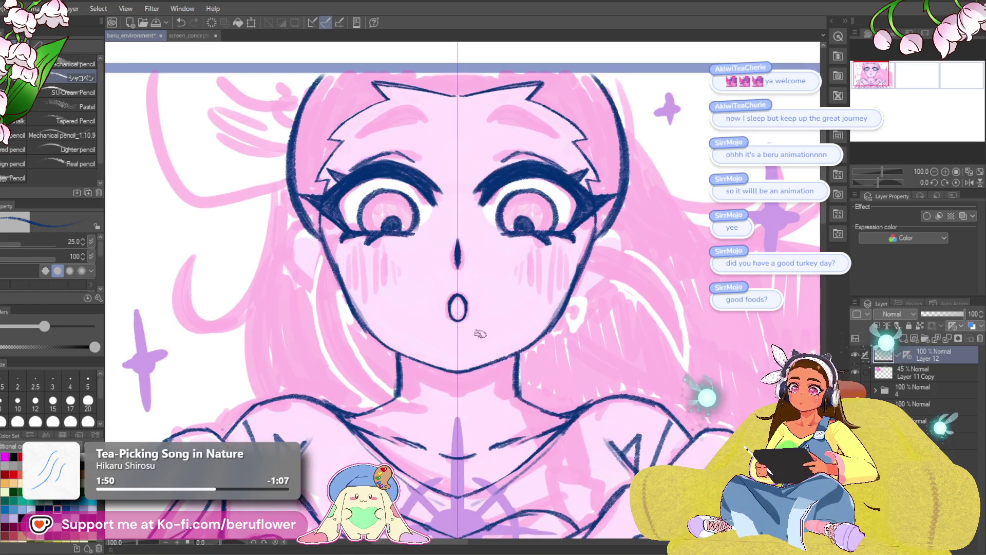
key(j)
drag(595, 288, 557, 294)
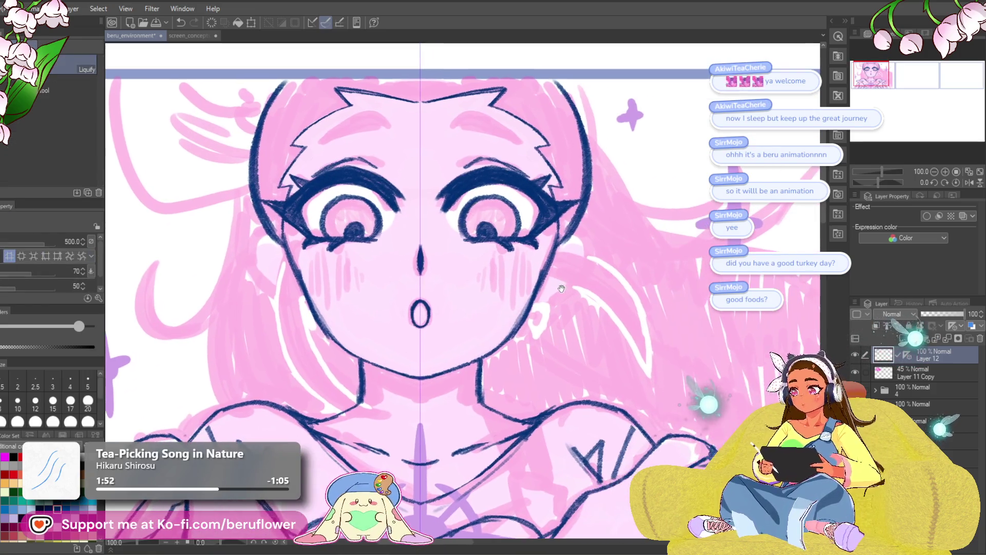
key(bracketleft)
key(bracketleft)
key(bracketleft)
mouse_move(484, 275)
mouse_down()
mouse_move(540, 330)
mouse_move(508, 308)
mouse_move(557, 322)
mouse_up()
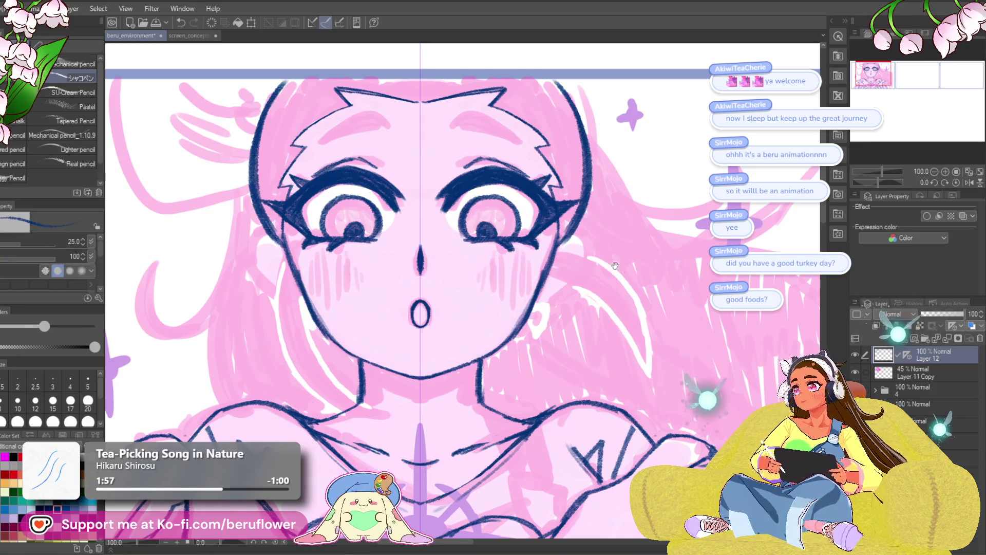
drag(598, 261, 585, 226)
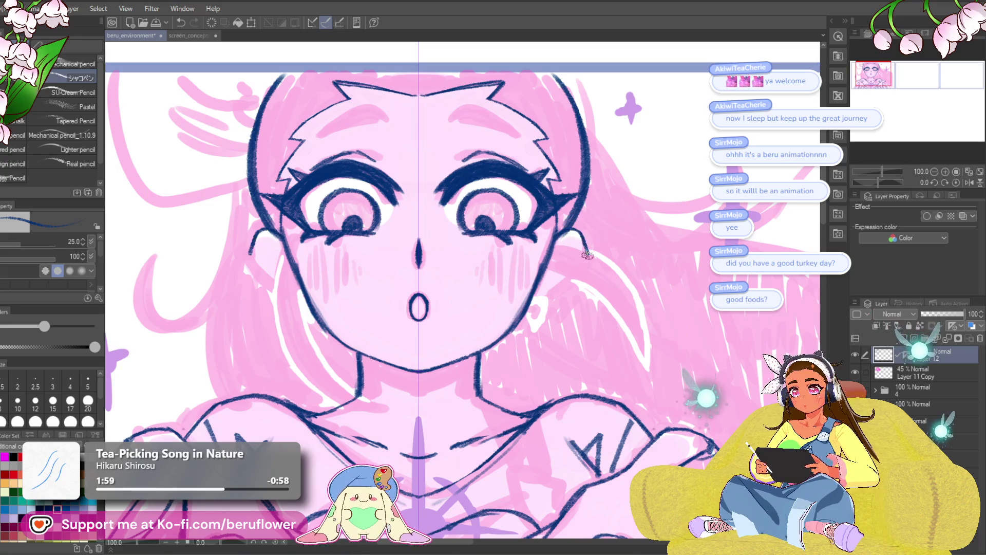
Ink the ear and jaw outline beside the earring.
mouse_move(546, 312)
mouse_down()
mouse_move(529, 336)
mouse_move(527, 276)
mouse_up()
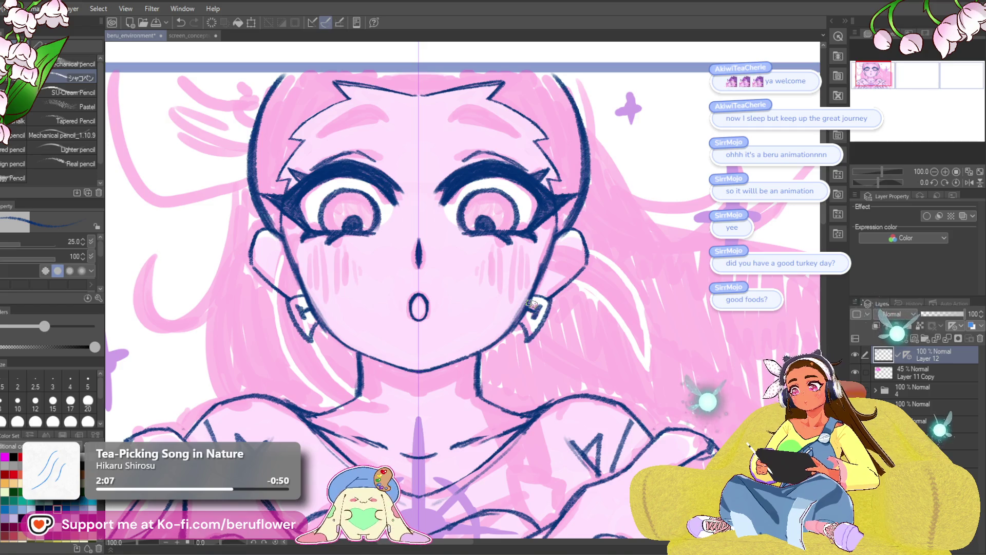
scroll(533, 303, down, 5)
scroll(544, 277, up, 6)
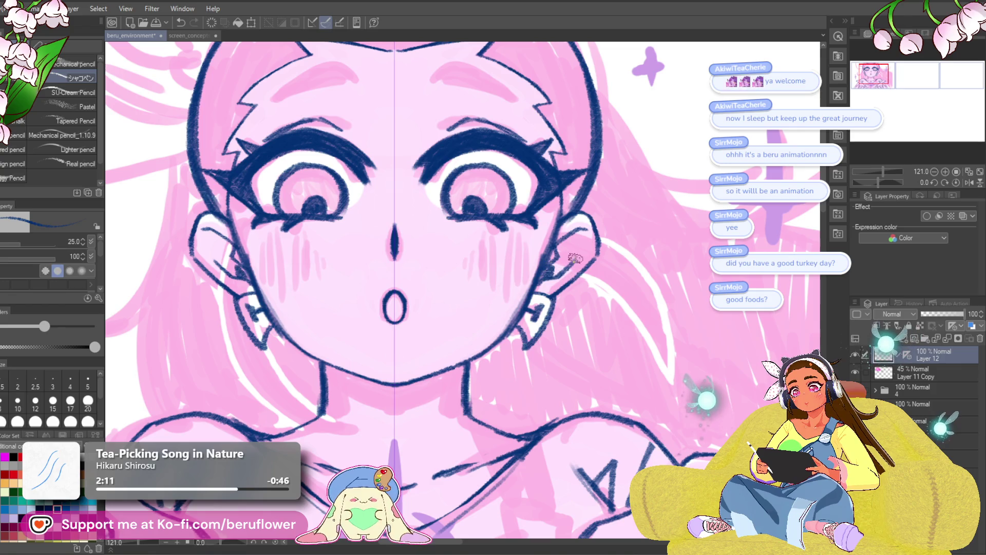
scroll(573, 315, down, 1)
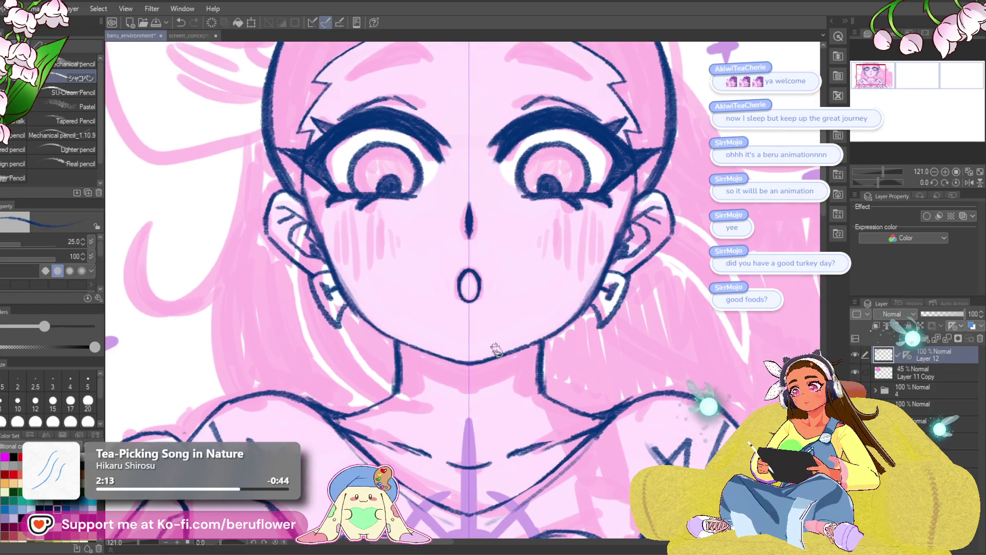
scroll(534, 334, down, 4)
scroll(496, 350, up, 2)
drag(336, 379, 278, 370)
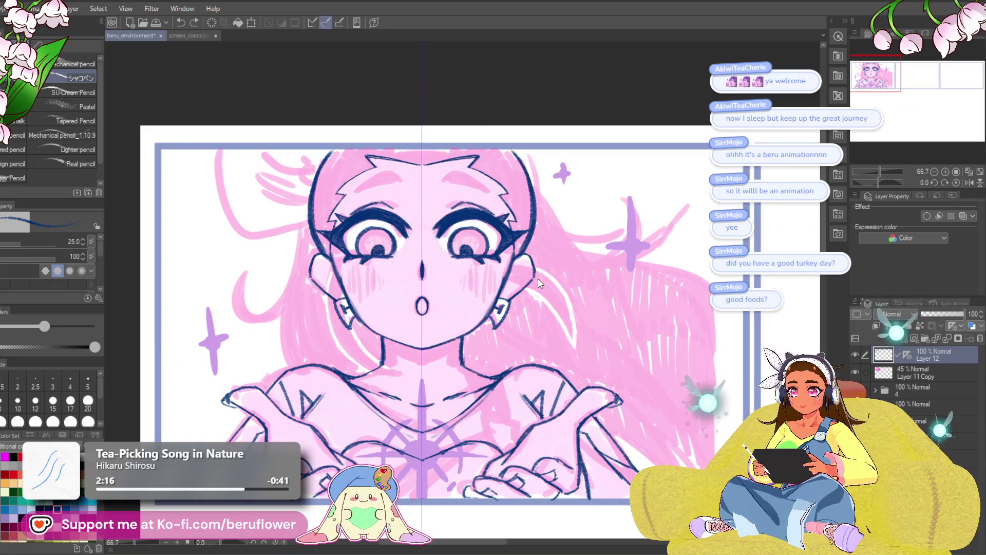
scroll(538, 278, up, 4)
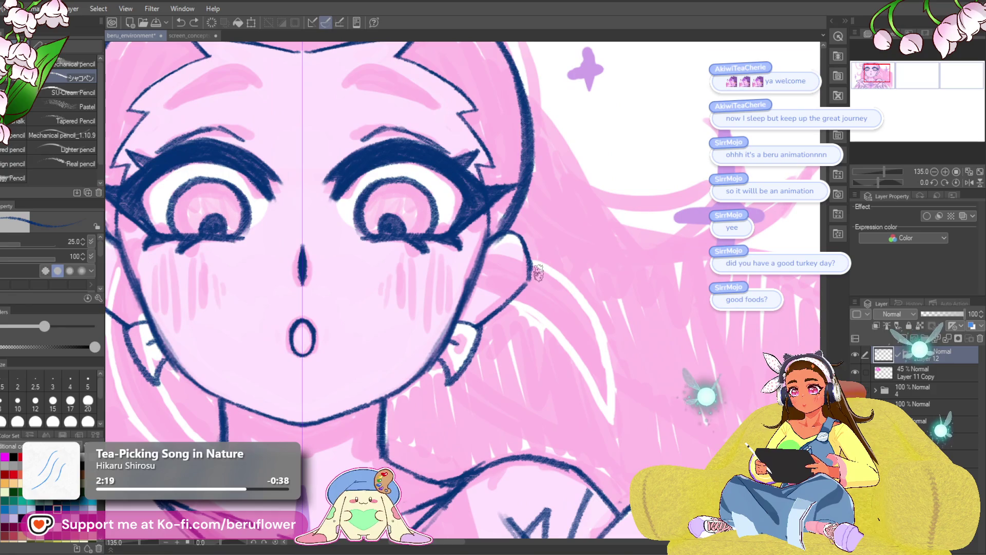
Add an inner line to the right ear, then erase and redraw its outline.
drag(460, 342, 466, 334)
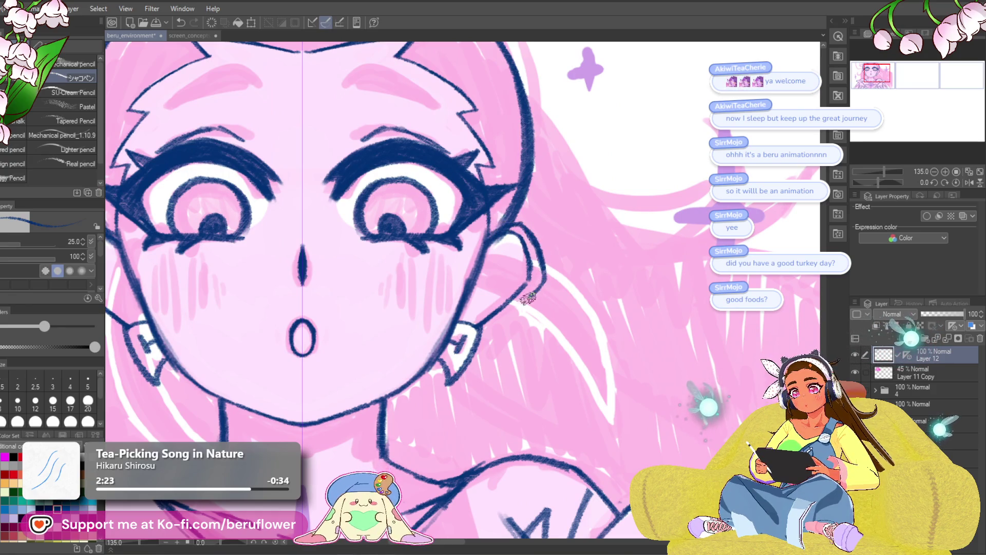
mouse_move(514, 233)
mouse_down()
mouse_move(527, 277)
mouse_move(482, 324)
mouse_up()
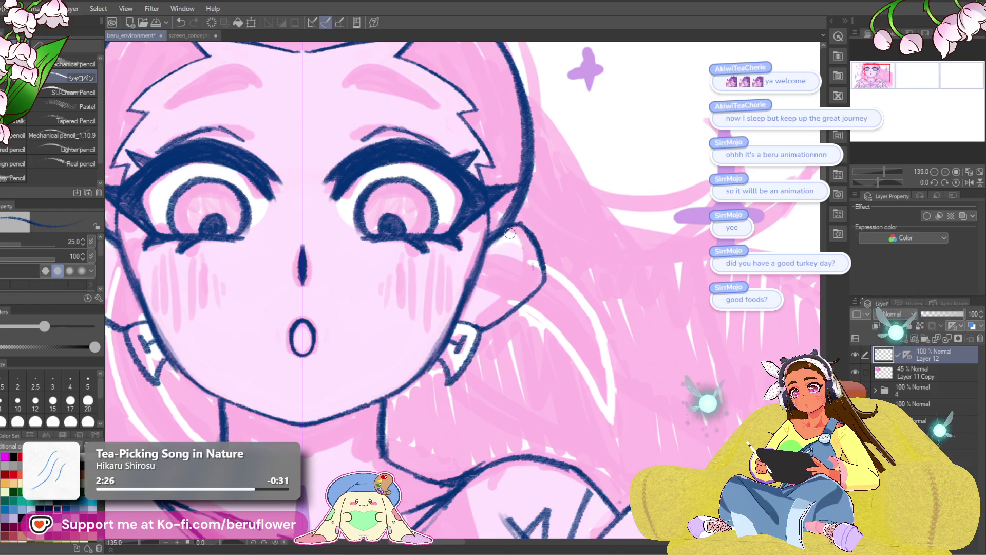
key(ctrl+0)
scroll(482, 283, up, 5)
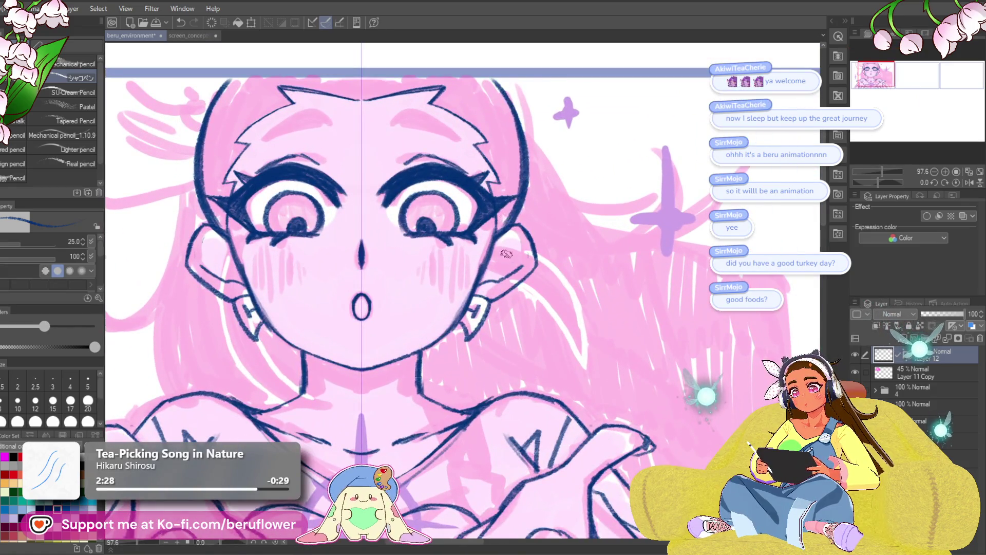
mouse_move(519, 266)
mouse_down()
mouse_move(510, 251)
mouse_move(520, 250)
mouse_up()
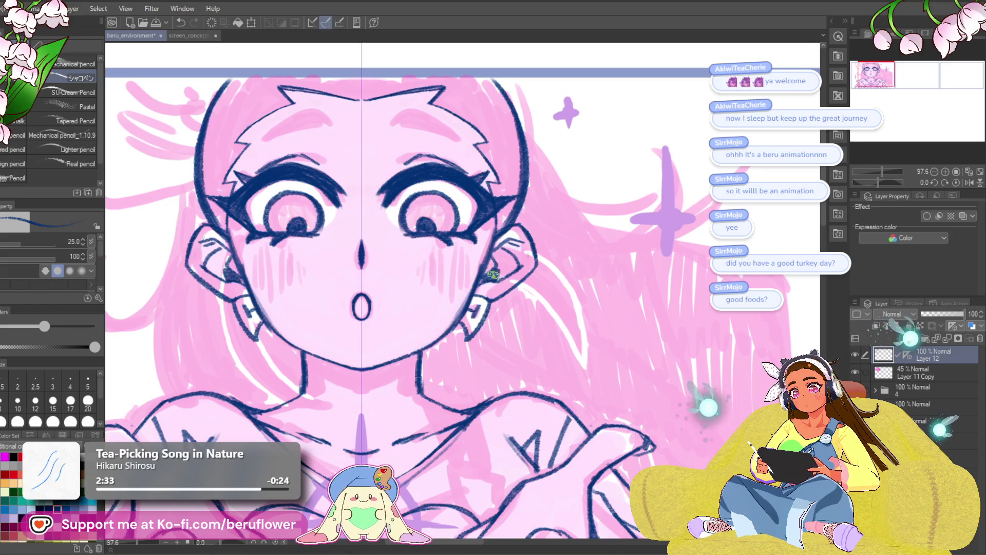
drag(536, 212, 522, 257)
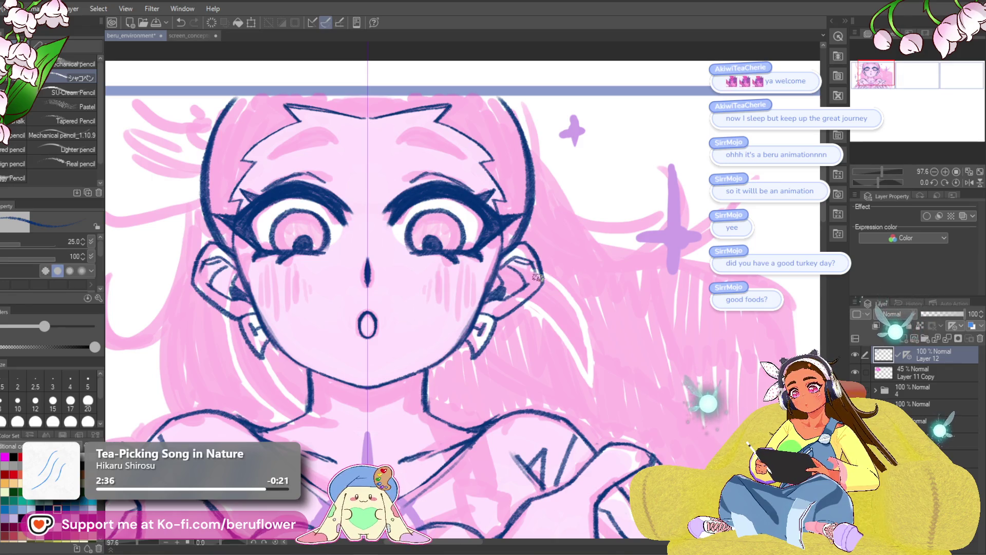
drag(361, 404, 421, 314)
scroll(394, 353, down, 4)
scroll(483, 260, up, 2)
scroll(484, 260, up, 3)
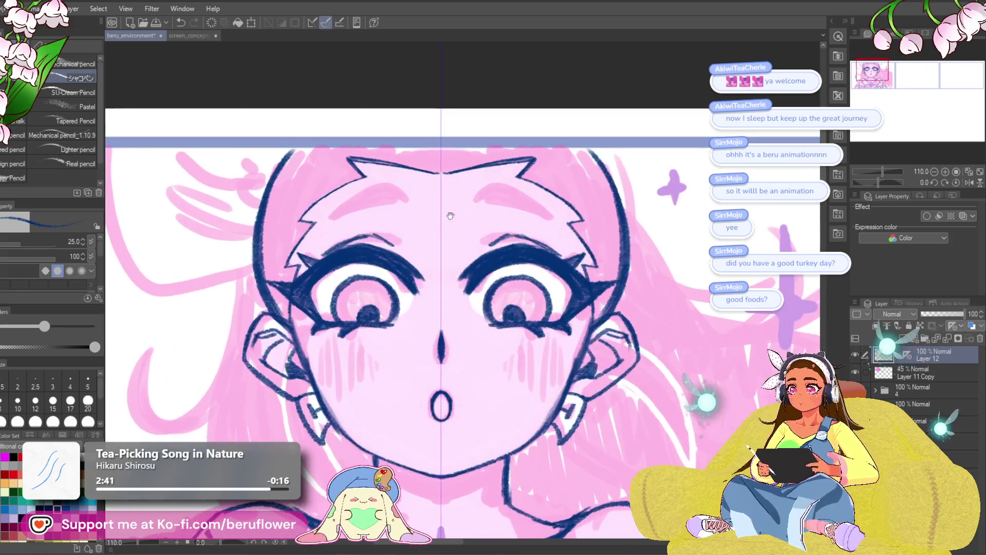
drag(526, 218, 542, 223)
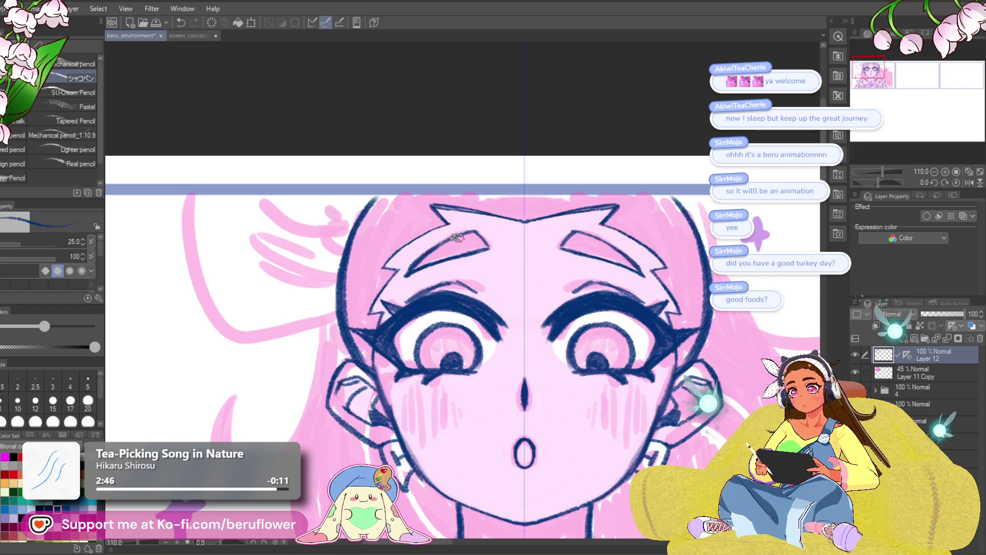
Draw two passes of short vertical hatch strokes on both cheeks, then view the neck.
mouse_move(629, 275)
mouse_down()
mouse_move(559, 198)
mouse_move(547, 159)
mouse_up()
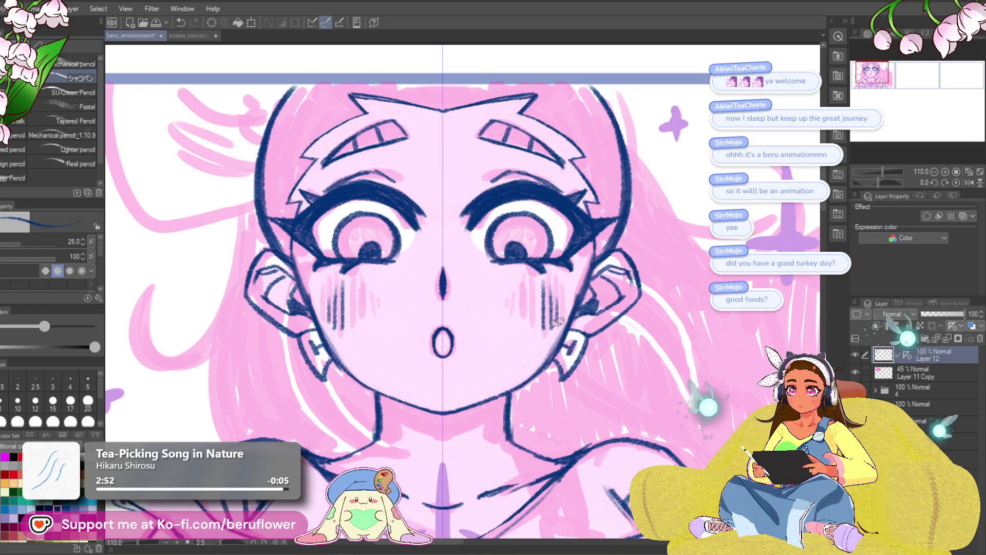
mouse_move(532, 281)
mouse_down()
mouse_move(529, 329)
mouse_move(518, 323)
mouse_up()
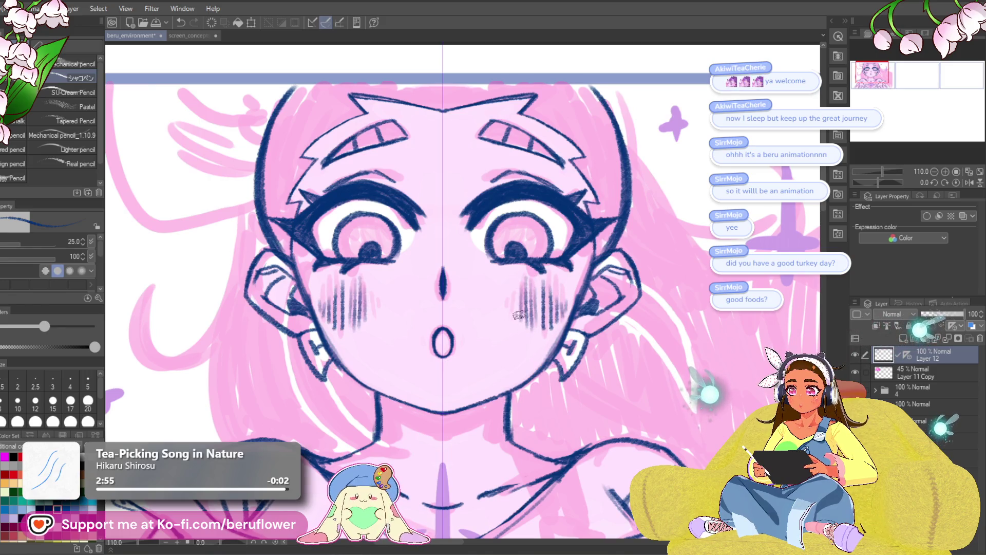
drag(538, 278, 527, 331)
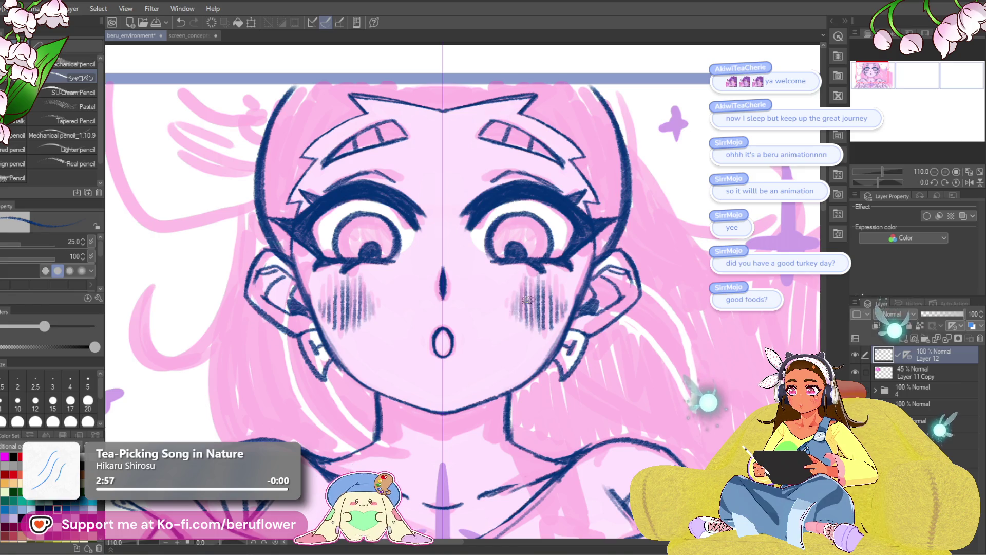
drag(589, 325, 556, 238)
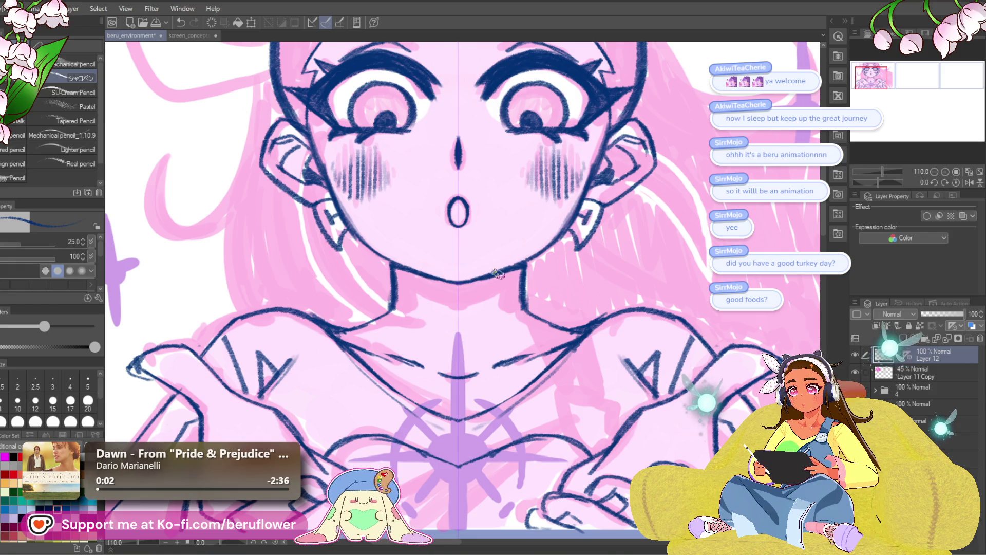
scroll(475, 328, down, 5)
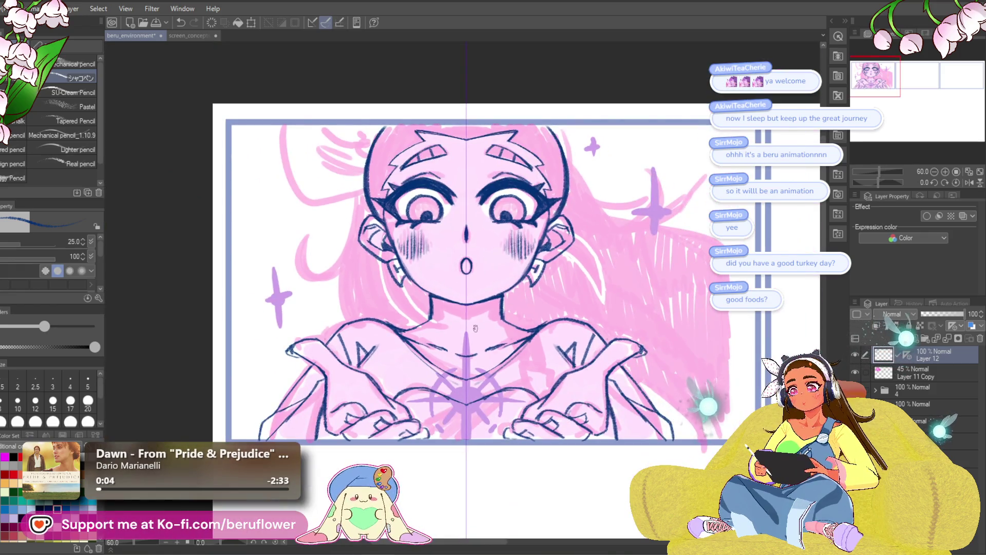
scroll(476, 327, up, 5)
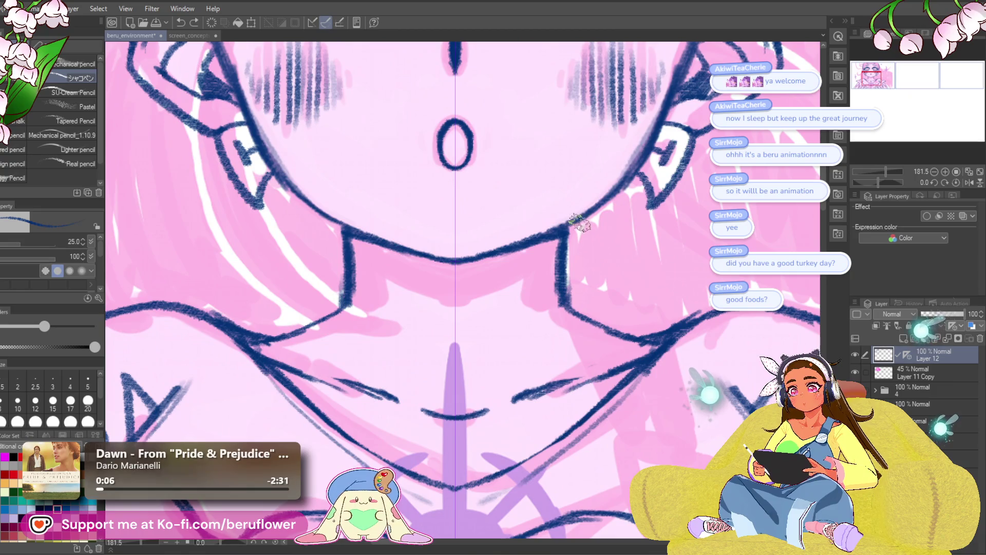
mouse_move(566, 227)
mouse_down()
mouse_move(552, 249)
mouse_move(452, 277)
mouse_up()
key(ctrl+z)
drag(562, 251, 452, 288)
mouse_move(473, 251)
mouse_down()
mouse_move(454, 281)
mouse_move(483, 265)
mouse_move(543, 259)
mouse_move(565, 226)
mouse_move(562, 247)
mouse_move(512, 271)
mouse_move(556, 263)
mouse_up()
key(ctrl+z)
key(ctrl+z)
key(ctrl+z)
key(ctrl+y)
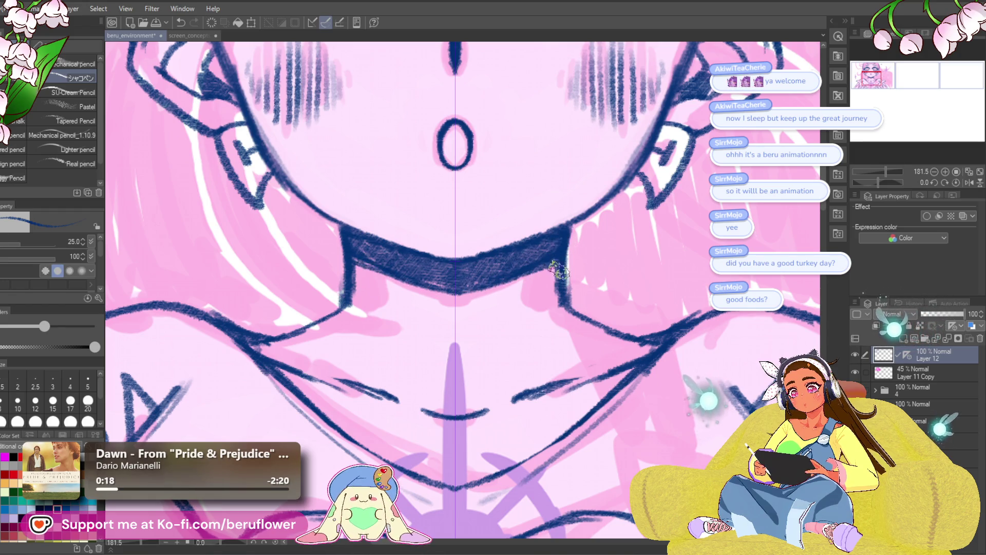
scroll(553, 301, down, 5)
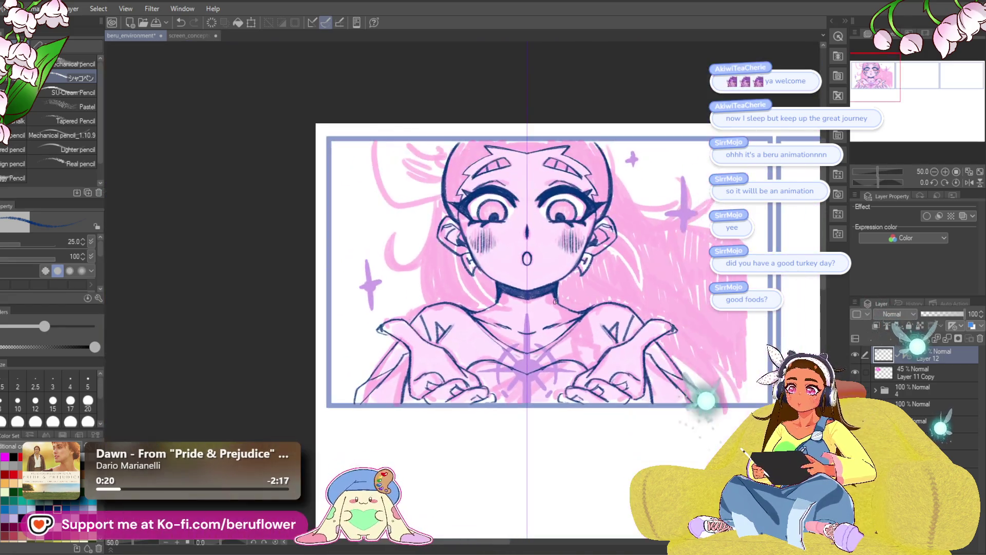
scroll(557, 277, up, 4)
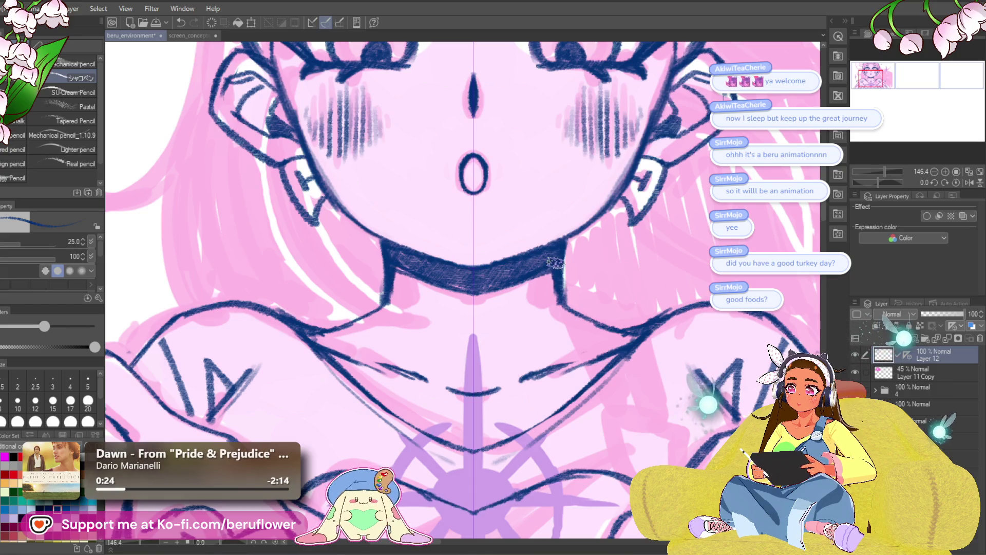
scroll(556, 264, down, 5)
scroll(490, 278, up, 3)
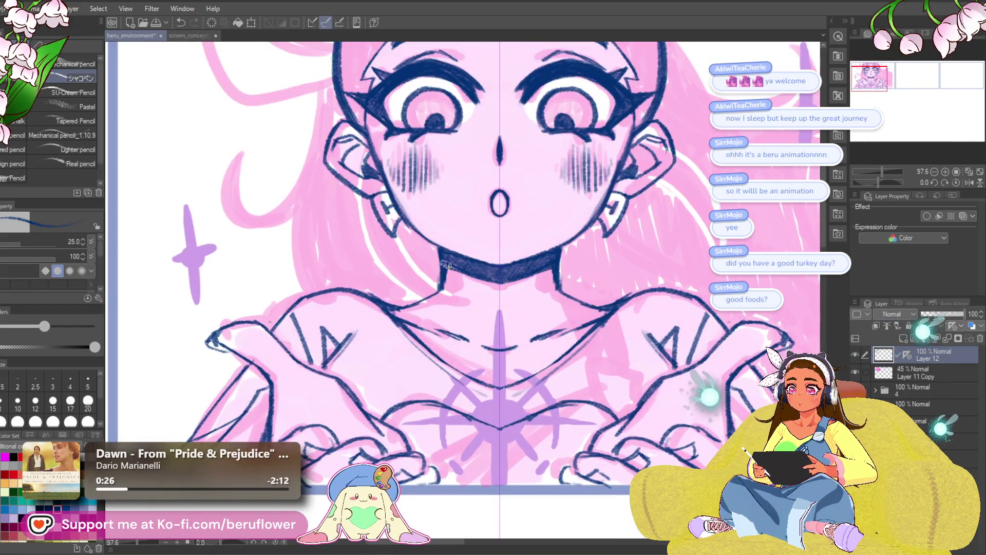
drag(502, 283, 454, 319)
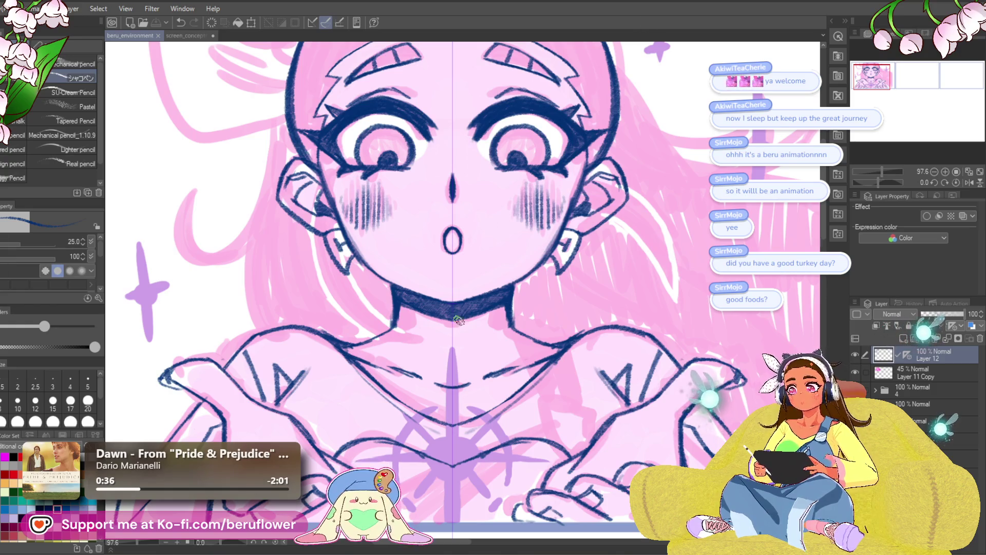
scroll(460, 313, down, 5)
scroll(599, 421, up, 3)
mouse_move(599, 421)
mouse_down()
mouse_move(592, 428)
mouse_move(577, 400)
mouse_up()
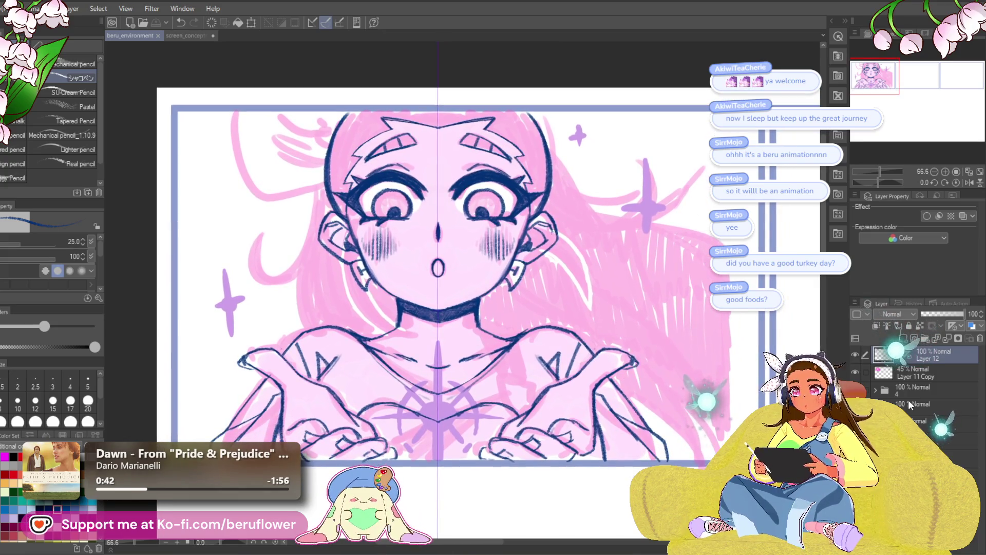
click(898, 361)
Ink hair lines along the left cheek, jaw and ear, running down the neck to the shoulder.
scroll(346, 232, up, 3)
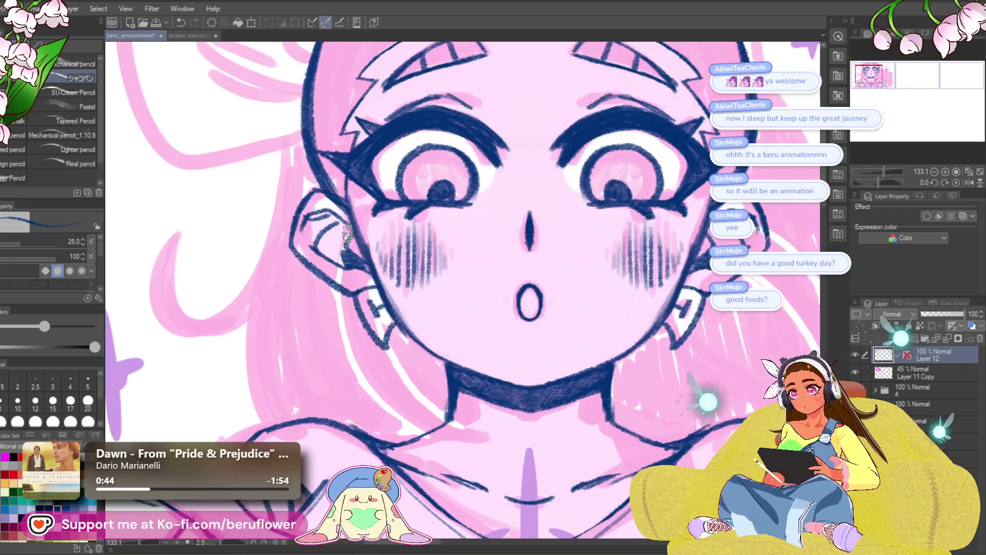
mouse_move(343, 125)
mouse_down()
mouse_move(340, 222)
mouse_move(403, 318)
mouse_up()
drag(391, 344, 480, 320)
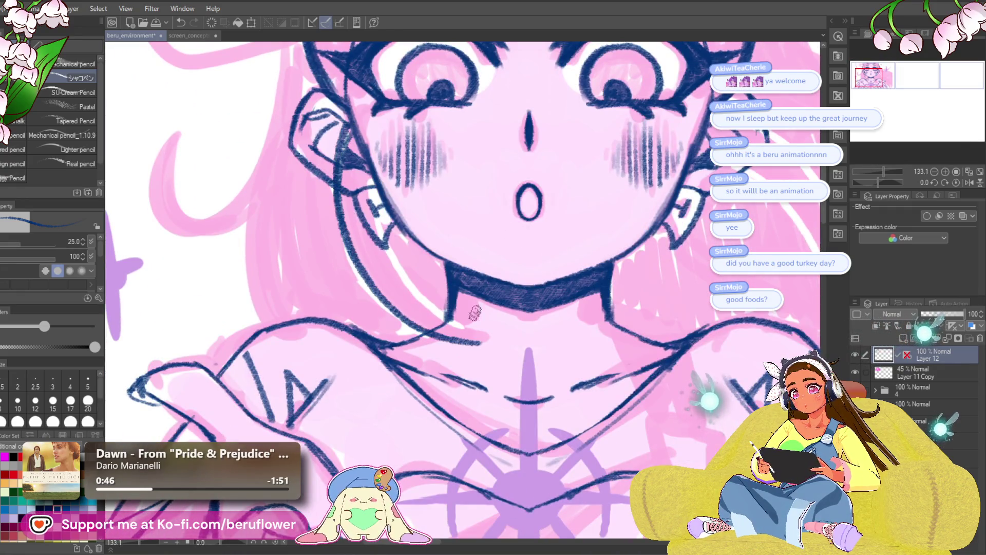
drag(352, 122, 380, 231)
mouse_move(354, 143)
mouse_down()
mouse_move(449, 321)
mouse_move(498, 344)
mouse_up()
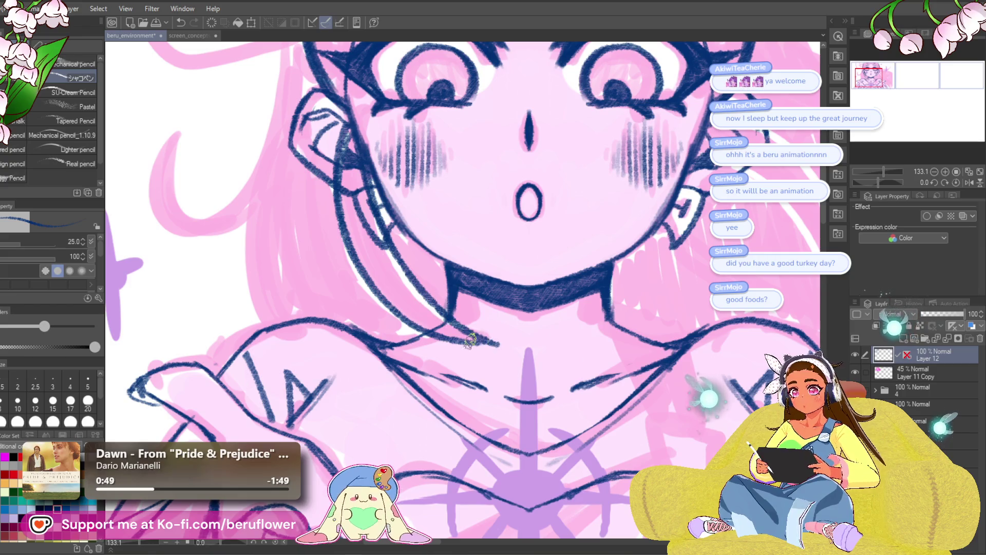
Ink hair strands curving down beside the right ear, then fit the drawing in view.
drag(540, 312, 231, 351)
mouse_move(406, 154)
mouse_down()
mouse_move(503, 218)
mouse_move(534, 331)
mouse_up()
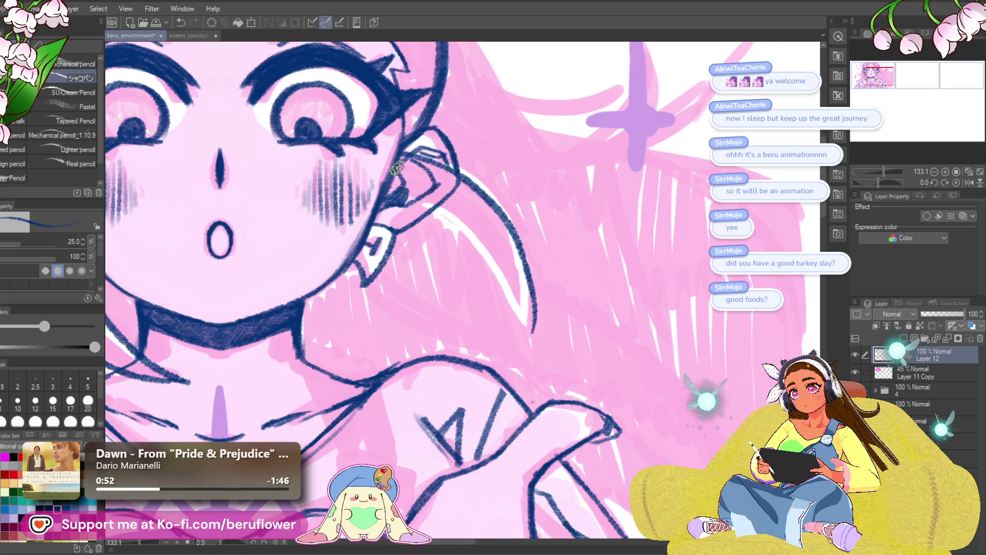
drag(427, 199, 522, 336)
drag(529, 286, 527, 362)
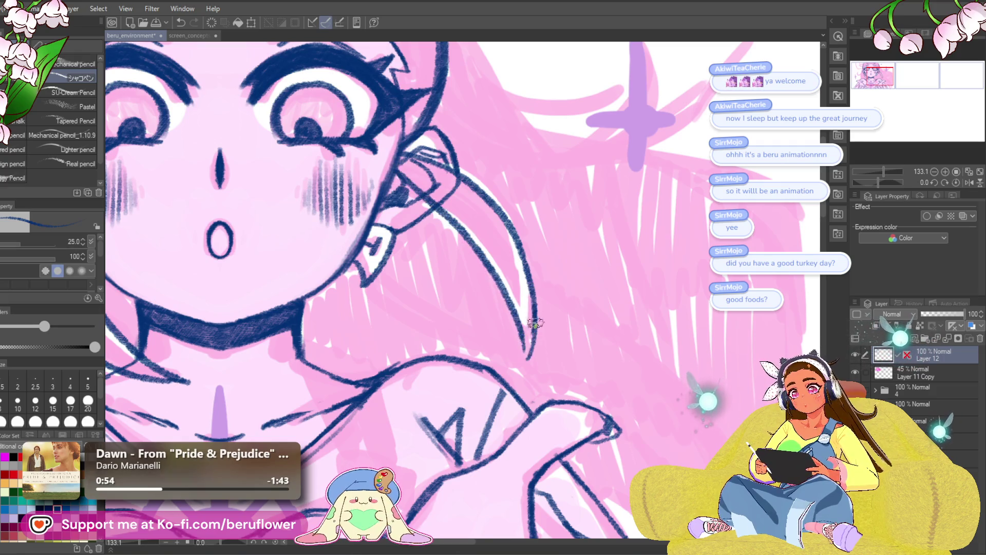
key(ctrl+0)
scroll(457, 234, up, 5)
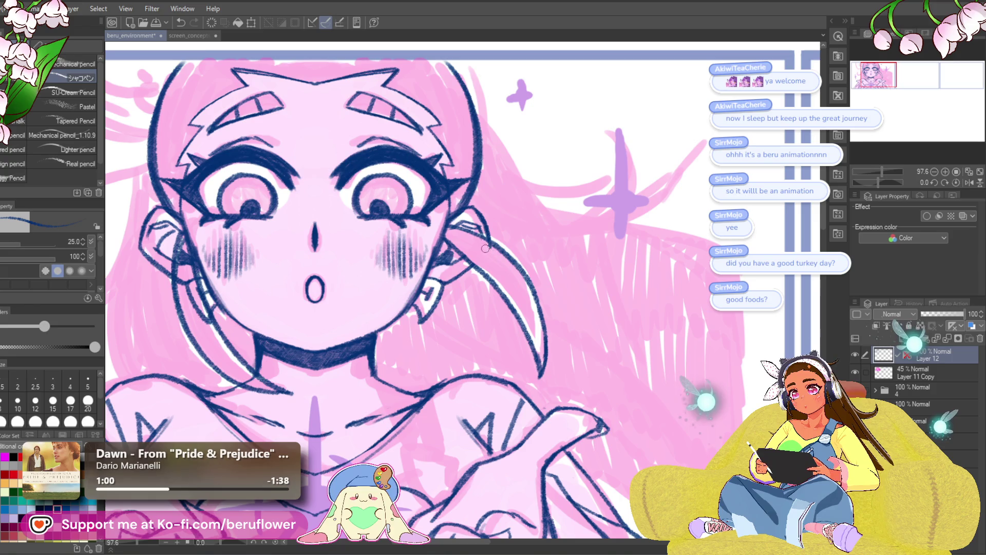
drag(484, 253, 680, 264)
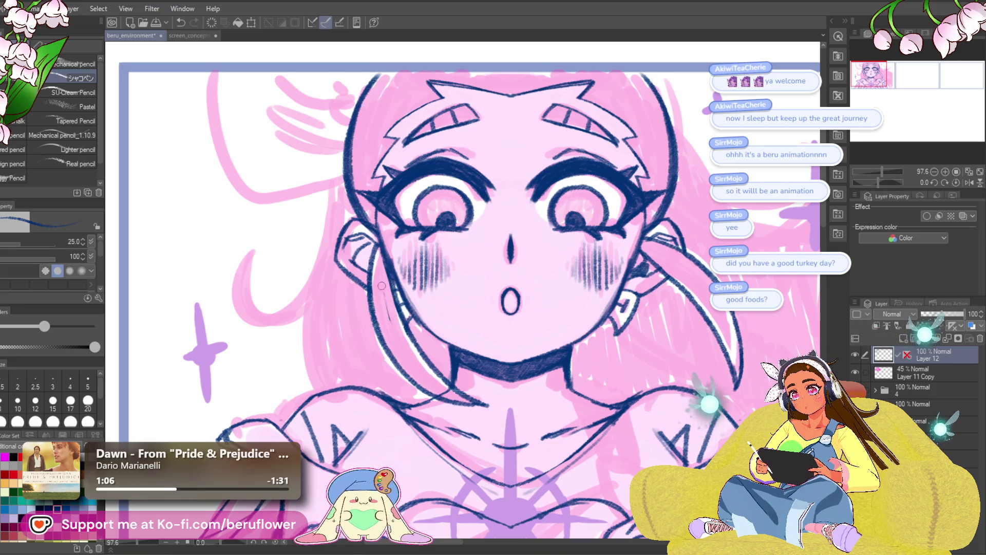
scroll(407, 335, down, 3)
scroll(407, 335, up, 5)
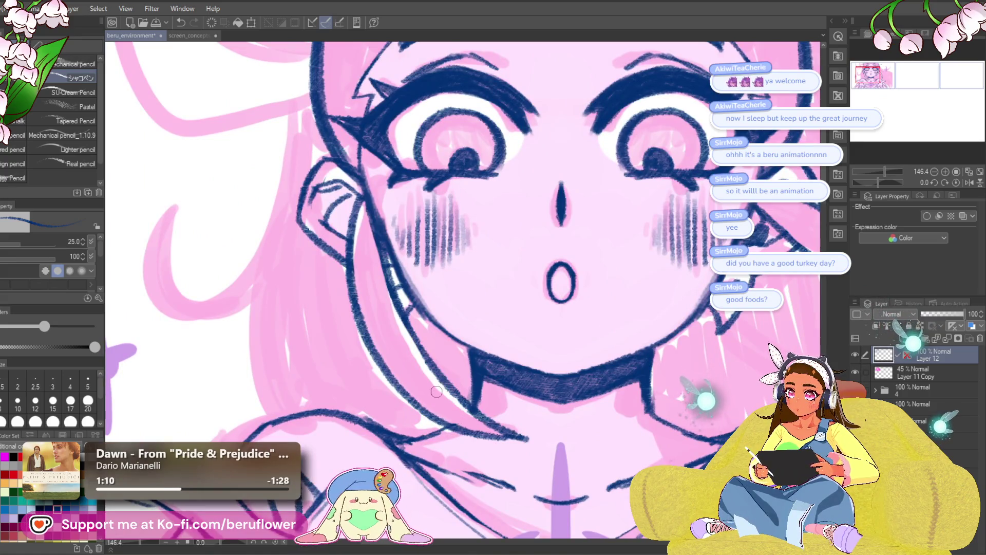
scroll(436, 393, down, 3)
mouse_move(435, 392)
mouse_down()
mouse_move(321, 331)
mouse_move(238, 360)
mouse_up()
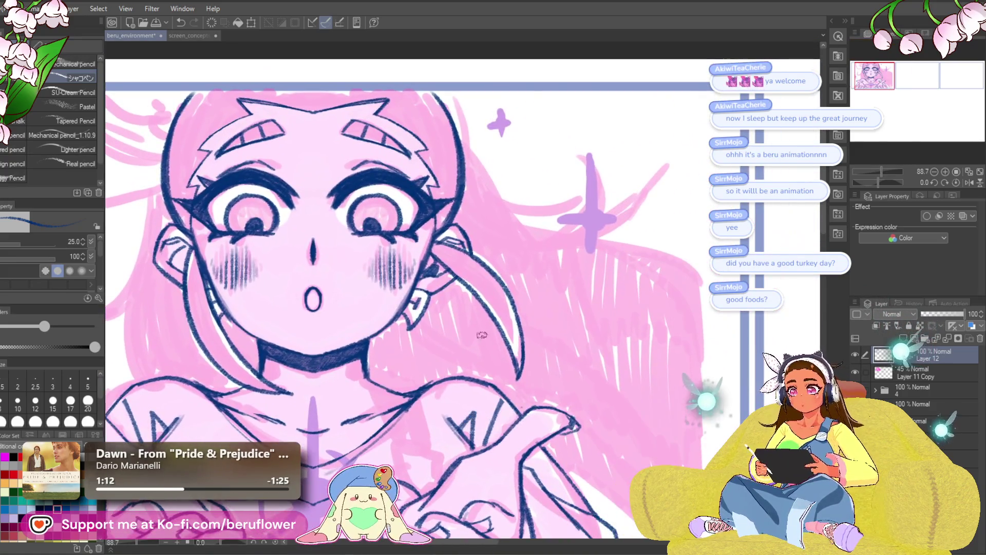
scroll(431, 257, down, 3)
scroll(496, 194, up, 1)
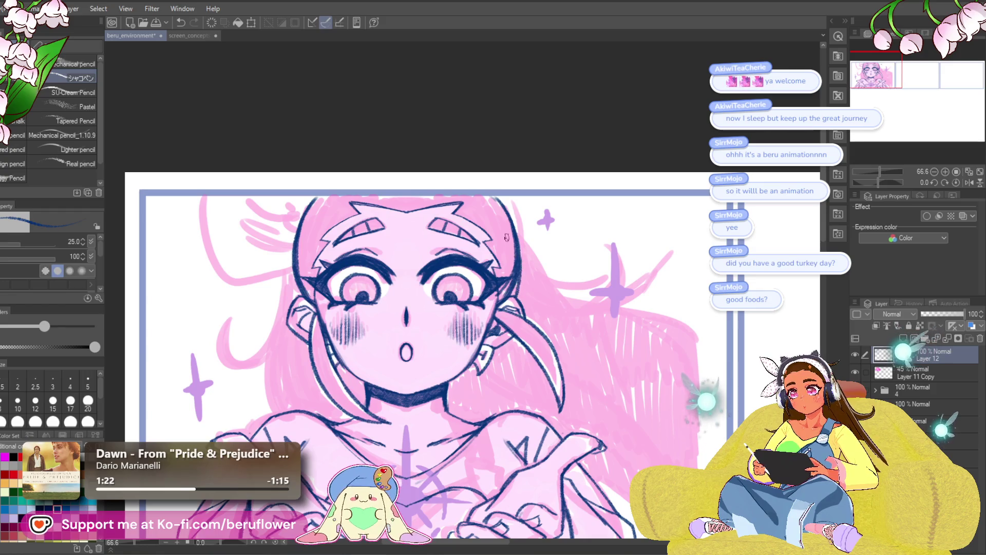
Toggle Layer 12's vertical ruler guide off and bring the panel's upper left into view.
click(907, 355)
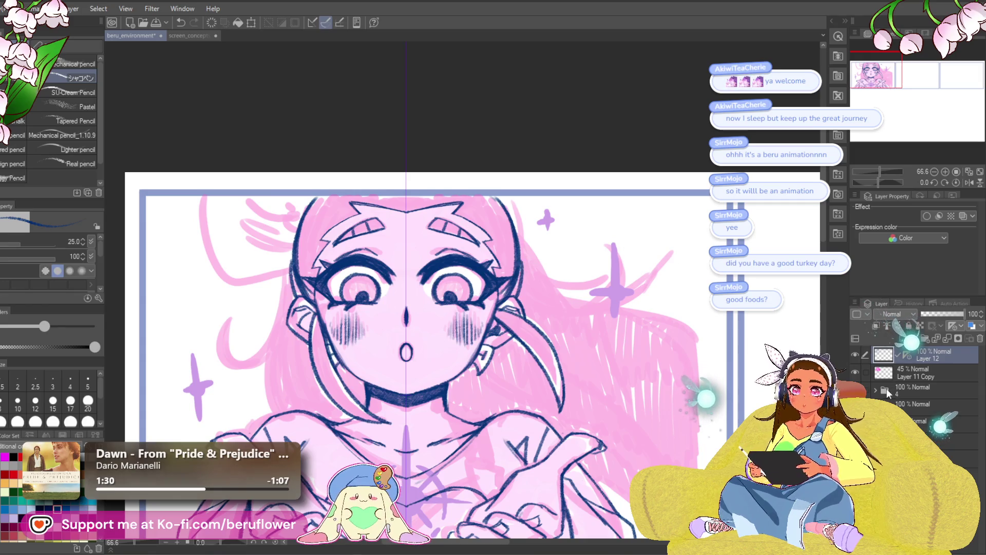
click(907, 356)
click(908, 356)
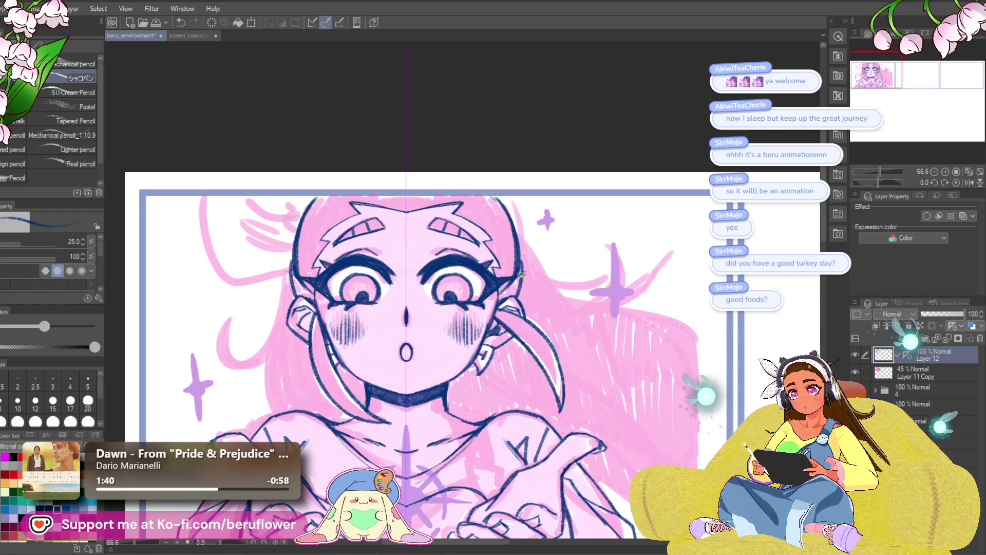
drag(707, 368, 681, 357)
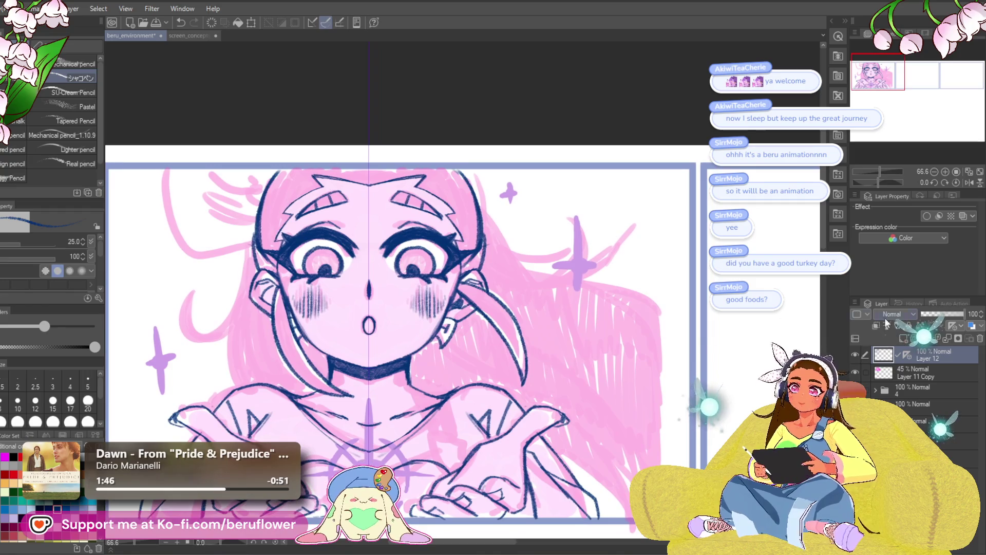
click(907, 354)
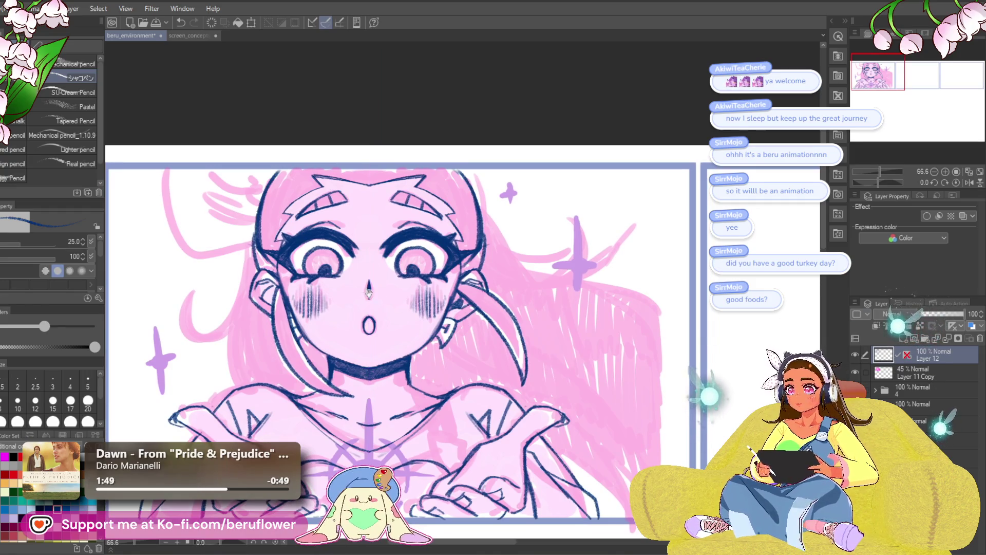
scroll(343, 264, up, 3)
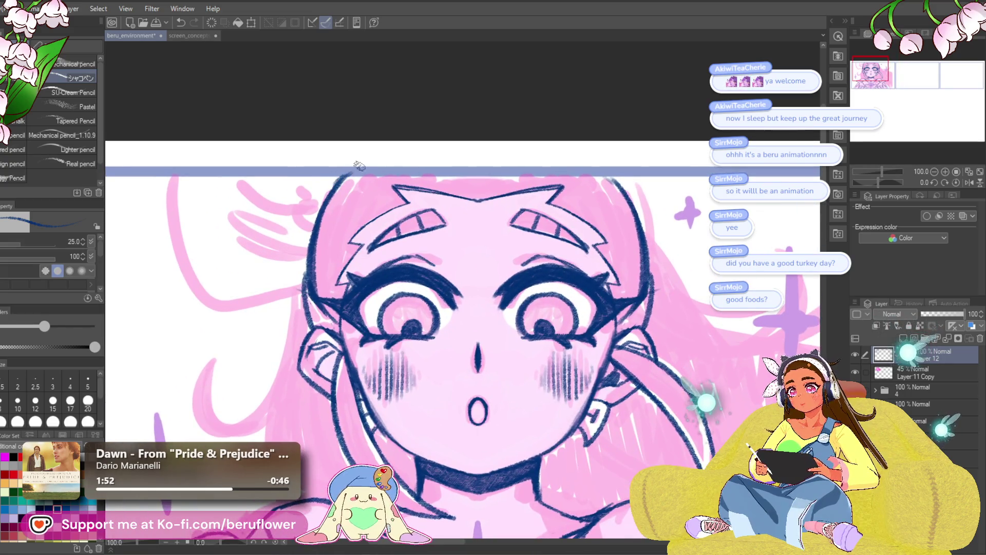
drag(630, 257, 503, 259)
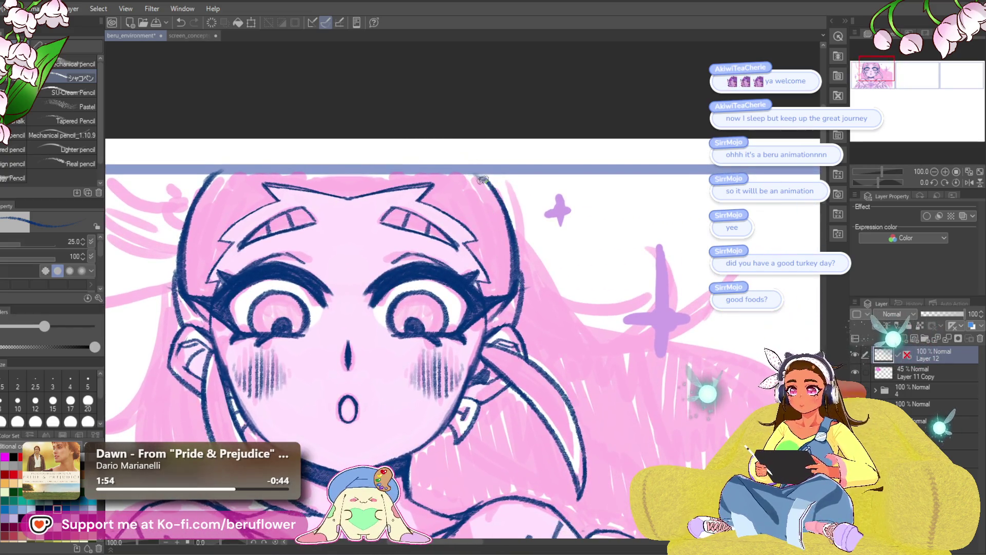
drag(529, 289, 526, 270)
mouse_move(177, 208)
mouse_down()
mouse_move(350, 218)
mouse_move(282, 152)
mouse_up()
Undo stray strokes and ink a long hair strand sweeping to the upper left.
key(ctrl+z)
mouse_move(365, 200)
mouse_down()
mouse_move(284, 149)
mouse_move(329, 198)
mouse_move(363, 191)
mouse_move(371, 176)
mouse_move(442, 137)
mouse_up()
key(ctrl+z)
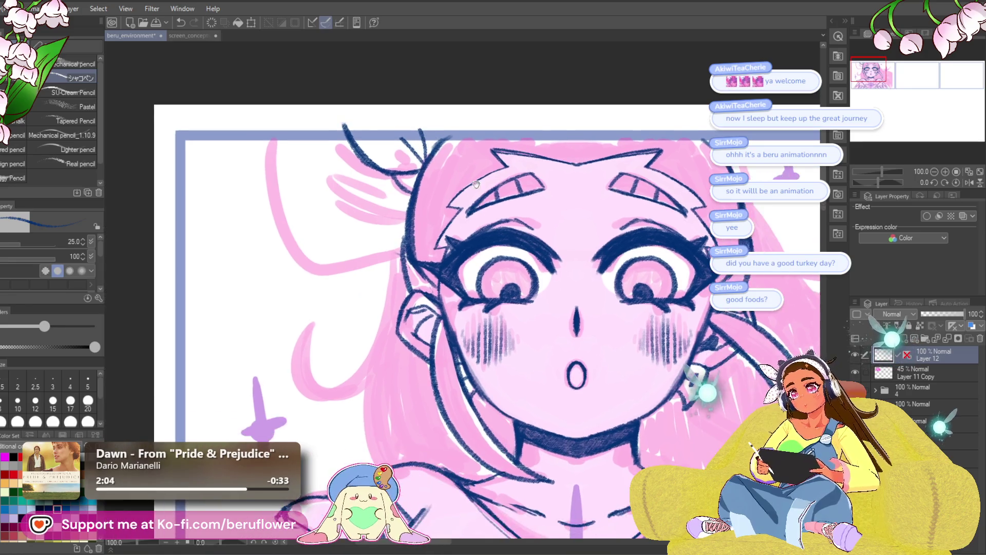
mouse_move(403, 253)
mouse_down()
mouse_move(274, 208)
mouse_move(281, 126)
mouse_up()
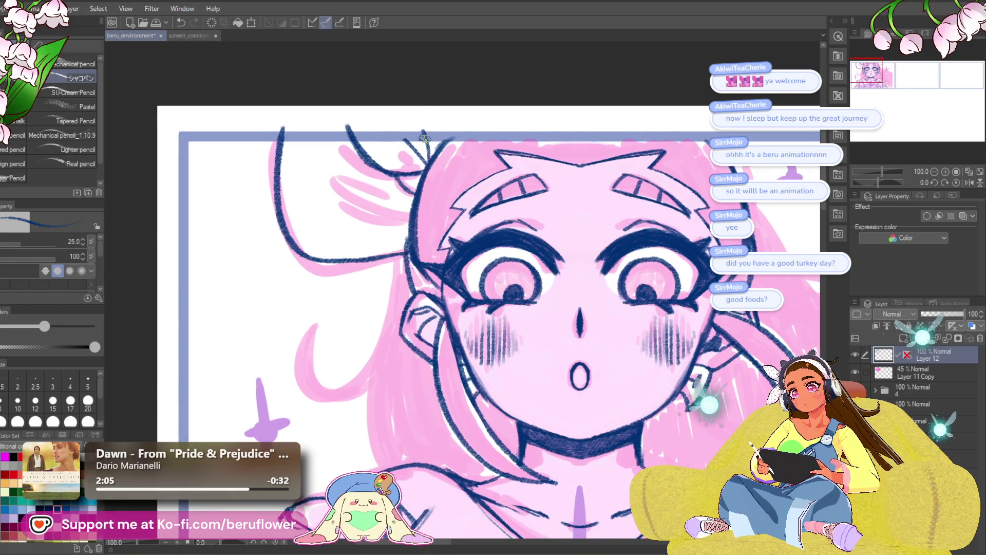